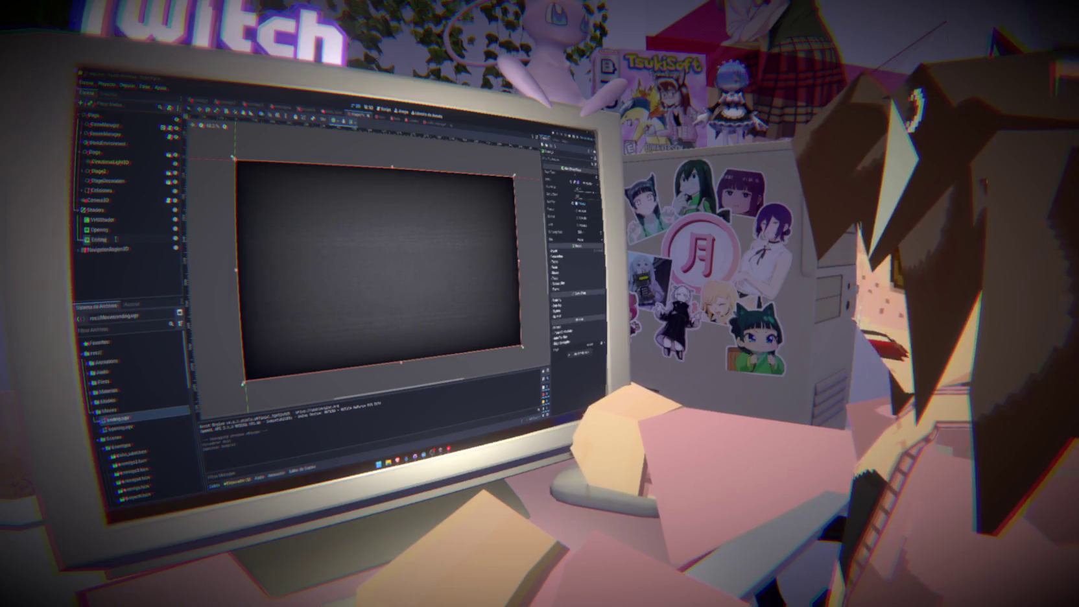
Open the opening.tscn scene from the FileSystem panel.
click(115, 239)
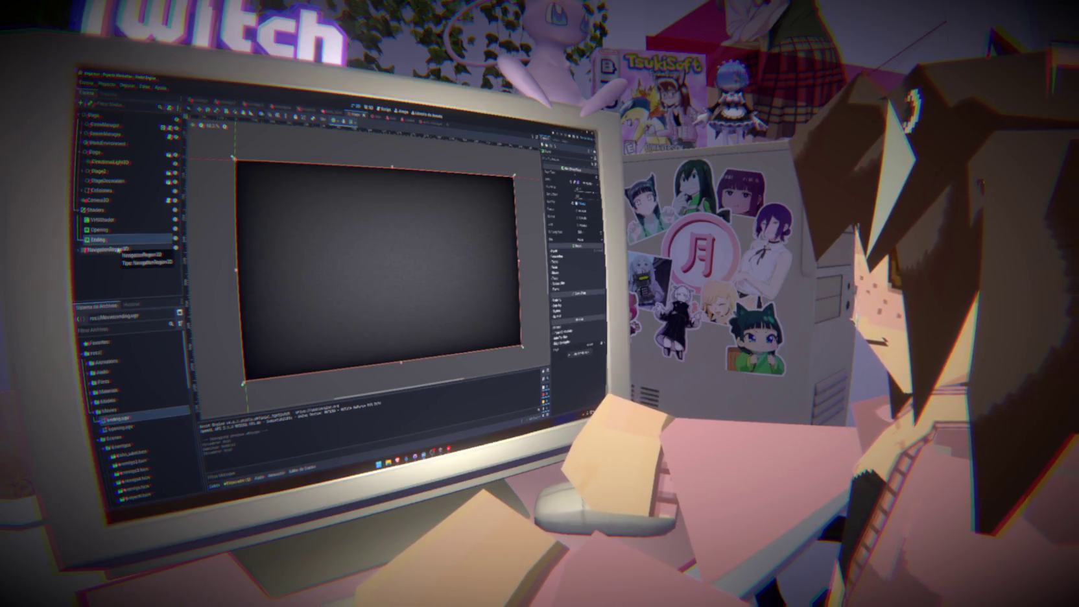
click(100, 229)
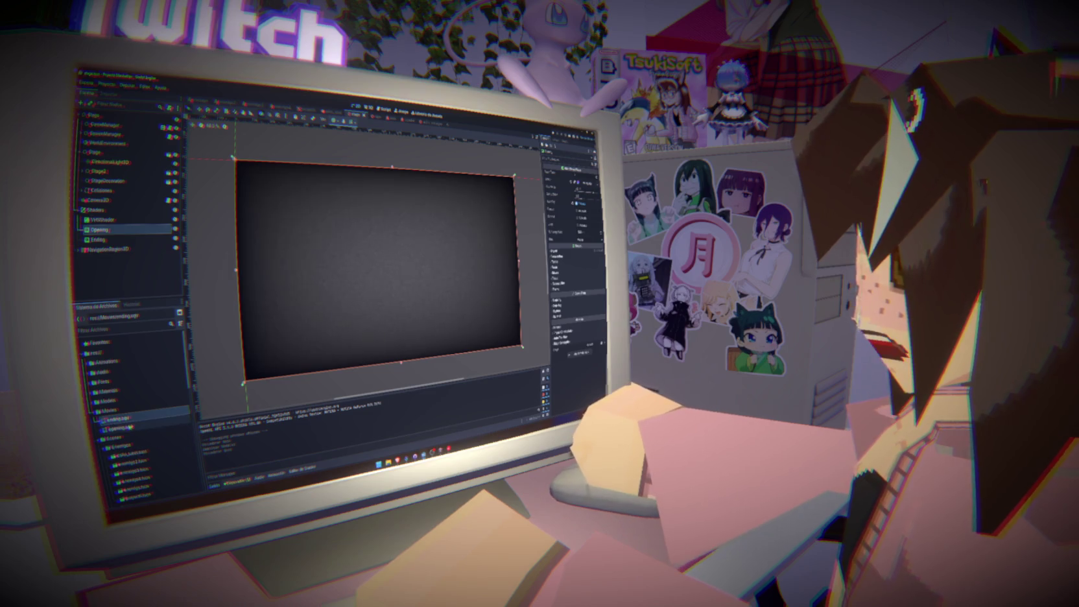
click(120, 428)
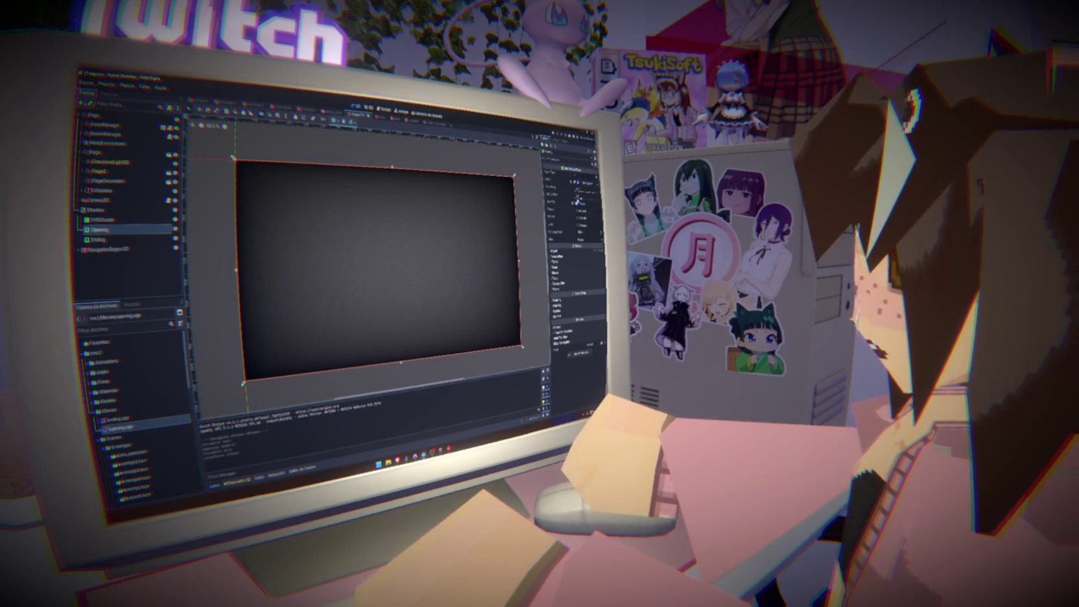
Add a ColorRect child under Shaders and move it beside VHSShader.
right_click(98, 210)
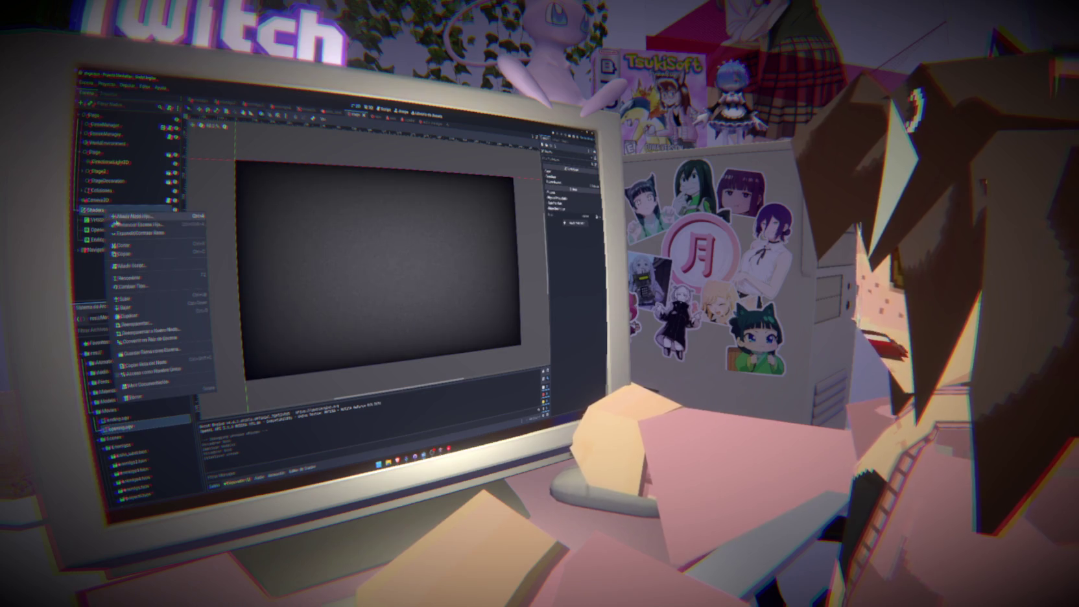
click(118, 219)
text(color)
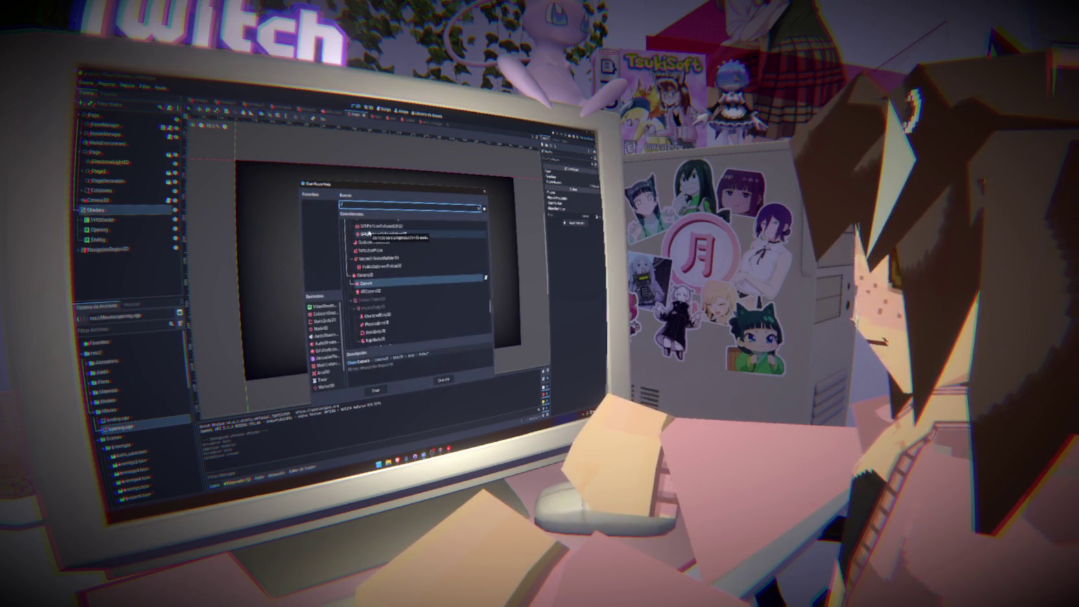
click(375, 390)
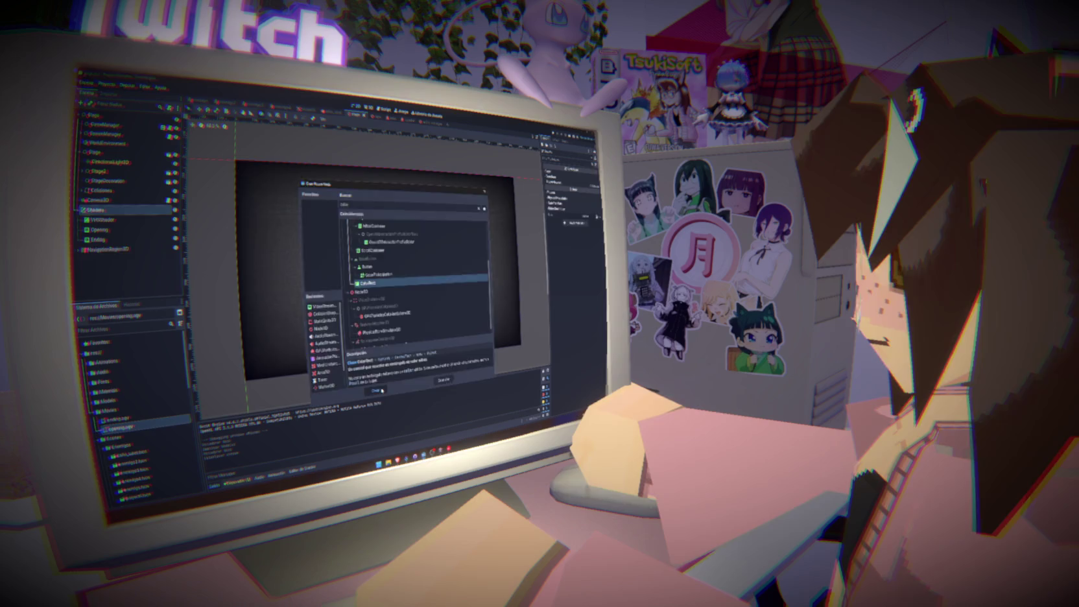
mouse_move(109, 252)
mouse_down()
mouse_move(107, 218)
mouse_move(119, 238)
mouse_up()
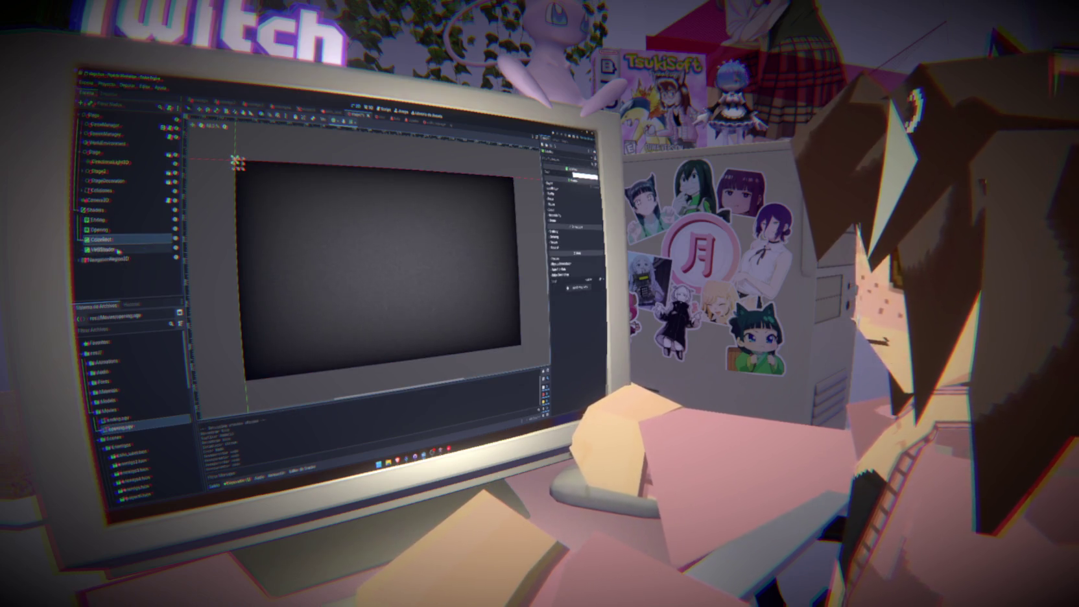
Anchor the ColorRect with the Full Rect preset, set its Color to black, then reselect Shaders.
click(337, 121)
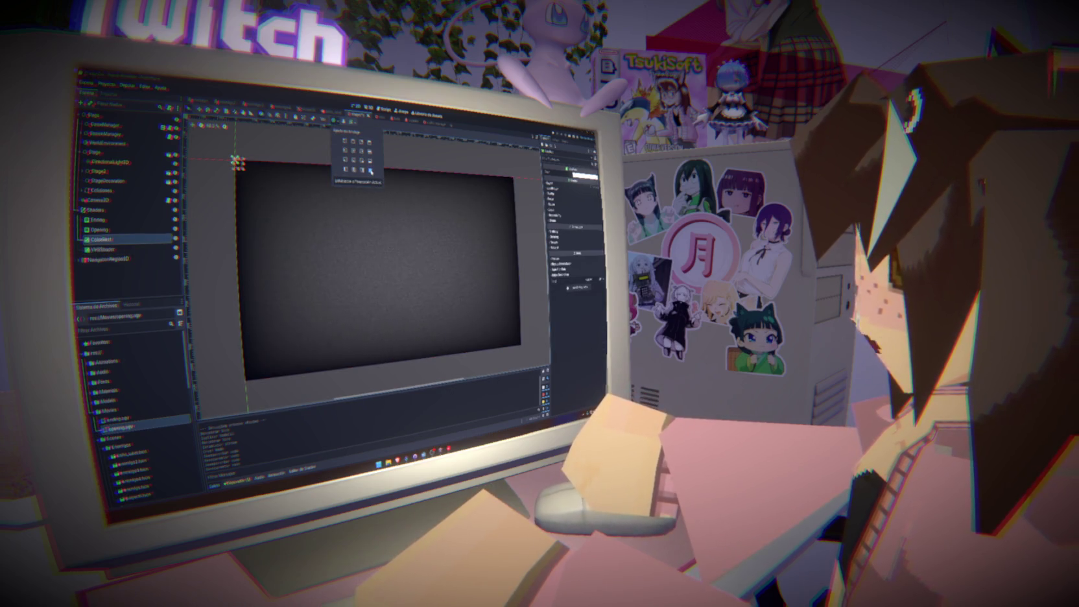
click(371, 171)
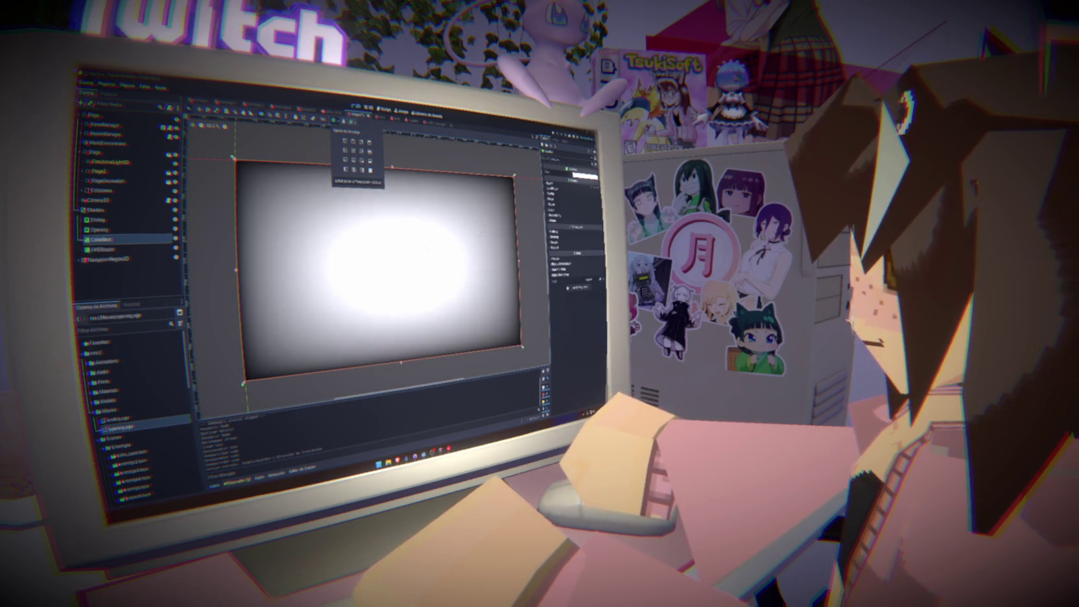
click(582, 175)
click(582, 227)
click(586, 315)
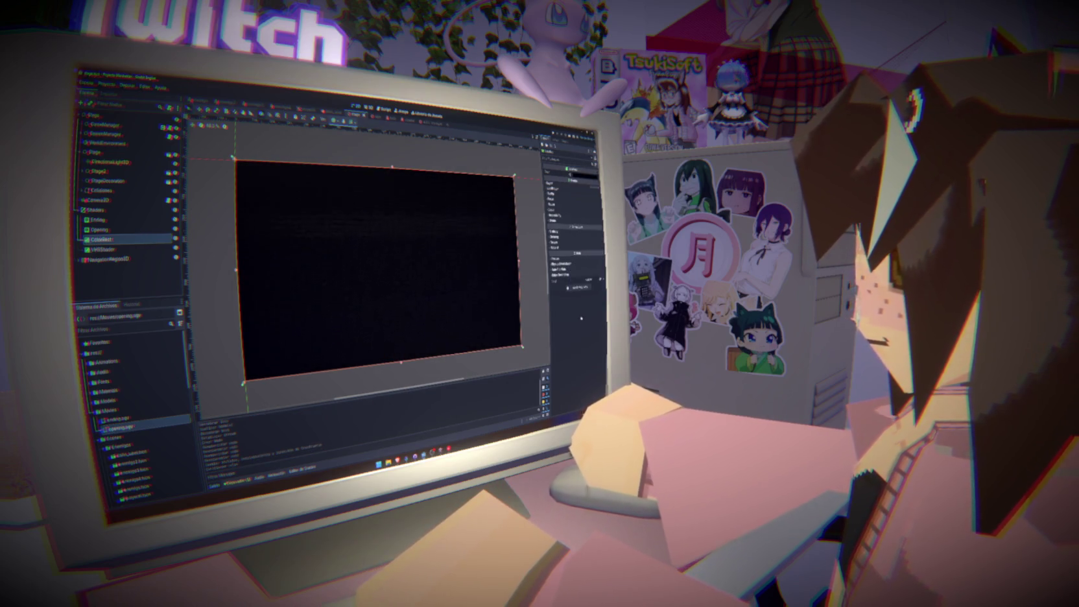
click(120, 240)
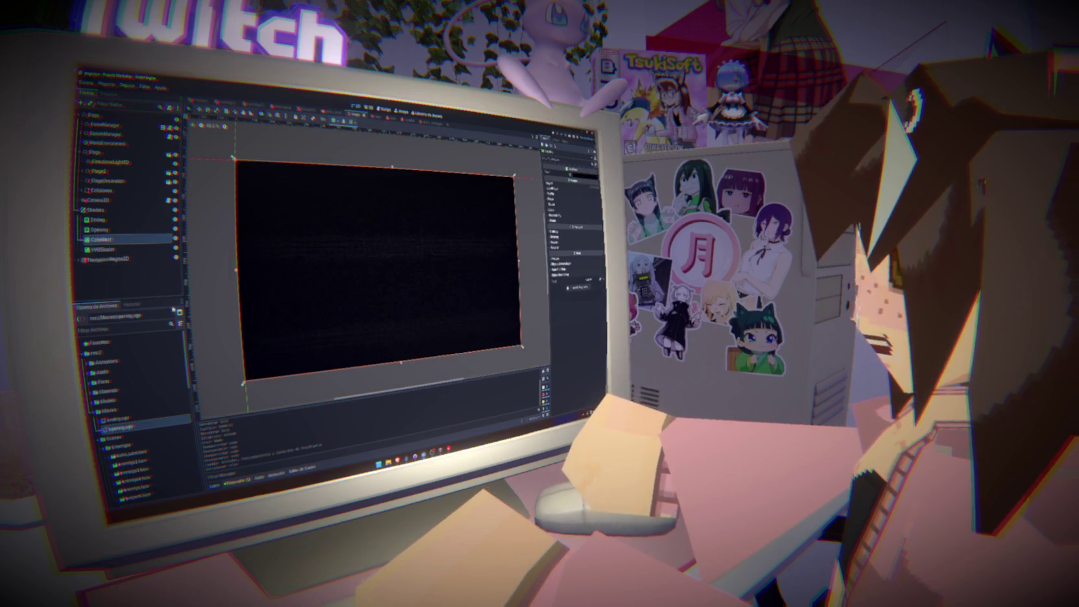
click(103, 211)
right_click(107, 211)
Add an AnimationPlayer child under Shaders by searching 'anima'.
click(116, 217)
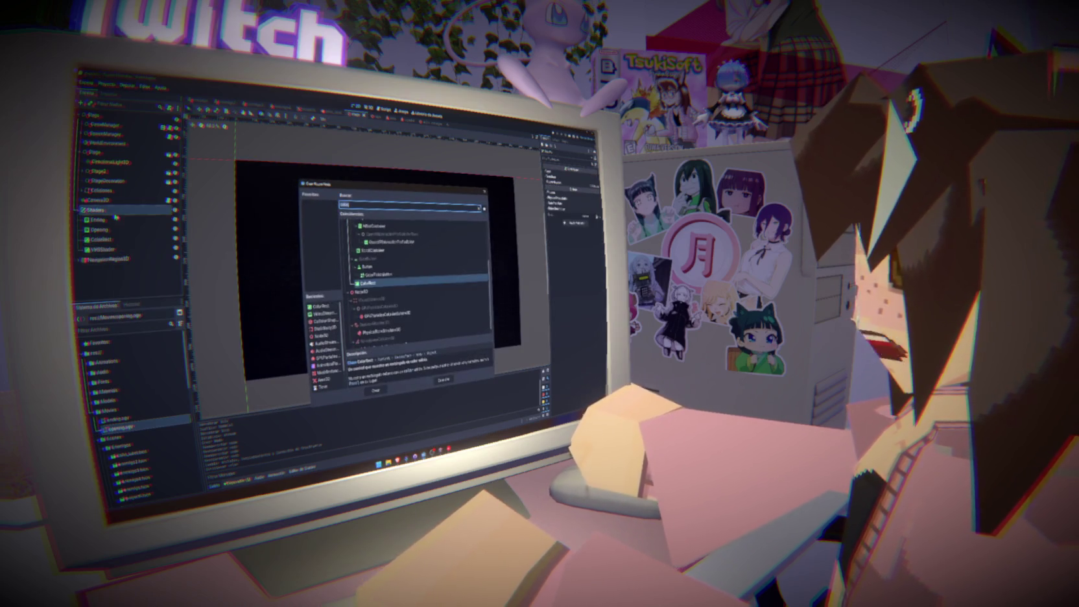
key(BackSpace)
key(BackSpace)
key(BackSpace)
text(anima)
key(Up)
key(Return)
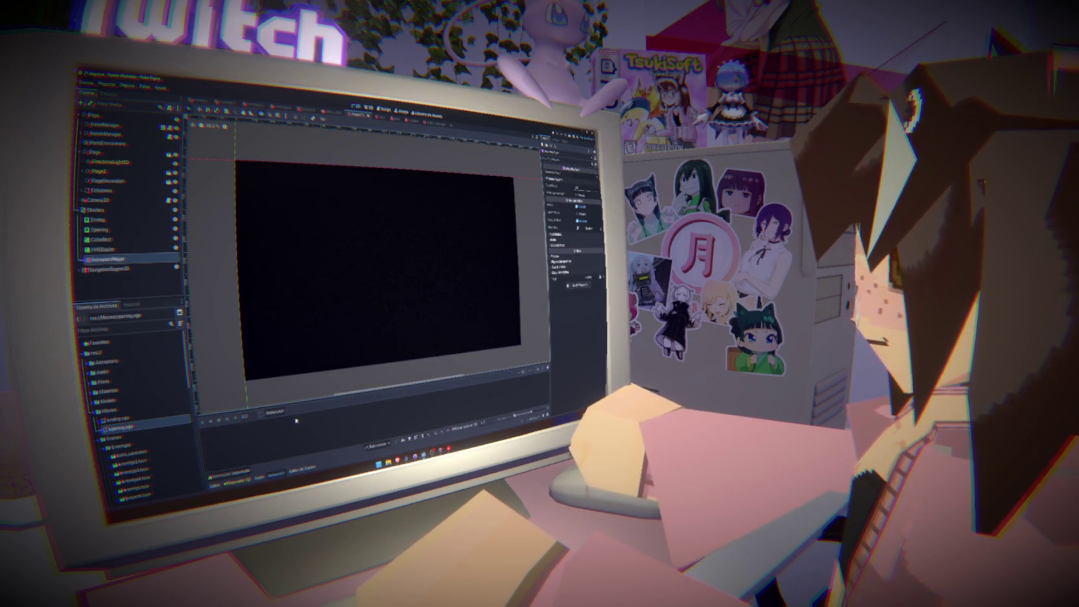
Create a new animation in the Animation panel and confirm its name.
click(275, 412)
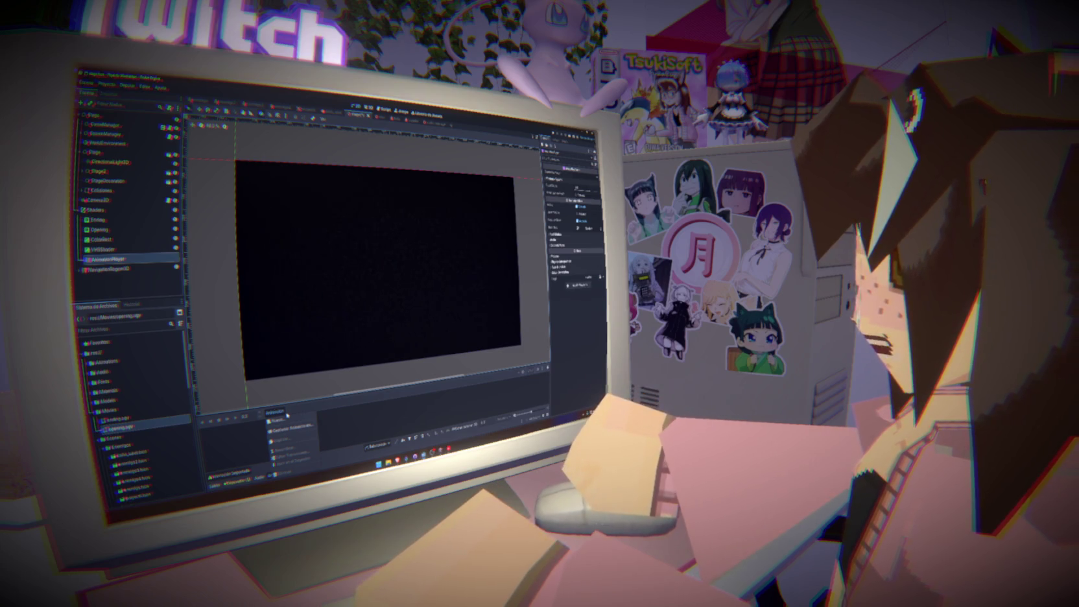
click(281, 421)
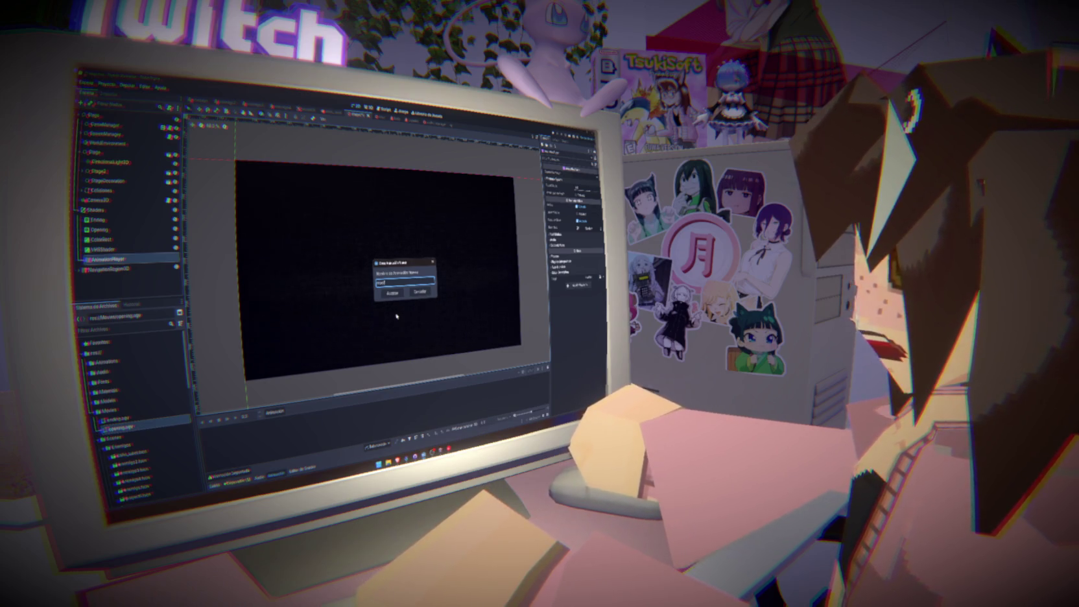
click(393, 293)
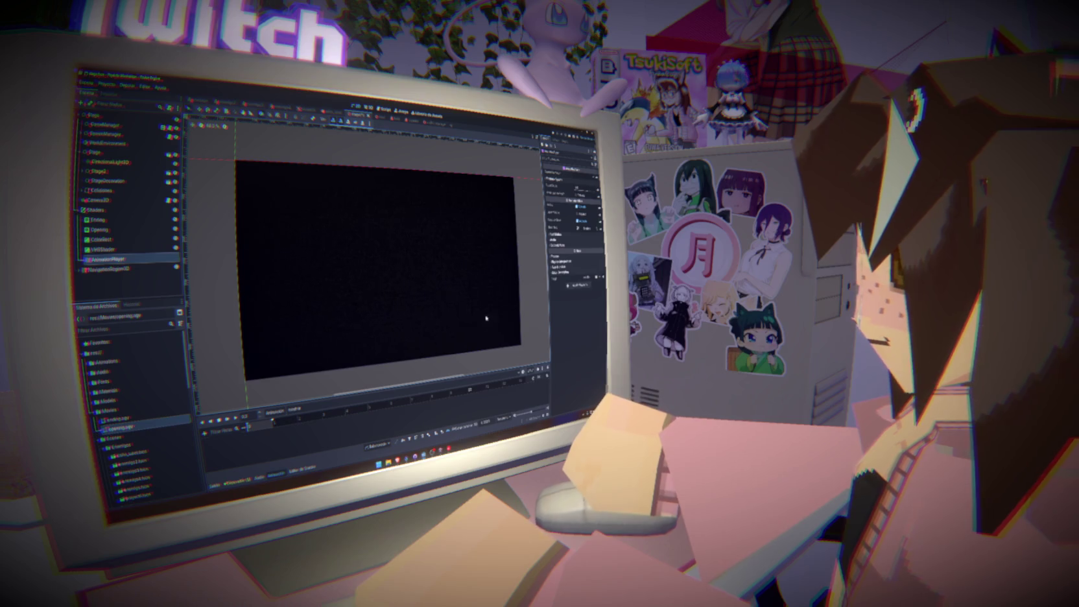
Rename the ColorRect node to 'Negro'.
click(123, 240)
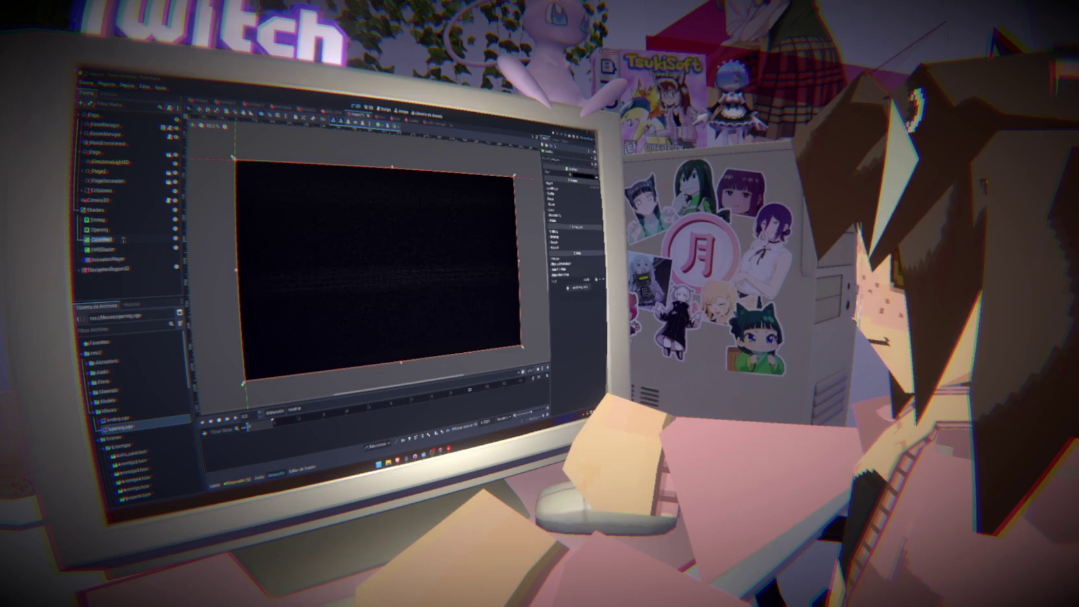
text(Negro)
key(Return)
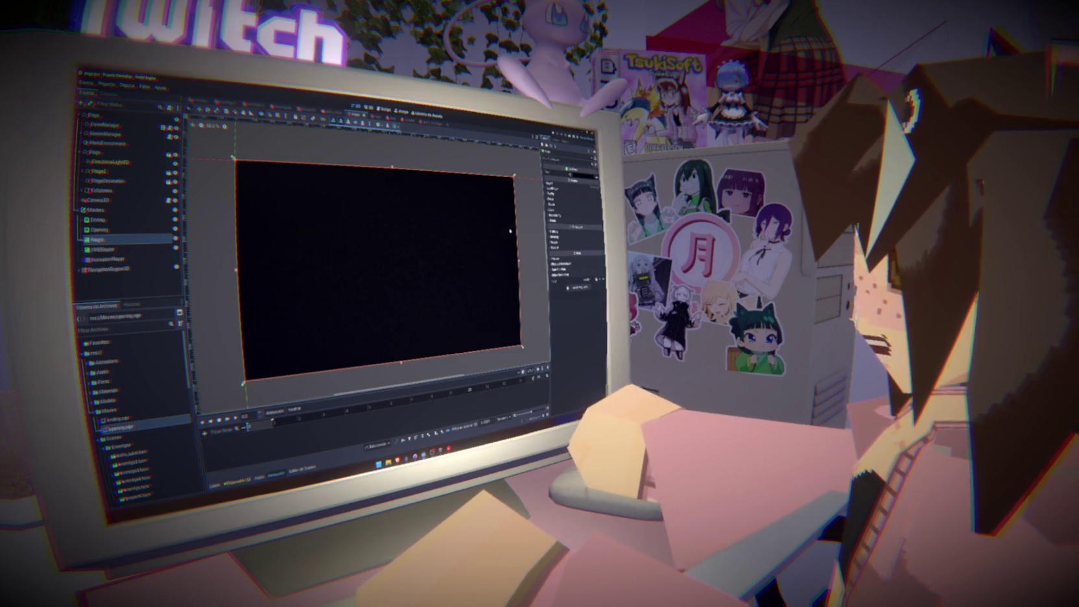
Key Negro's black colour into a new track, change it to dark grey, and rewind to 0.
click(582, 175)
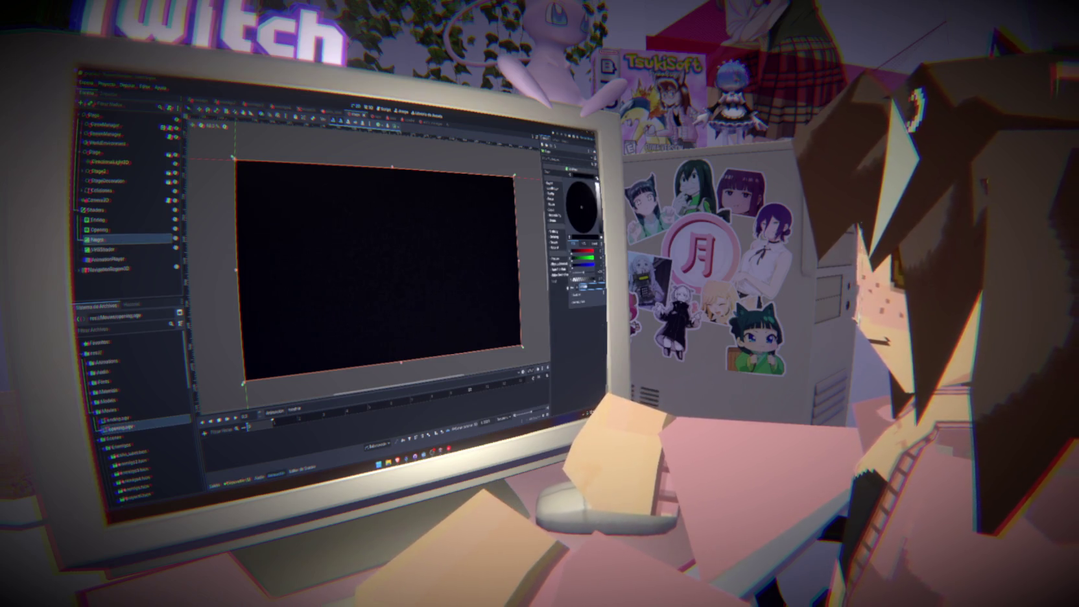
click(594, 173)
click(594, 173)
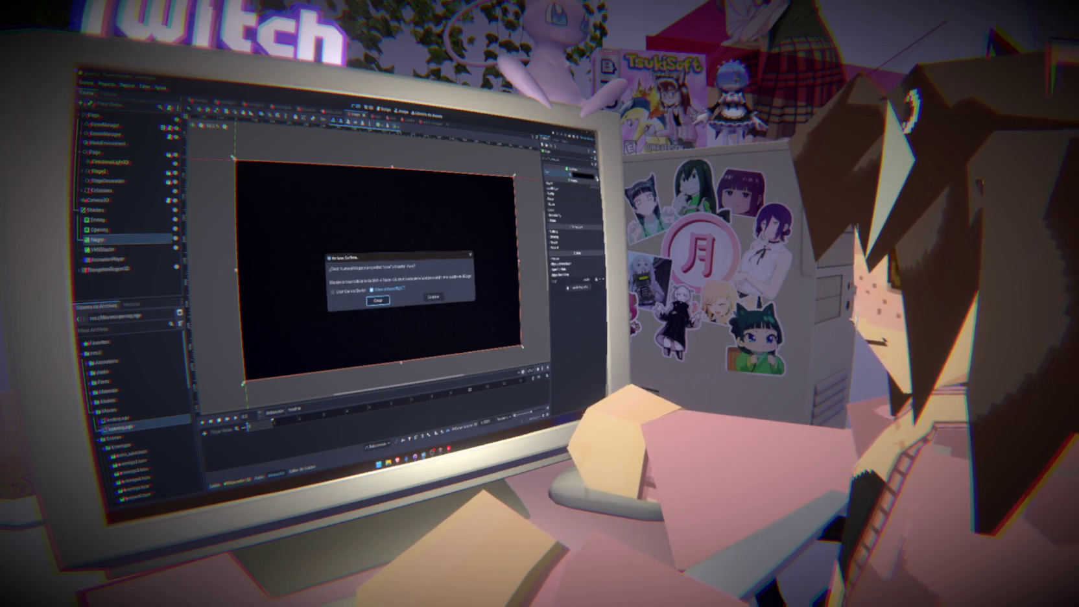
click(383, 303)
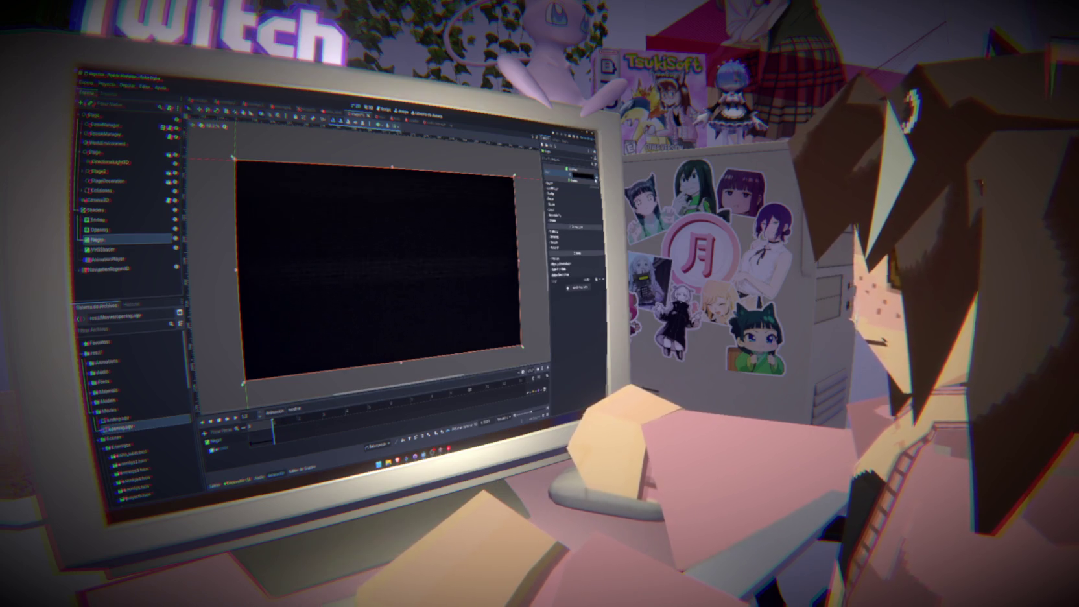
click(581, 175)
click(582, 206)
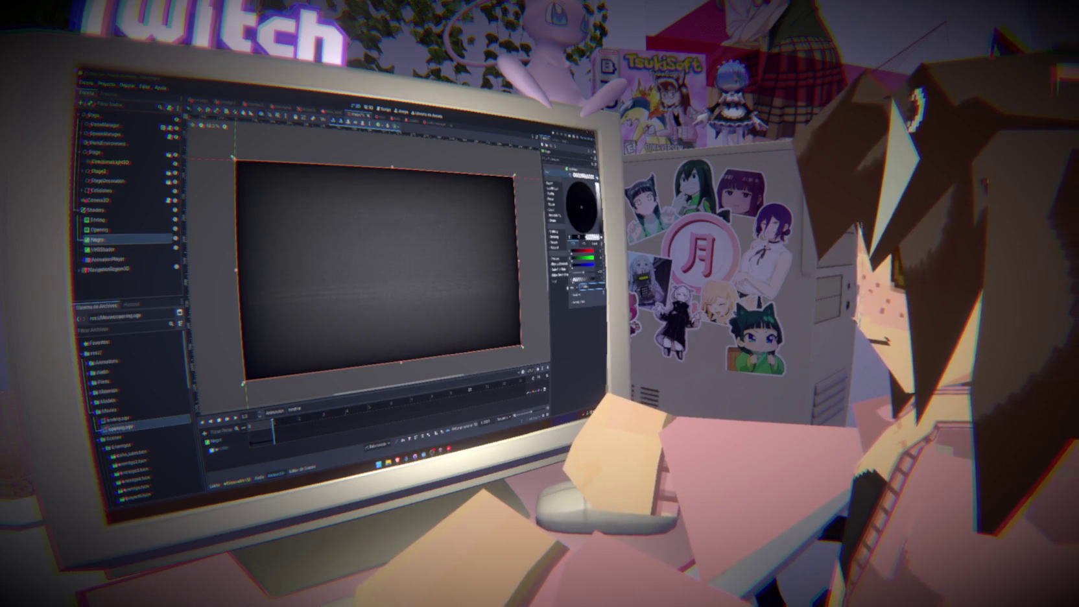
click(533, 353)
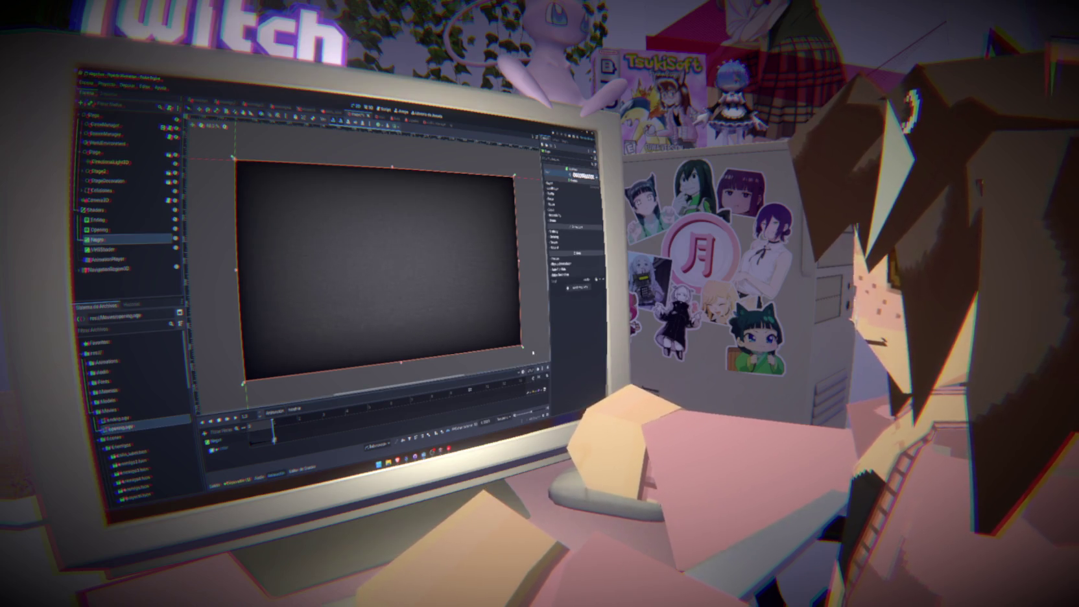
drag(273, 421, 248, 422)
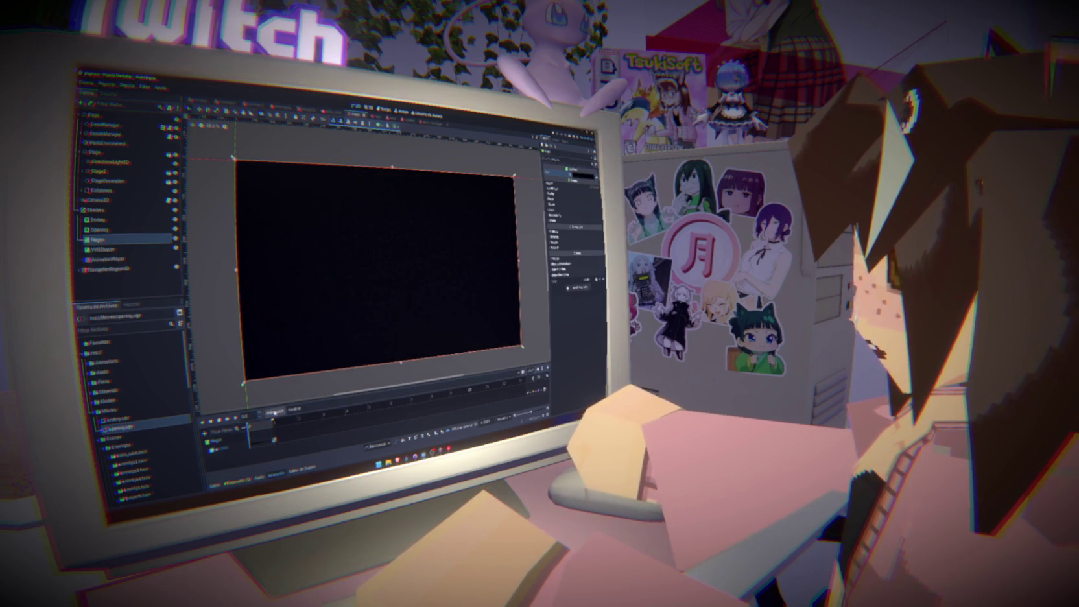
Create a second new animation with the default name.
click(274, 411)
click(280, 420)
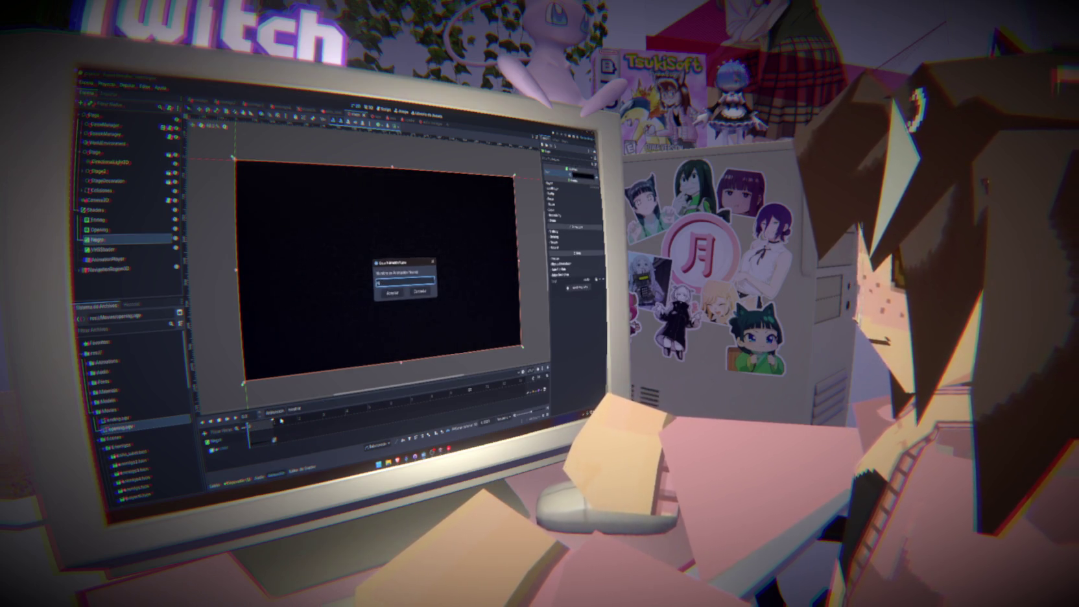
key(Return)
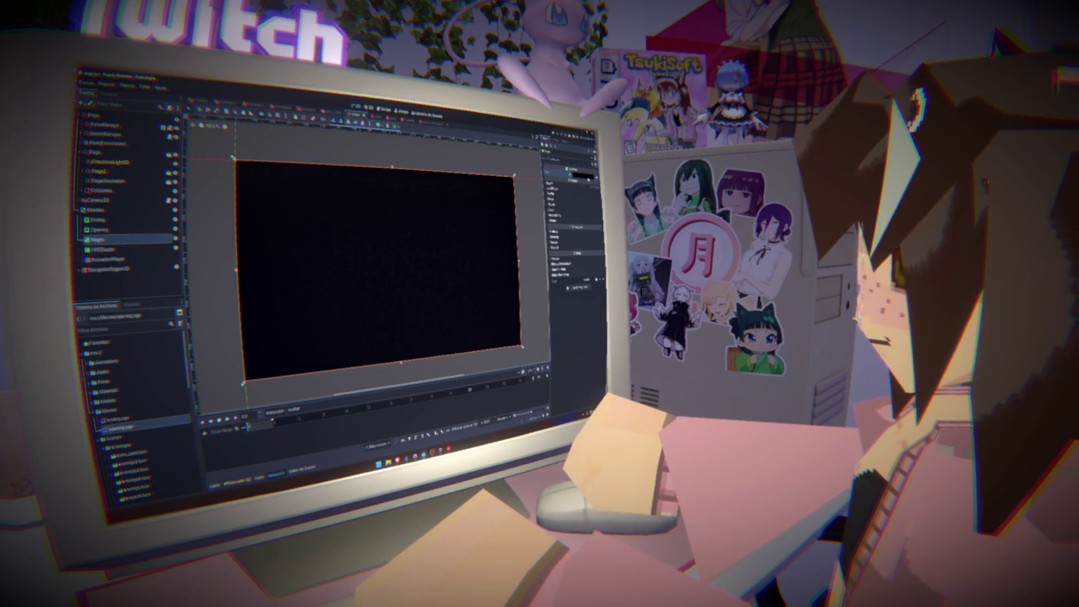
Key Negro's colour into a new colour track in the second animation.
click(581, 176)
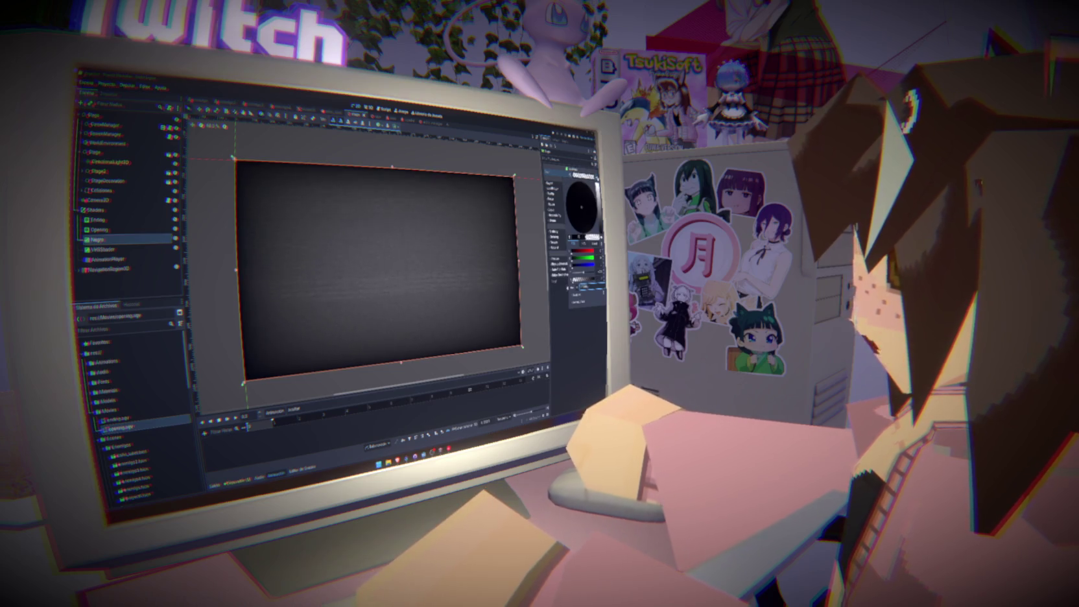
click(595, 172)
click(378, 300)
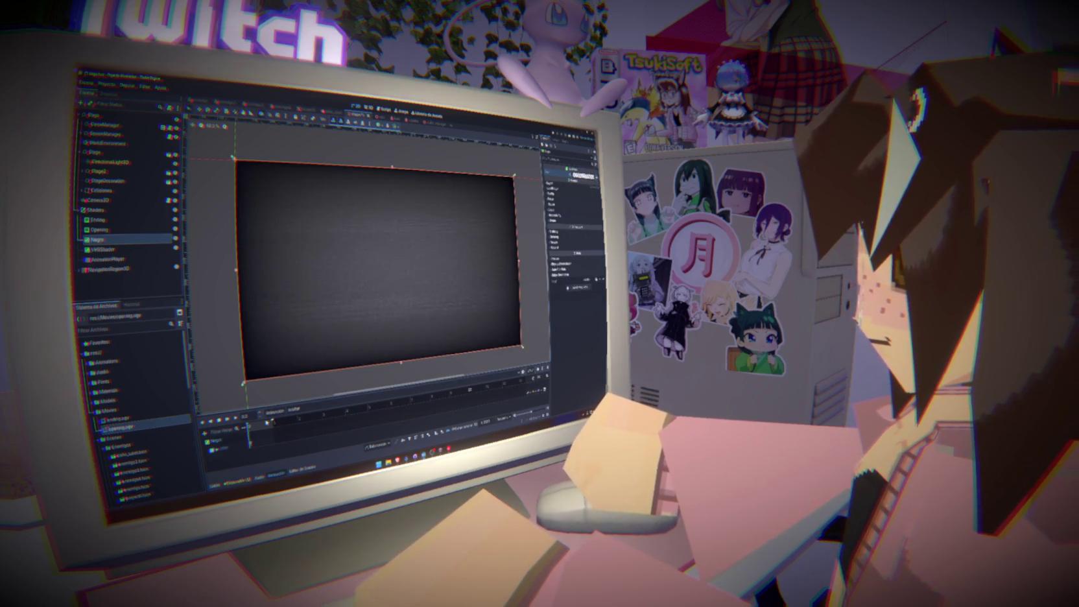
click(582, 175)
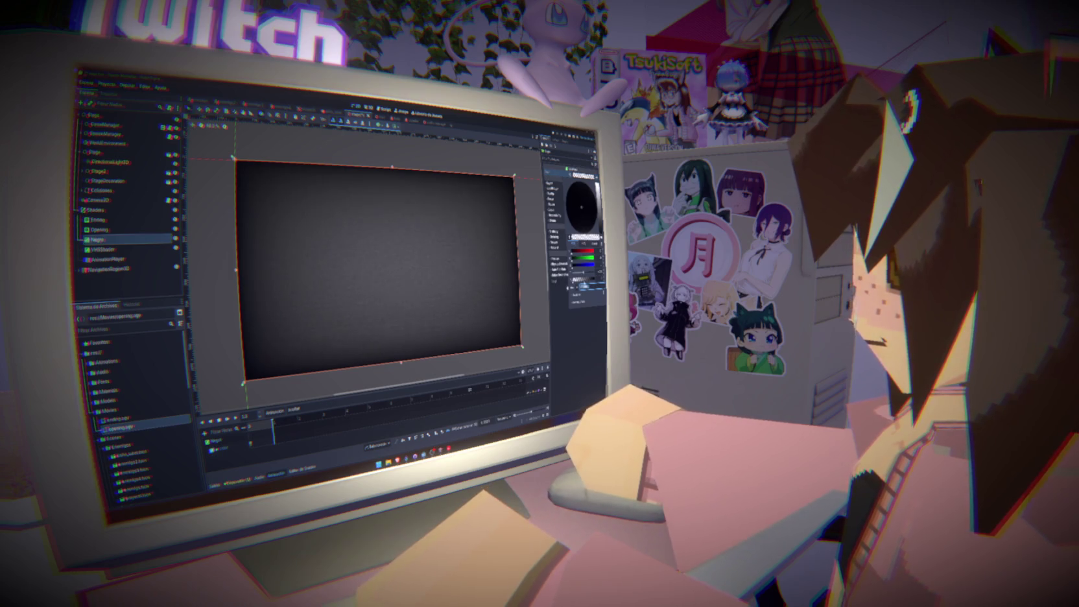
key(Escape)
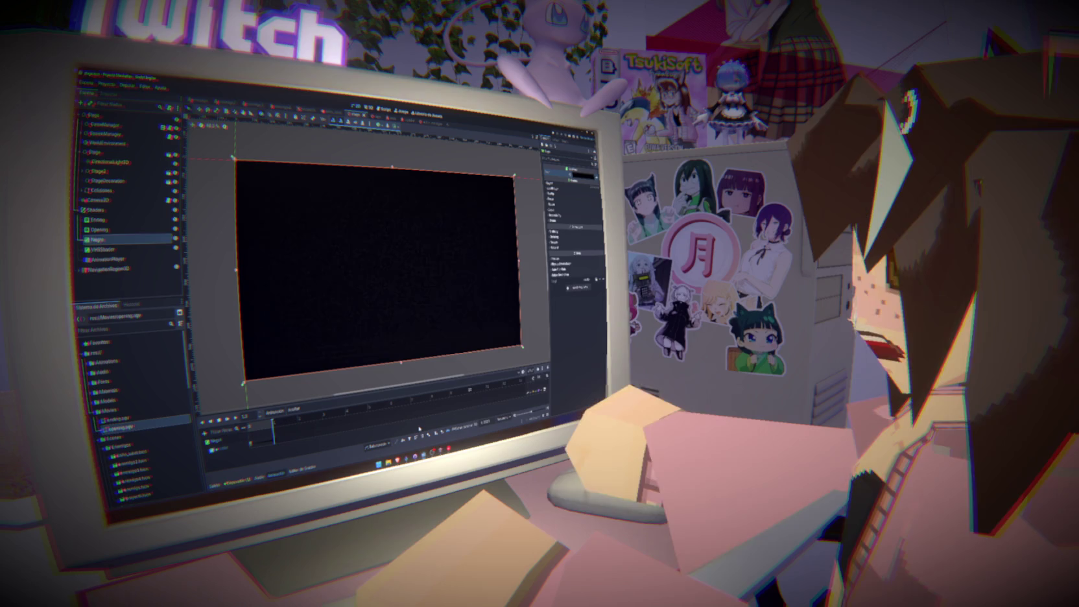
Rewind the animation preview to its start and deselect the Negro node.
click(263, 428)
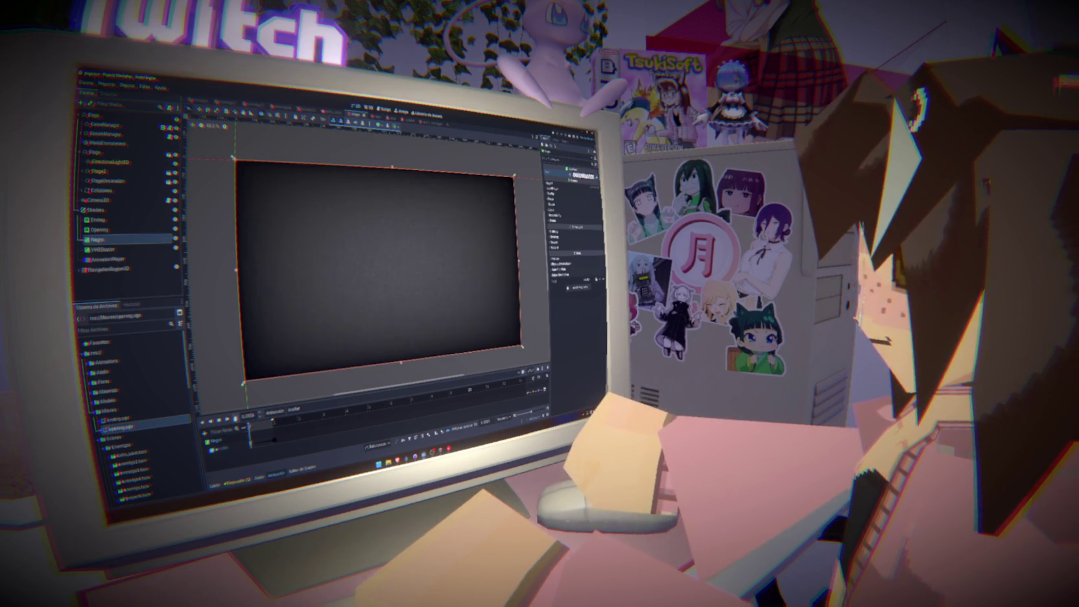
click(250, 420)
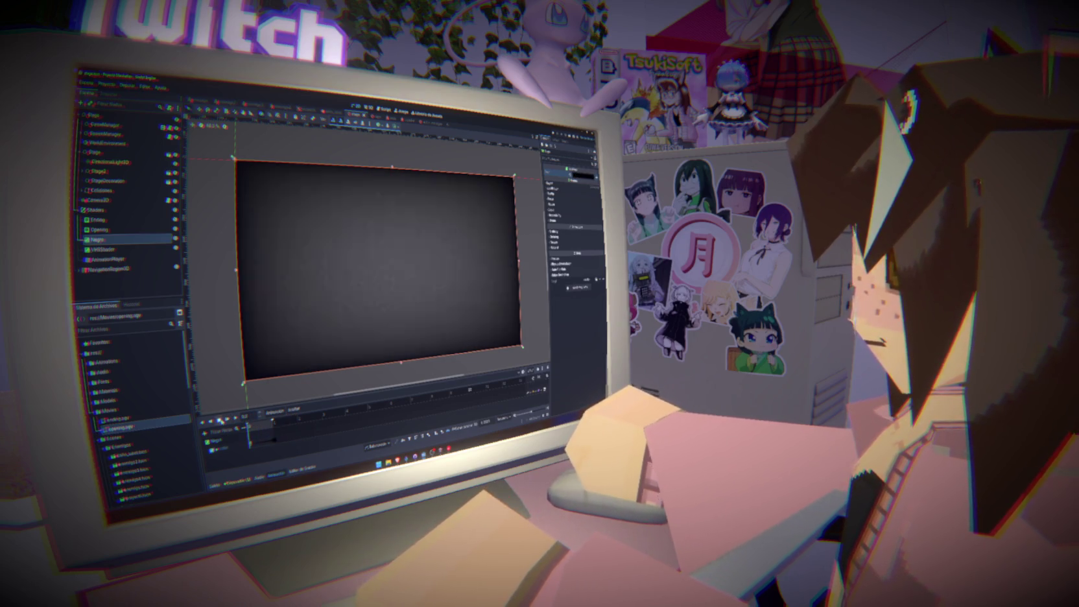
click(420, 378)
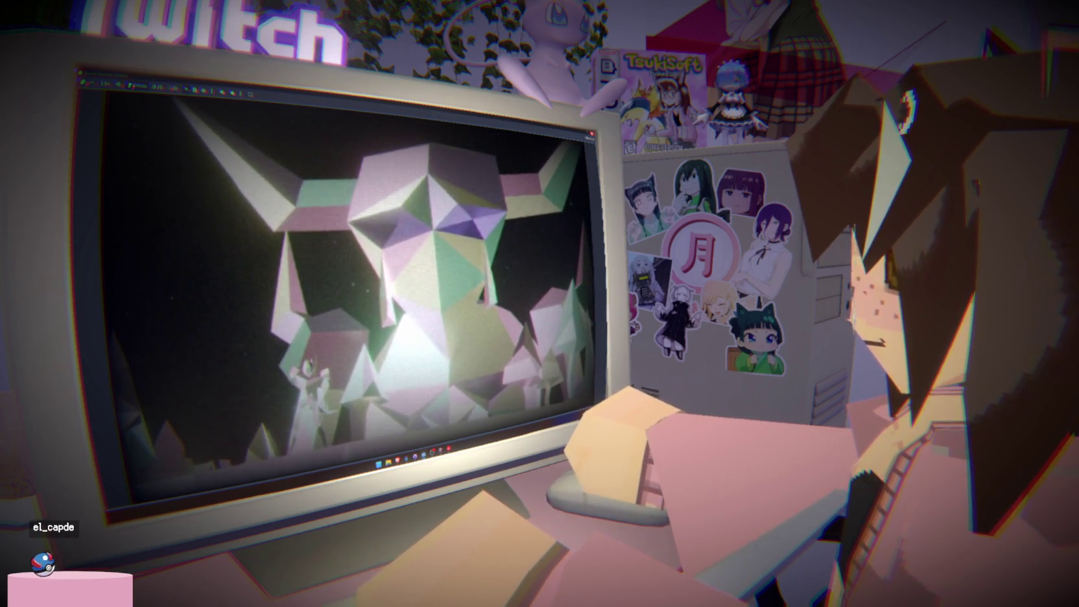
Stop the running cutscene test with F8 and return to the editor.
key(F8)
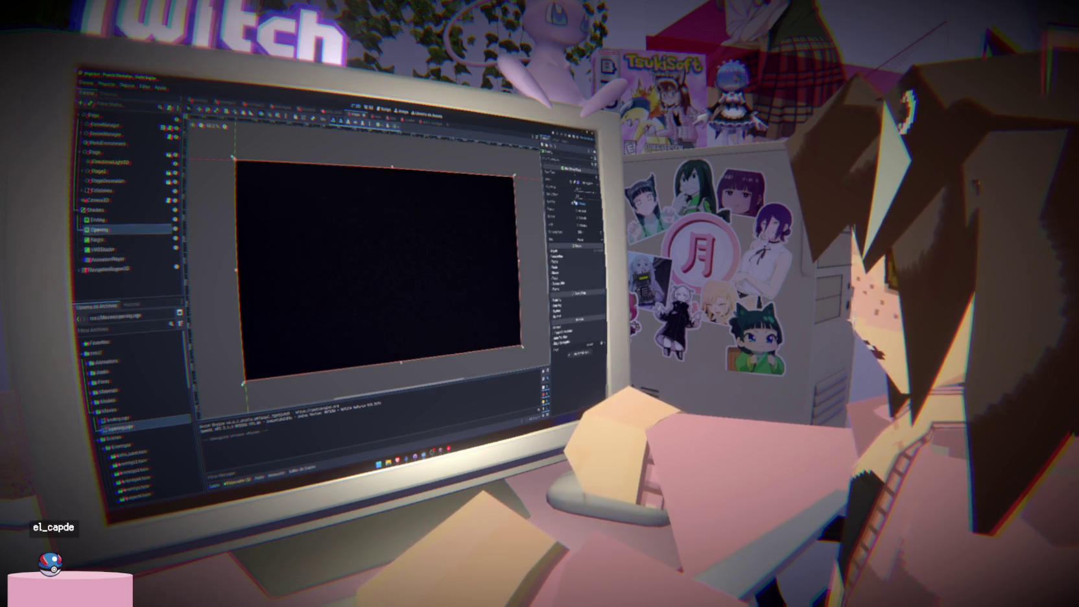
Connect the Opening node's finished signal to a new handler in game_manager.gd.
click(128, 221)
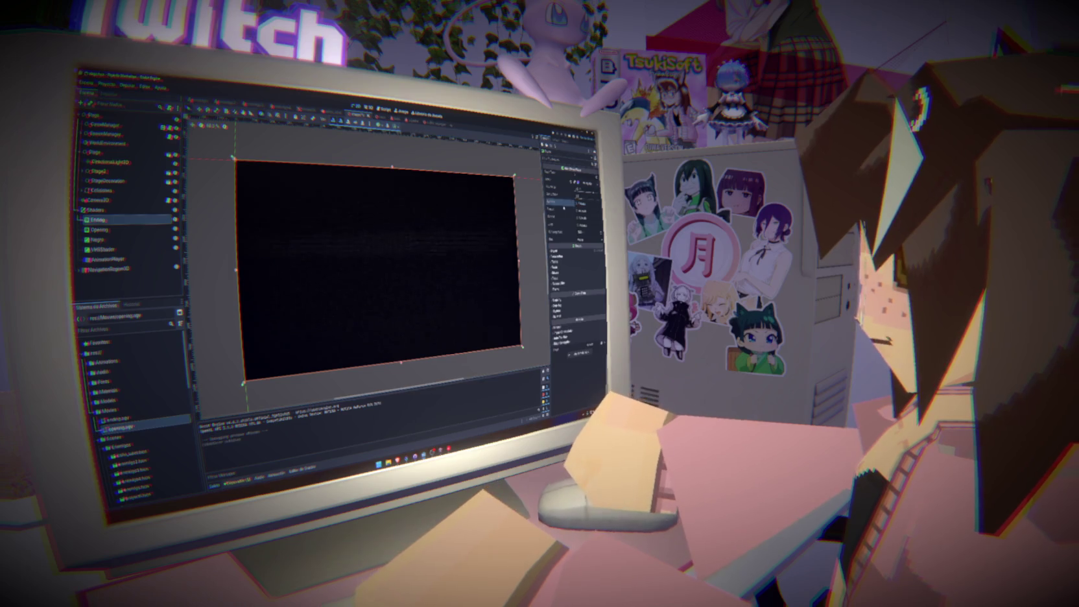
click(164, 228)
click(556, 138)
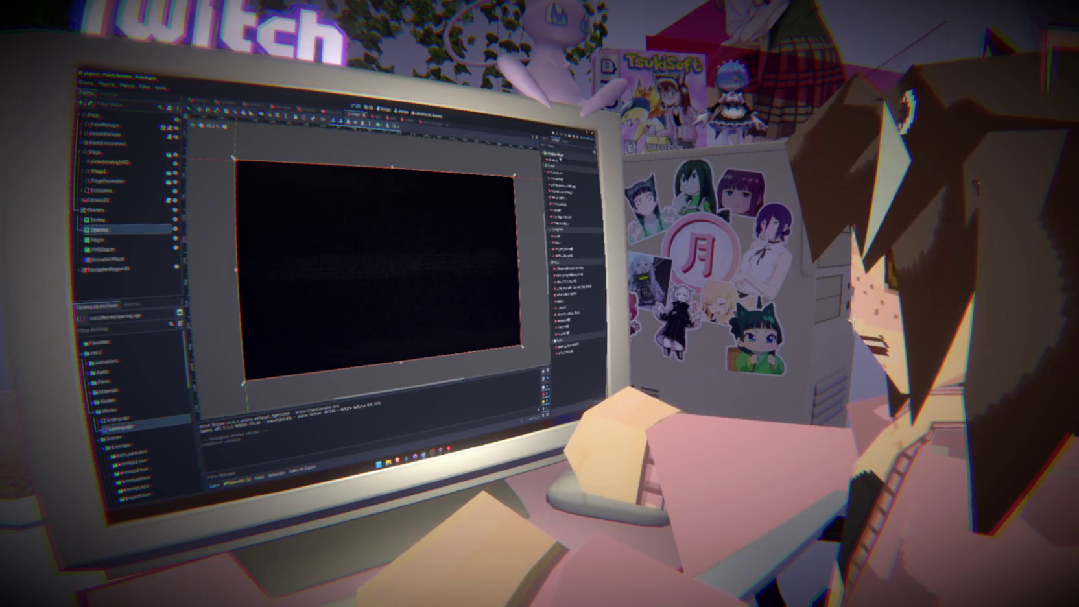
double_click(570, 162)
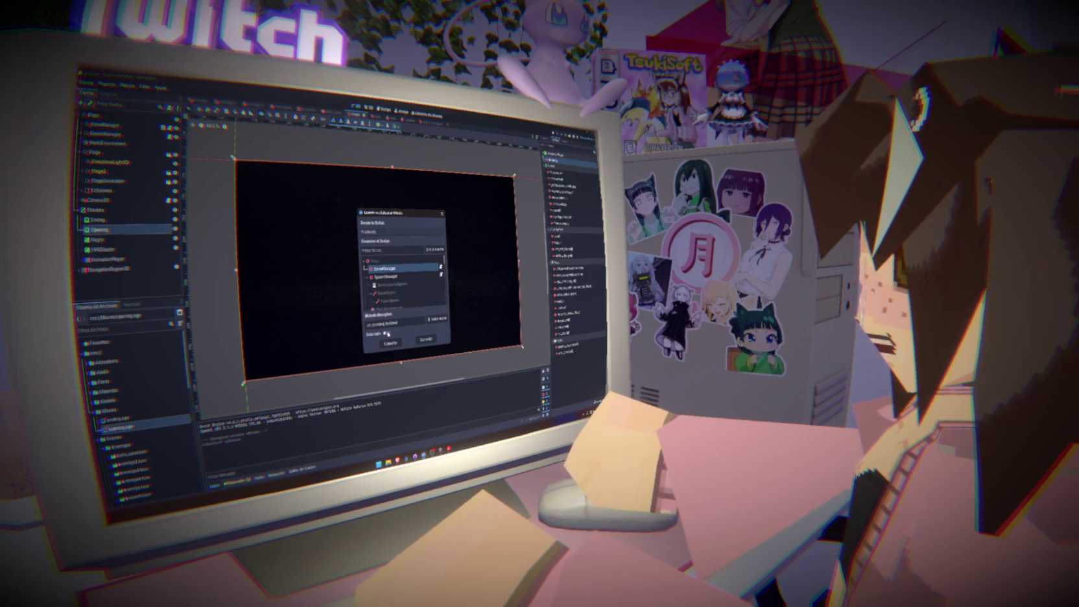
click(392, 343)
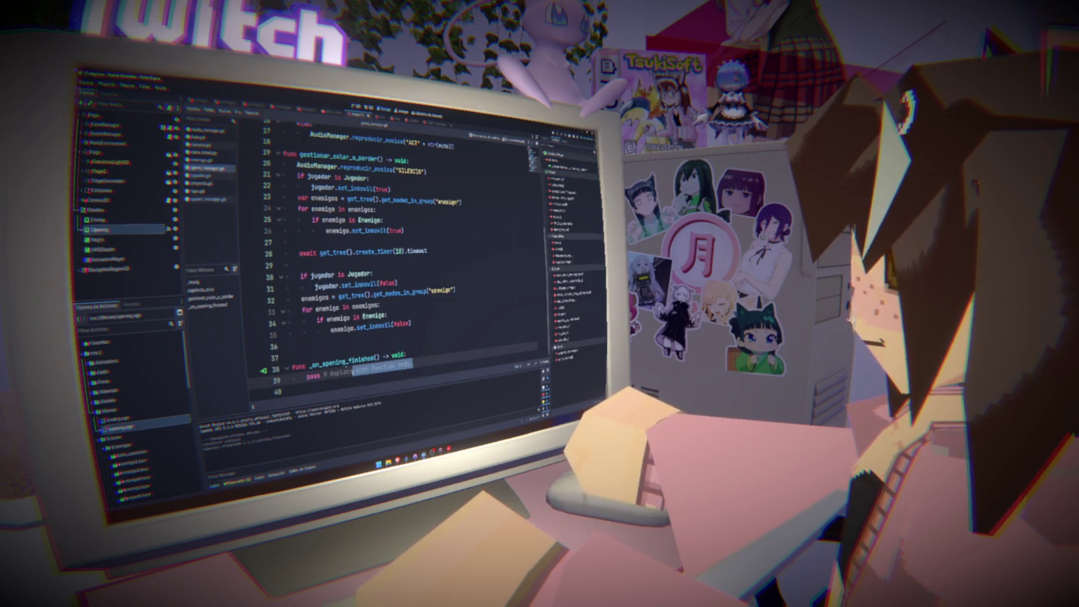
Restore the accidentally deleted _ready lines, save, and start _on_opening_finished's body line.
scroll(400, 346, up, 5)
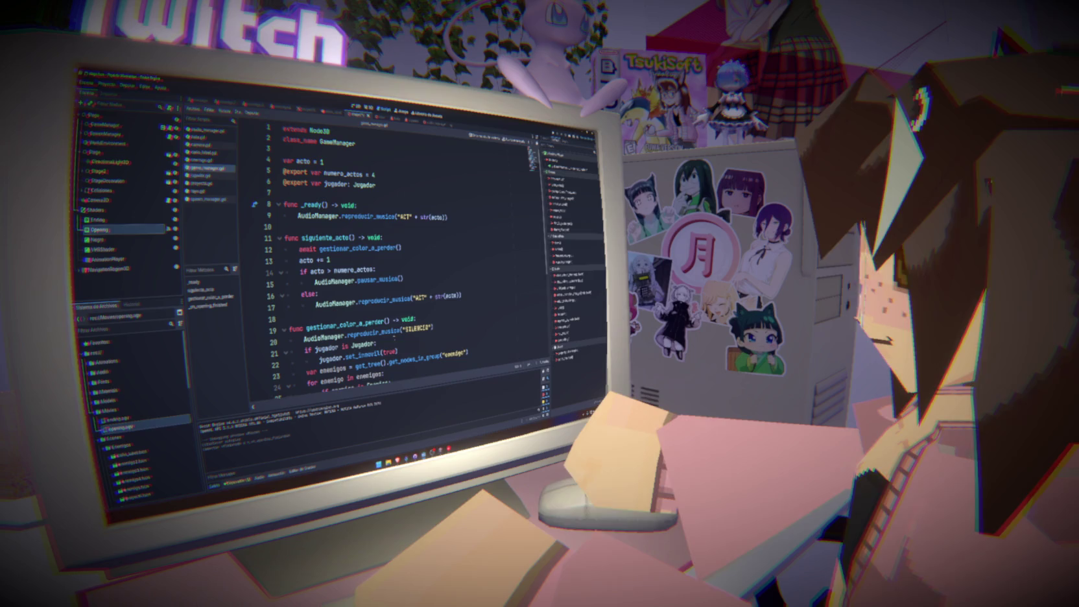
mouse_move(447, 217)
mouse_down()
mouse_move(298, 217)
mouse_move(265, 203)
mouse_up()
key(BackSpace)
key(BackSpace)
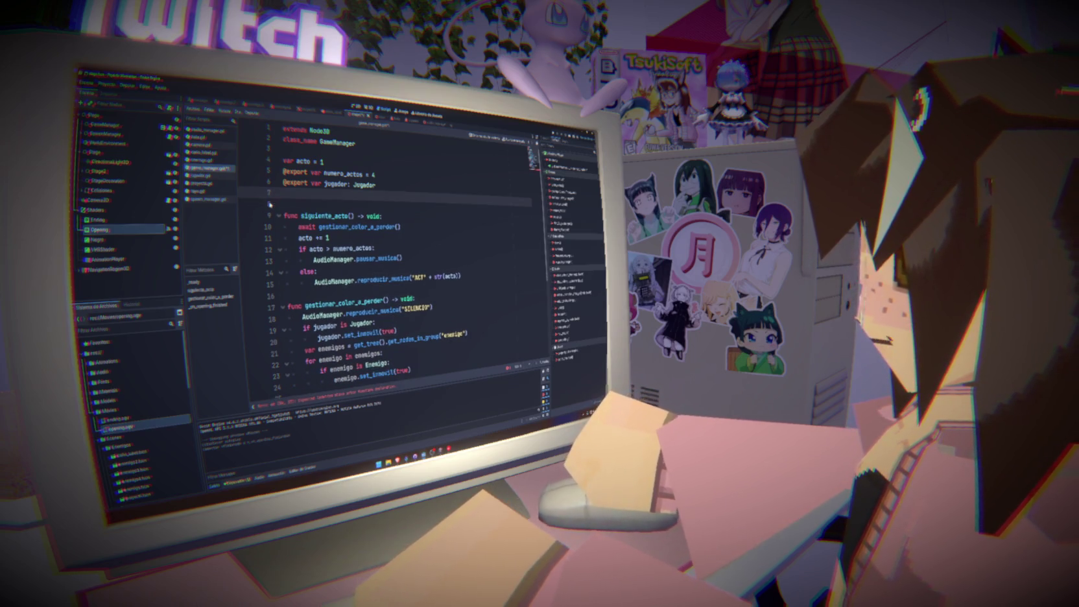
key(ctrl+z)
key(ctrl+z)
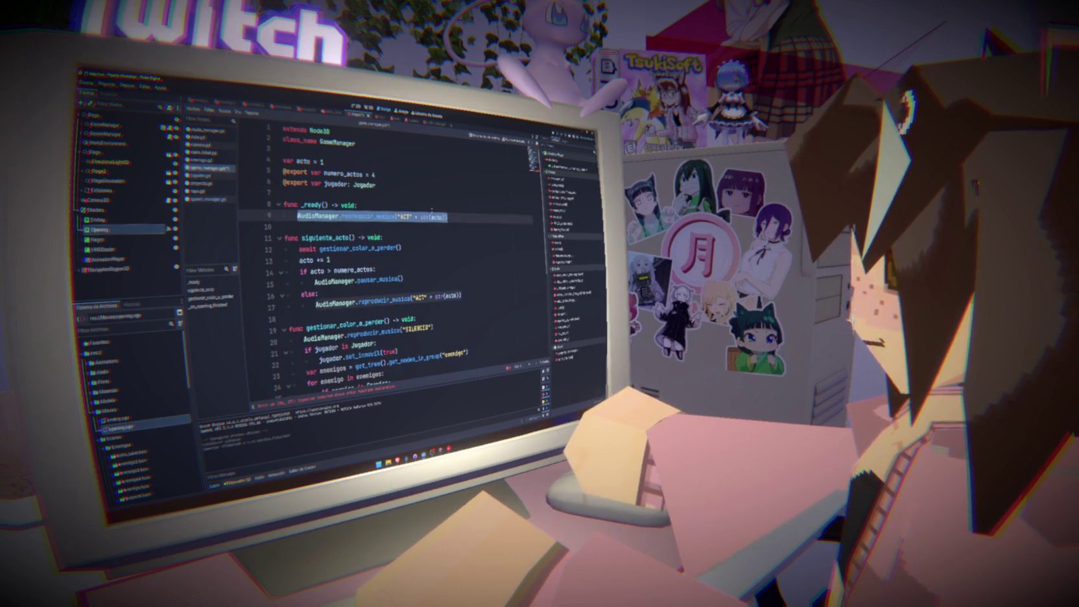
key(ctrl+s)
scroll(477, 238, down, 5)
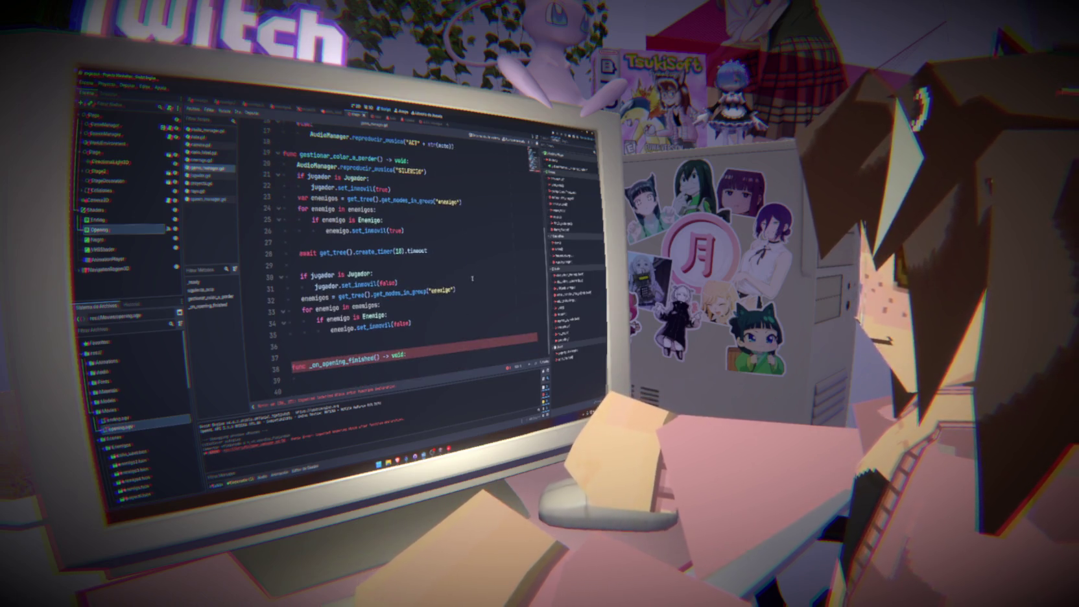
key(Return)
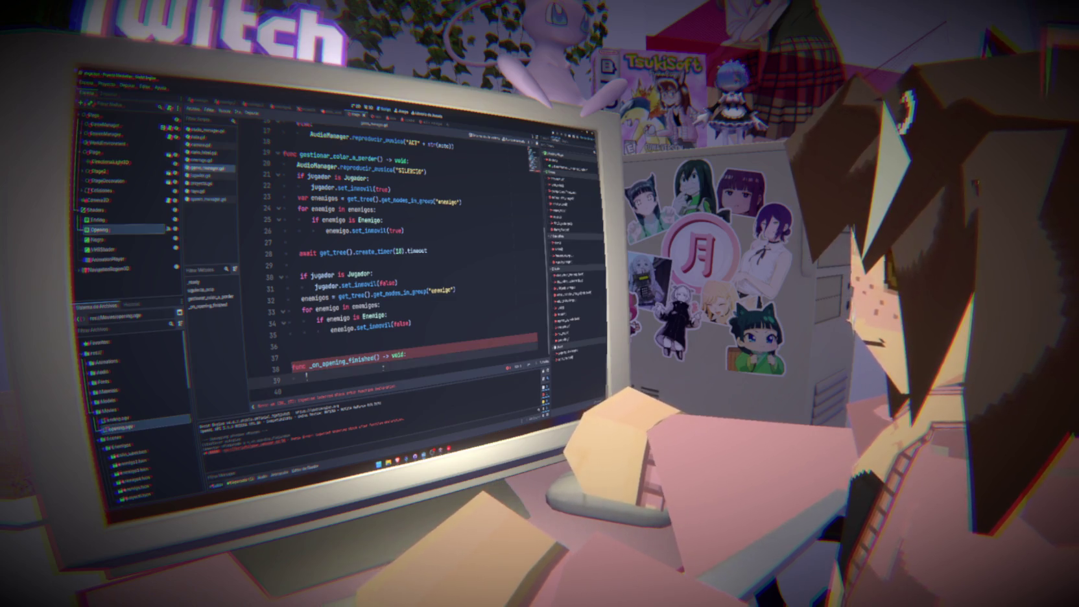
scroll(383, 367, up, 8)
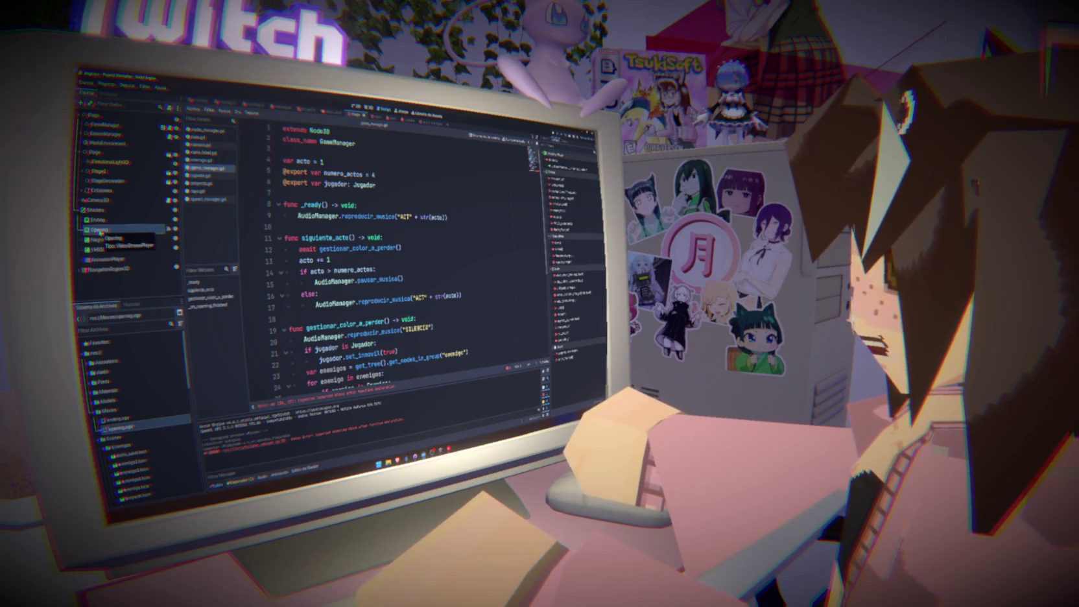
drag(101, 232, 312, 196)
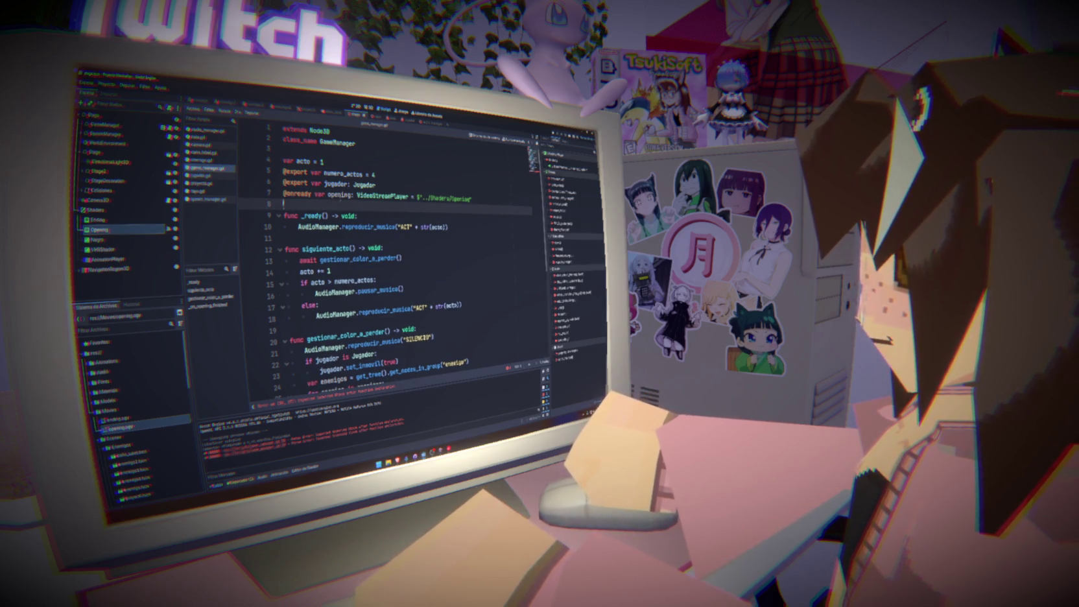
scroll(416, 292, down, 5)
Write opening.hide() inside _on_opening_finished.
click(395, 370)
text(opening.)
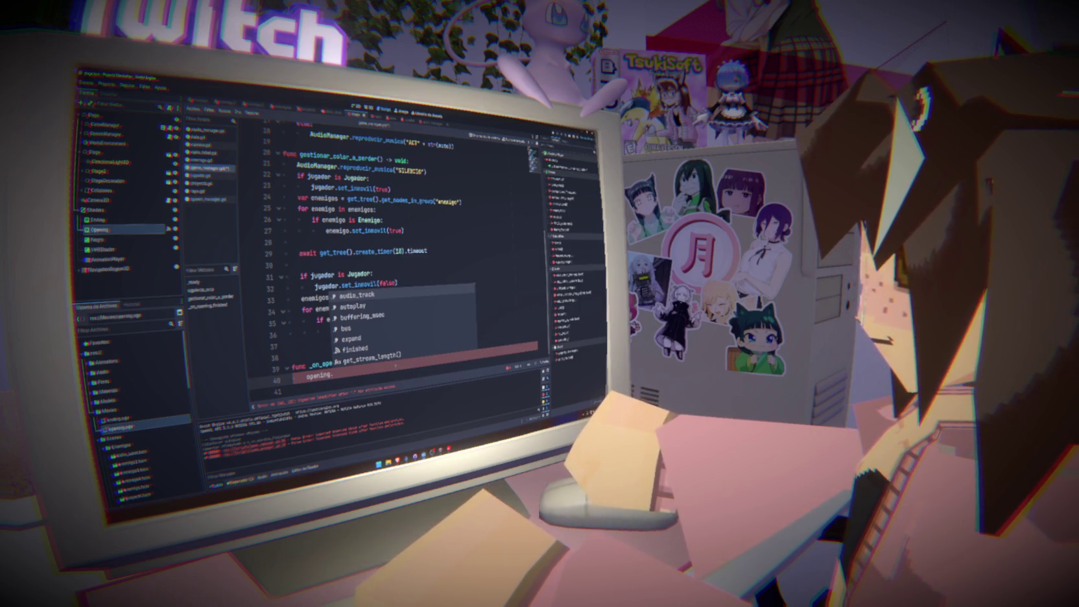
text(hide())
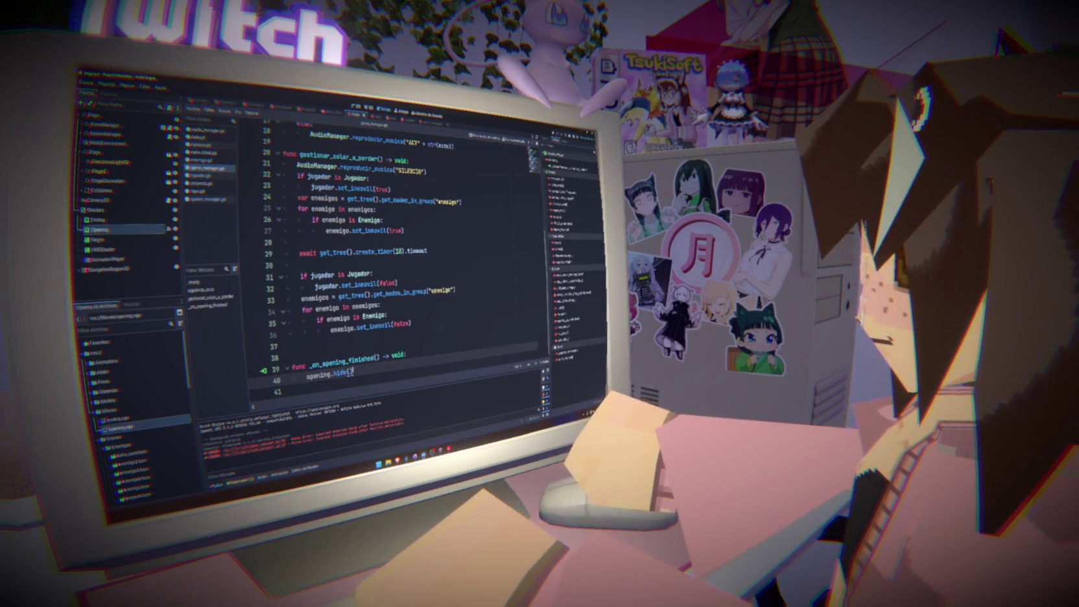
key(Return)
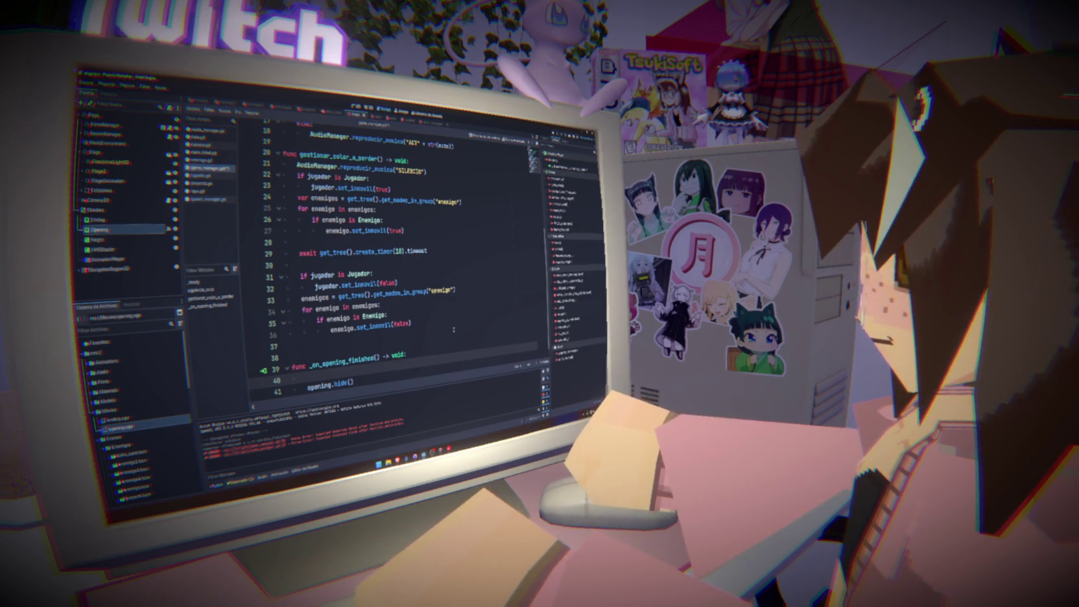
scroll(454, 330, up, 6)
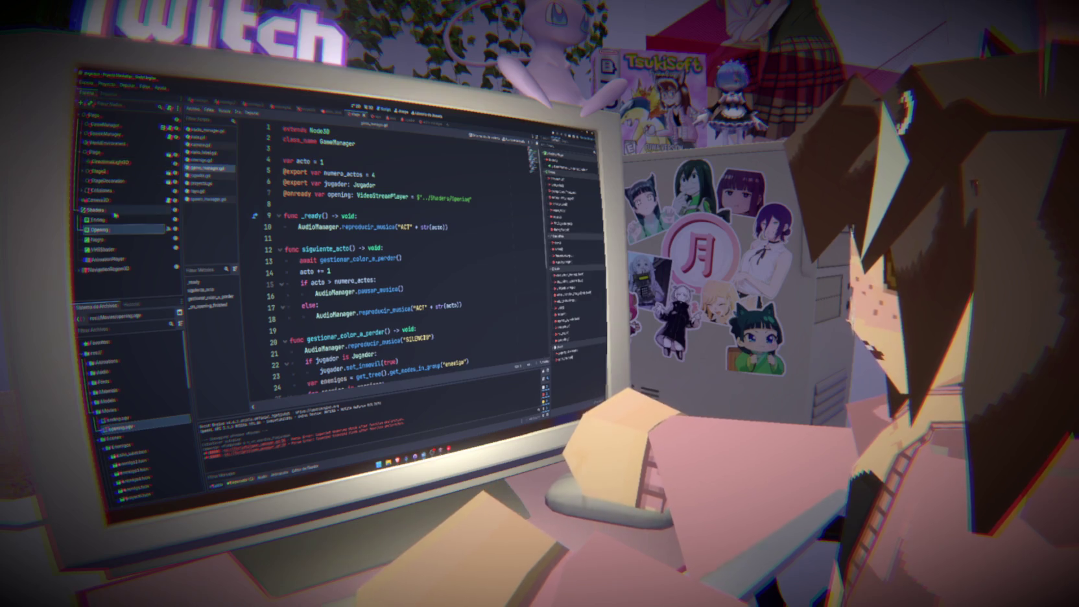
click(103, 259)
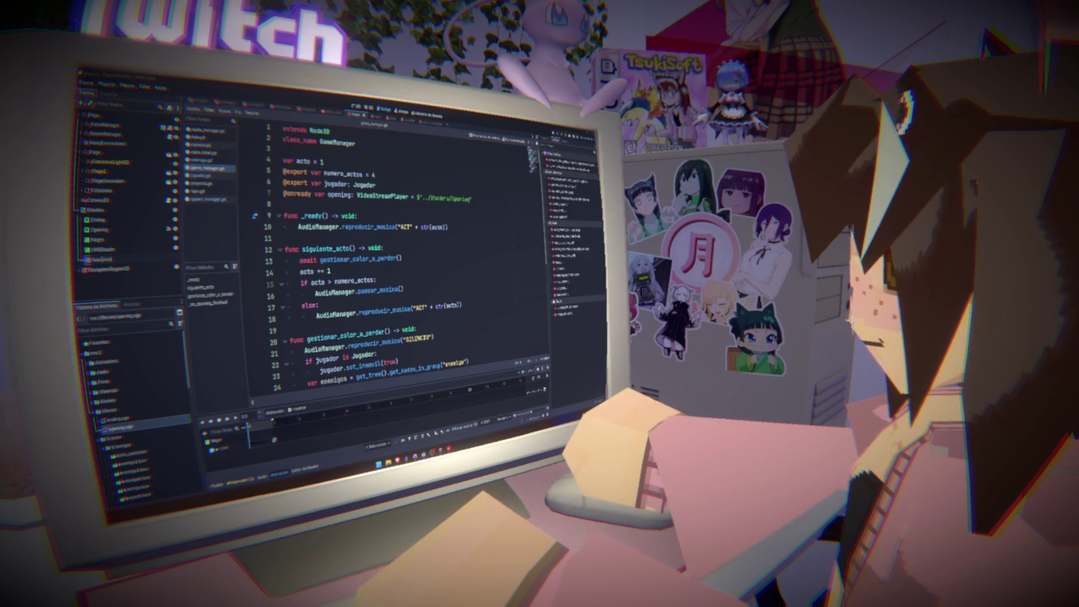
drag(104, 259, 338, 213)
key(ctrl+s)
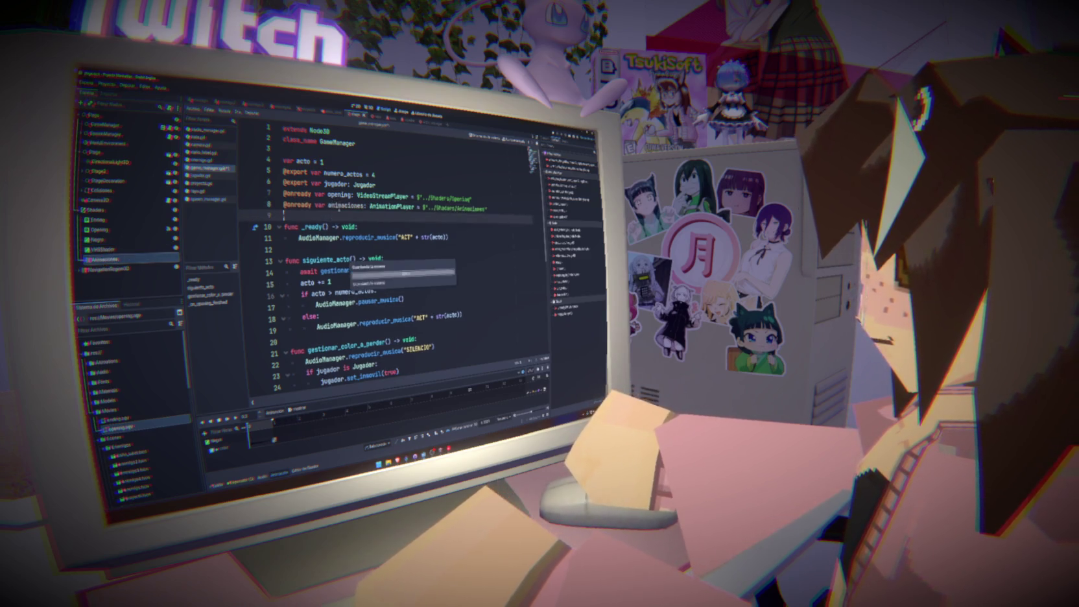
scroll(350, 259, down, 6)
Make _on_opening_finished call animaciones.play("ocultar"), then connect the animation_finished signal.
click(373, 355)
text(aninaciones.play)
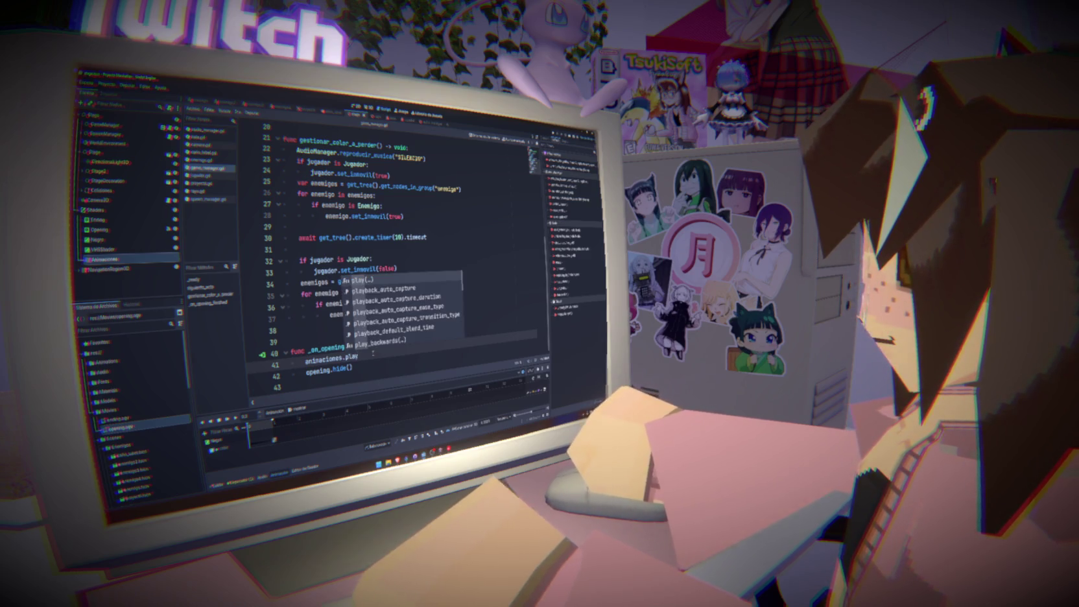
text(()
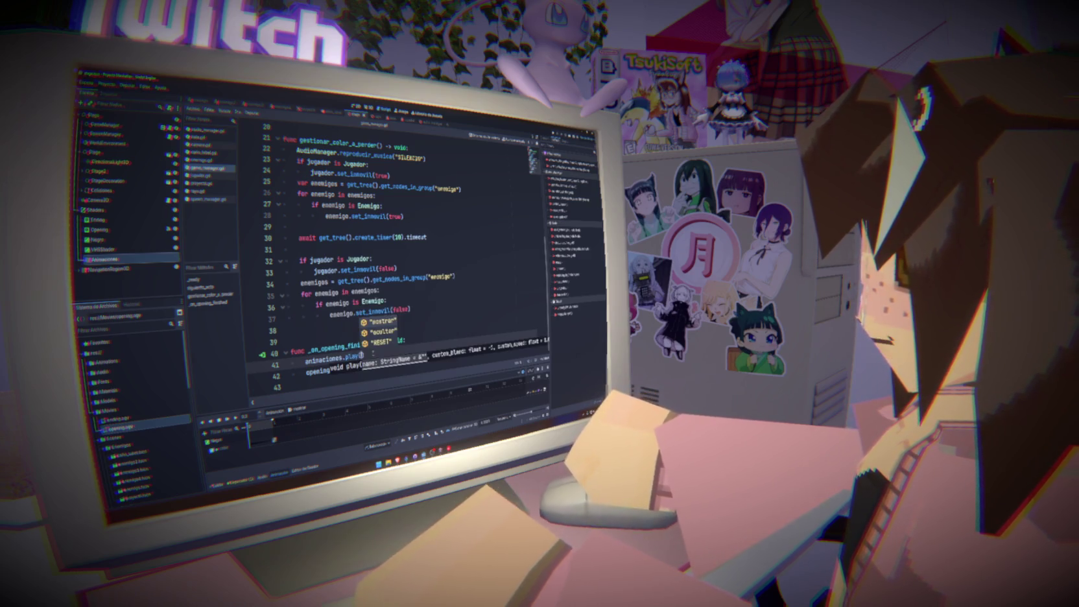
key(Down)
key(Return)
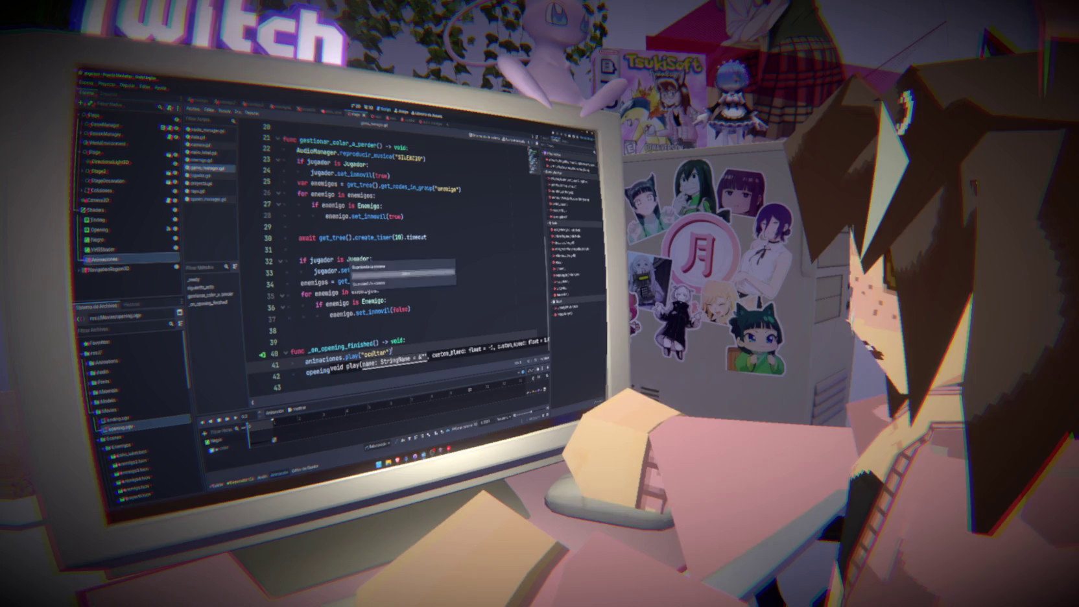
key(End)
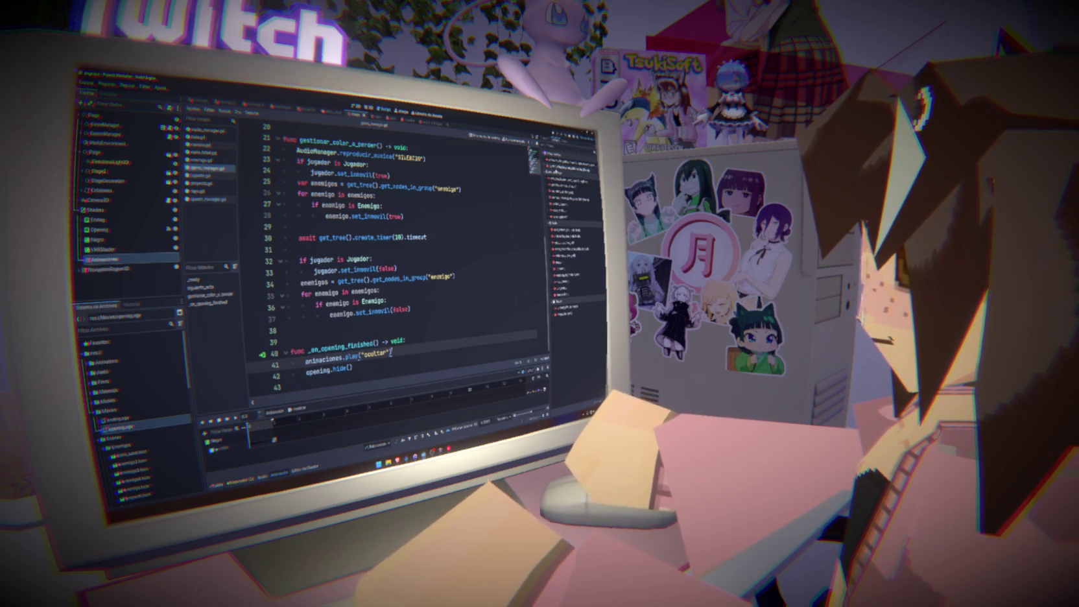
double_click(569, 182)
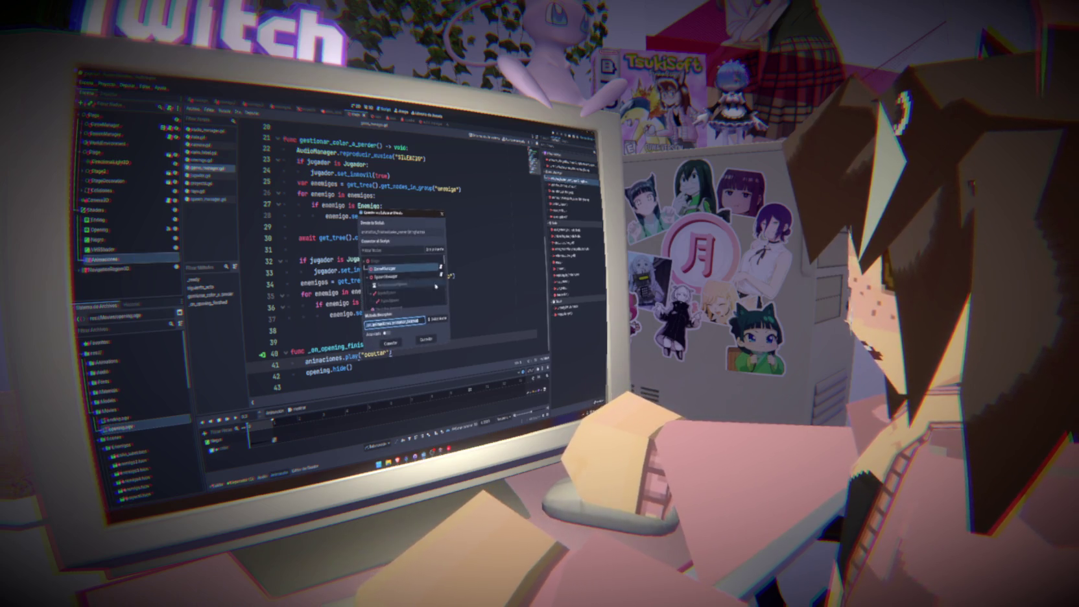
Create the animation_finished handler with a match on anim_name and an "ocultar": branch.
click(391, 344)
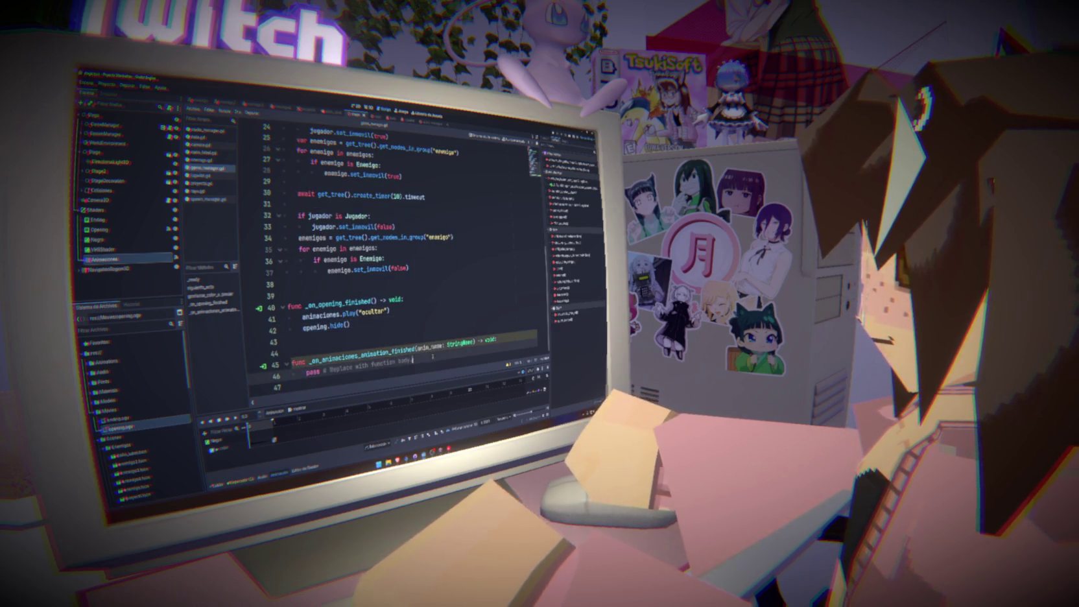
drag(433, 356, 307, 371)
key(BackSpace)
text(match anim)
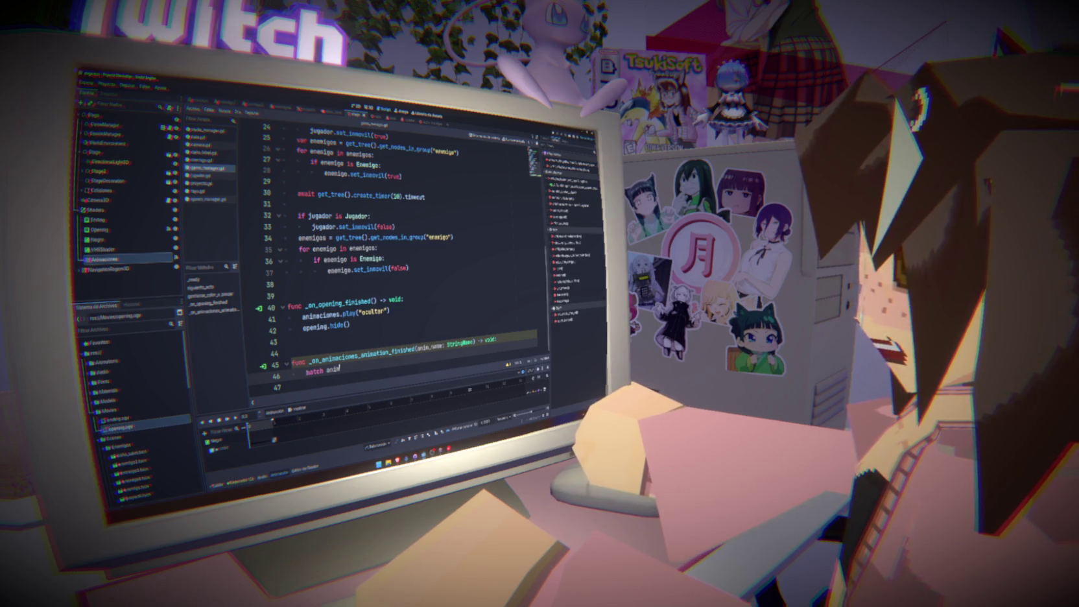
text(_name:)
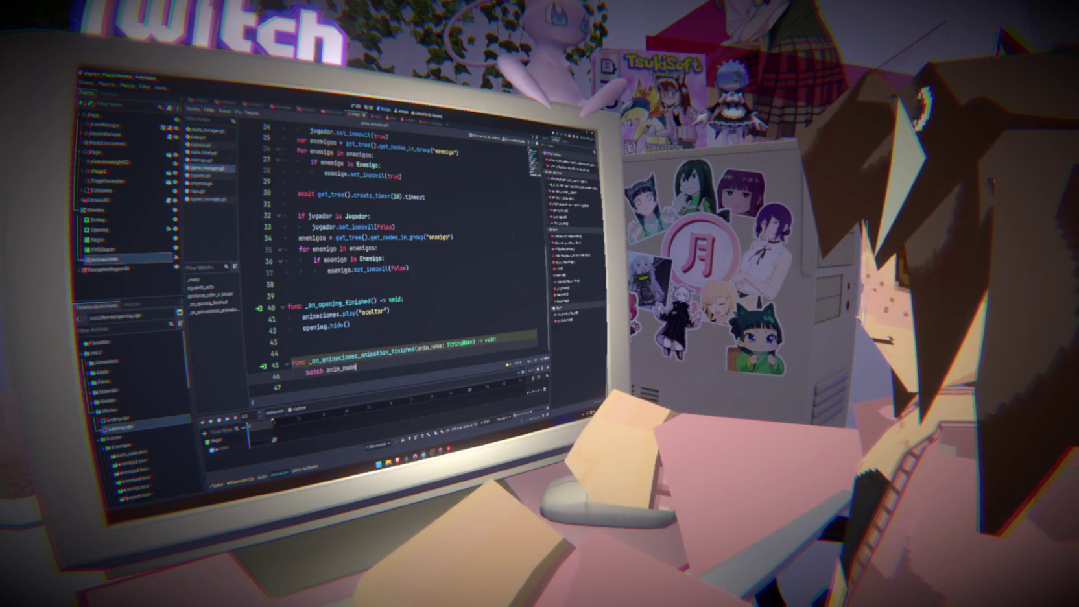
key(Return)
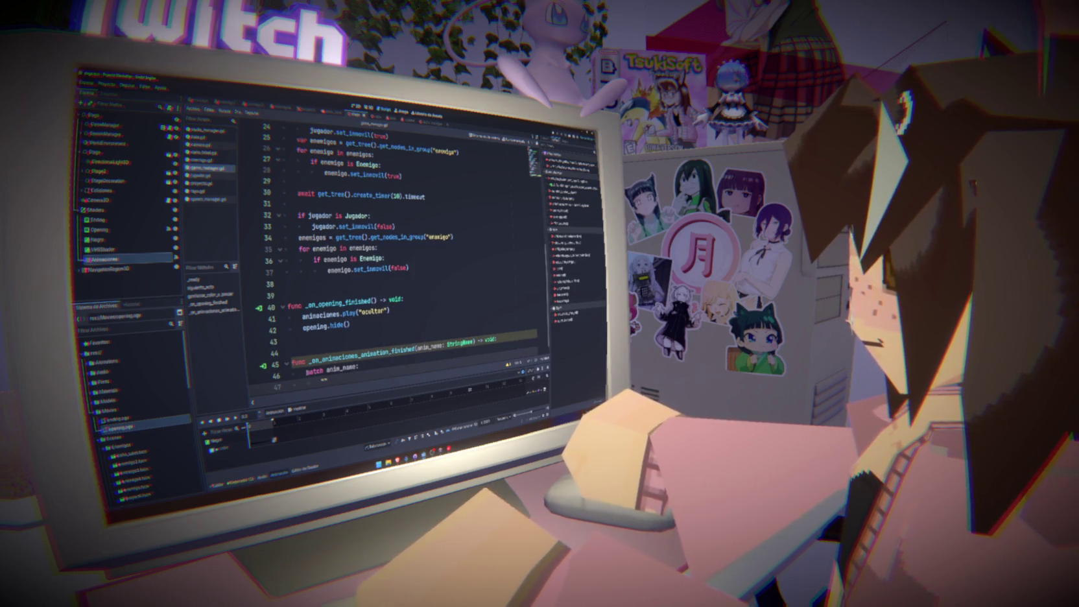
text("ocultar:)
key(Return)
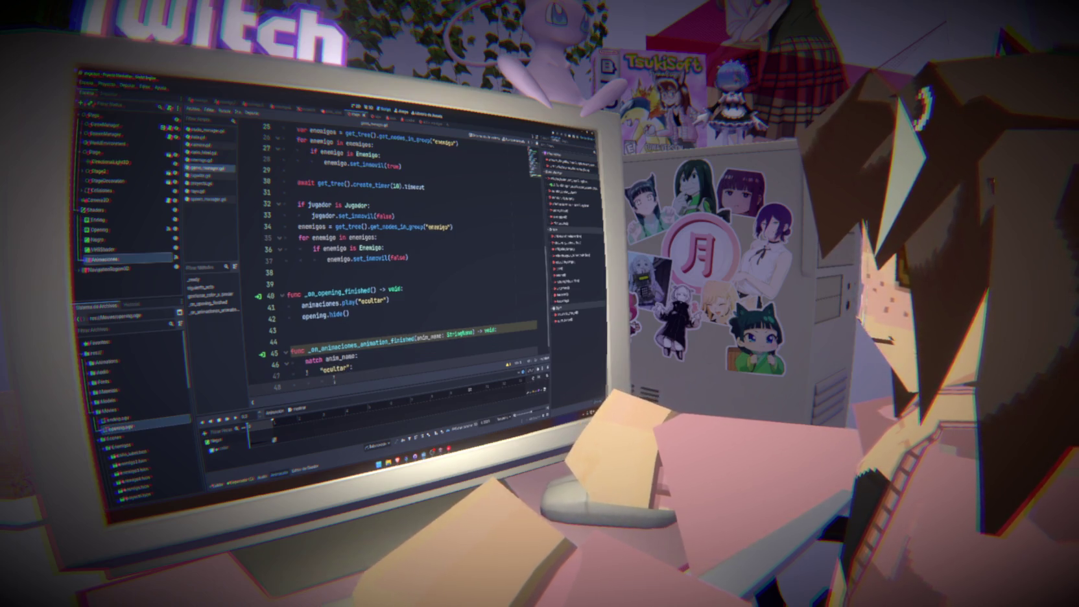
Move opening.hide() under the "ocultar" branch and remove the leftover blank line.
drag(302, 315, 350, 315)
key(ctrl+x)
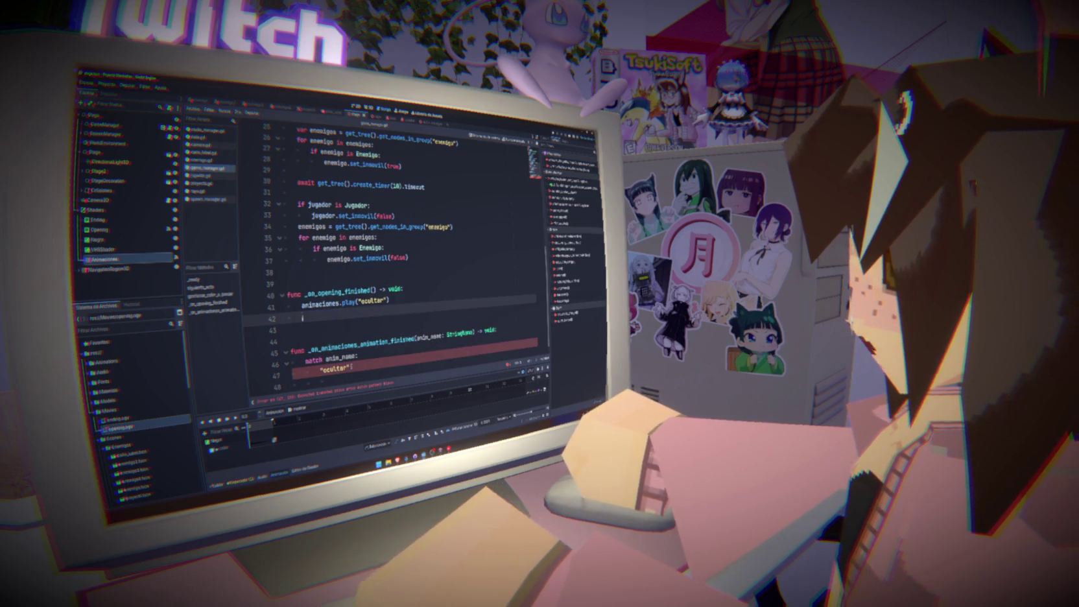
click(332, 388)
key(ctrl+v)
click(330, 330)
key(BackSpace)
key(BackSpace)
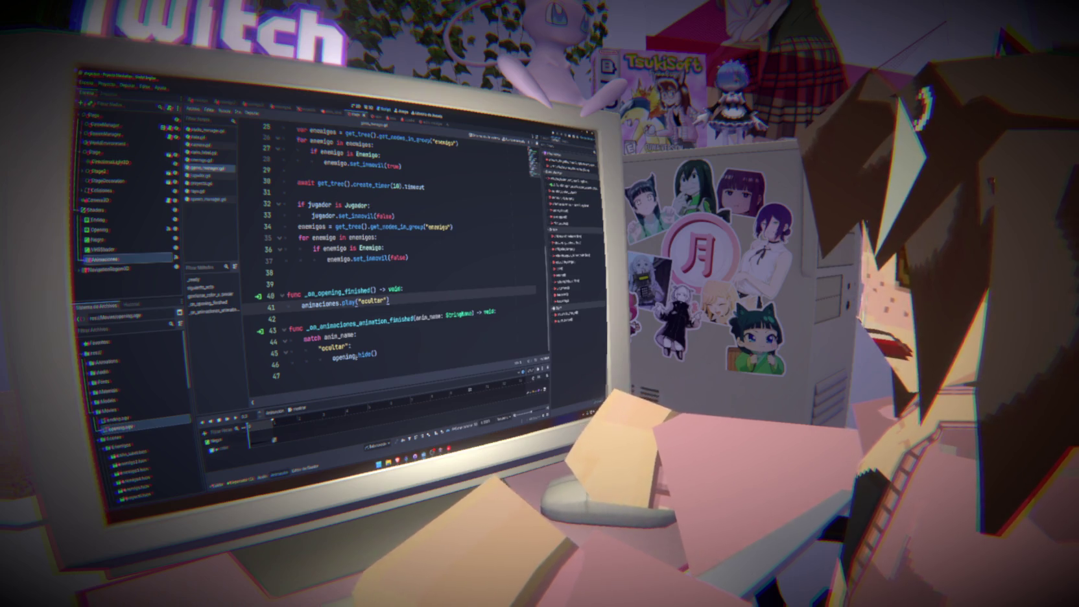
double_click(343, 356)
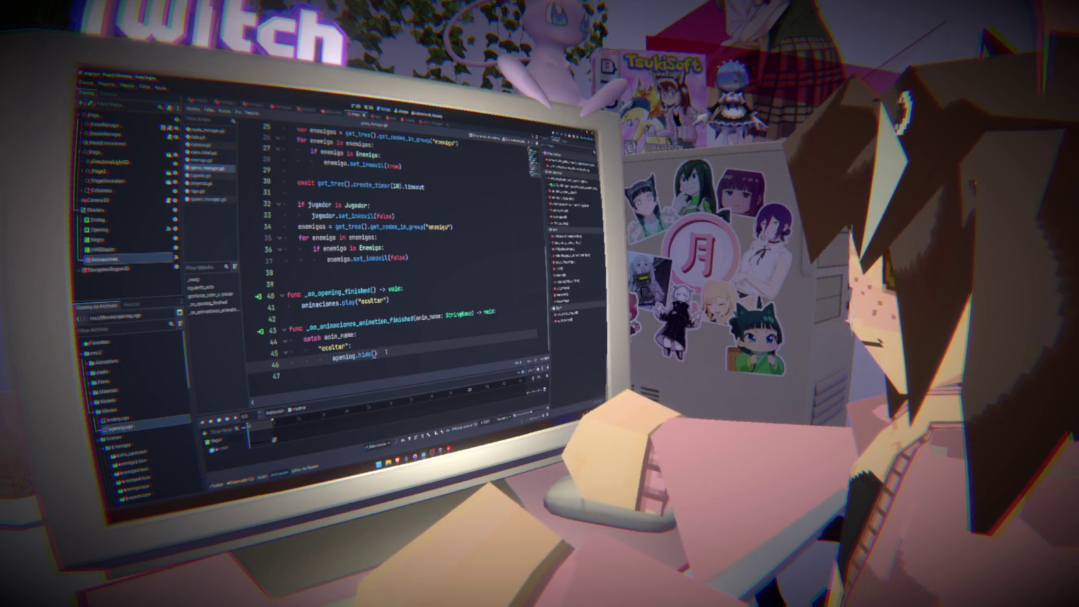
Add animaciones.play("mostrar") after opening.hide() and run the project with F5.
key(Return)
drag(302, 302, 389, 299)
key(ctrl+c)
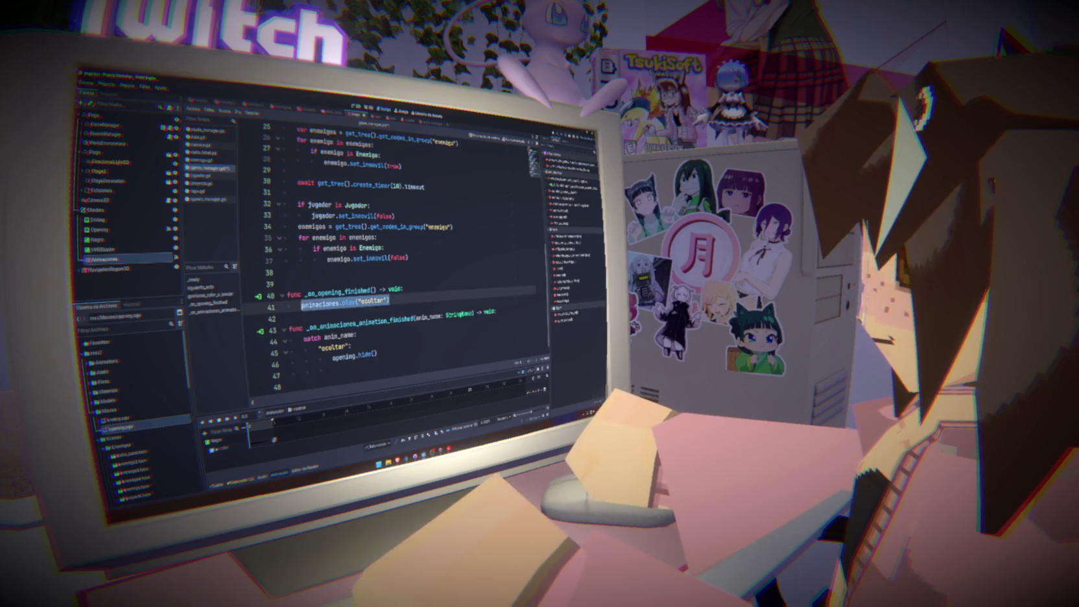
click(334, 369)
key(ctrl+v)
double_click(403, 359)
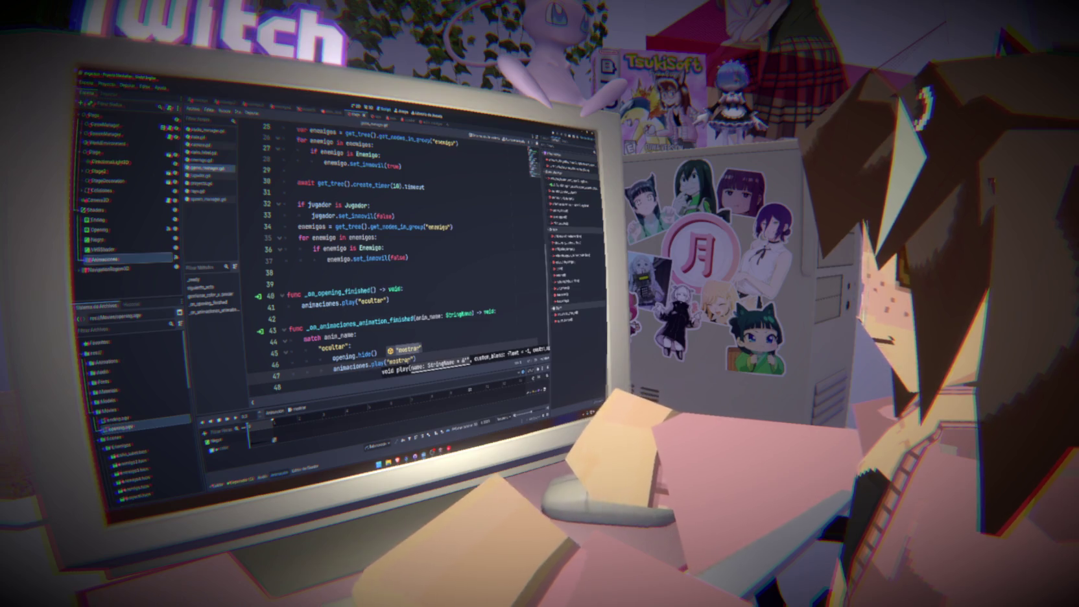
click(426, 300)
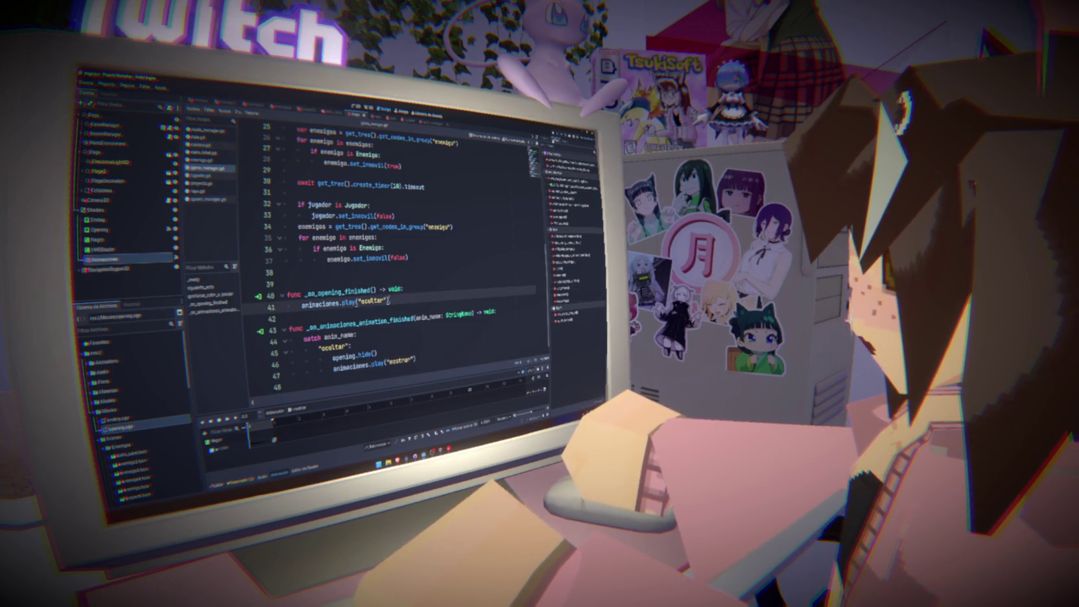
key(F5)
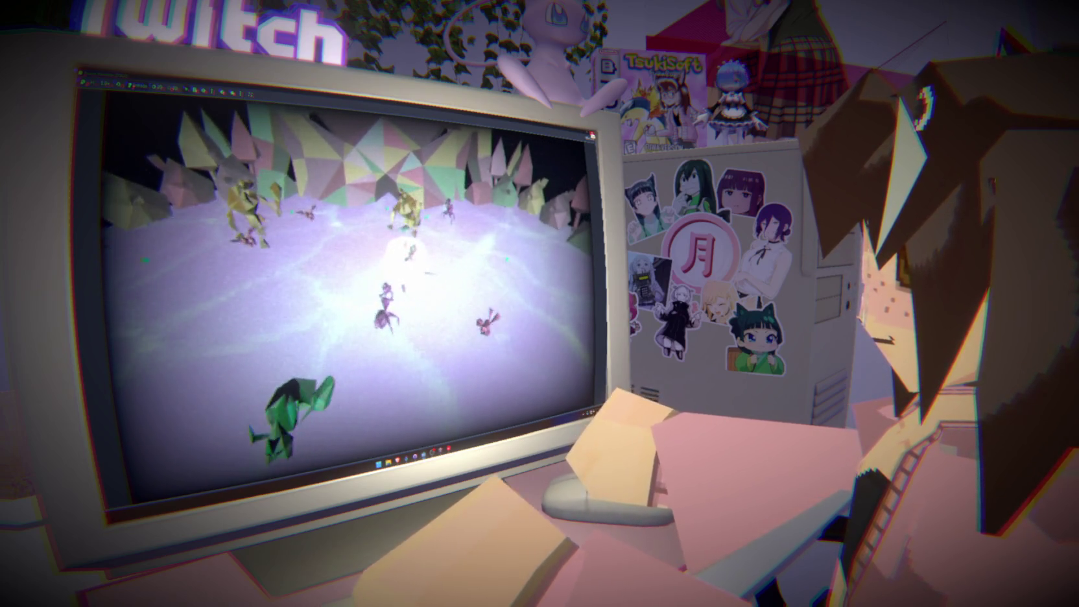
Stop the test run, look over lines 34–46 of game_manager.gd and save it.
key(F5)
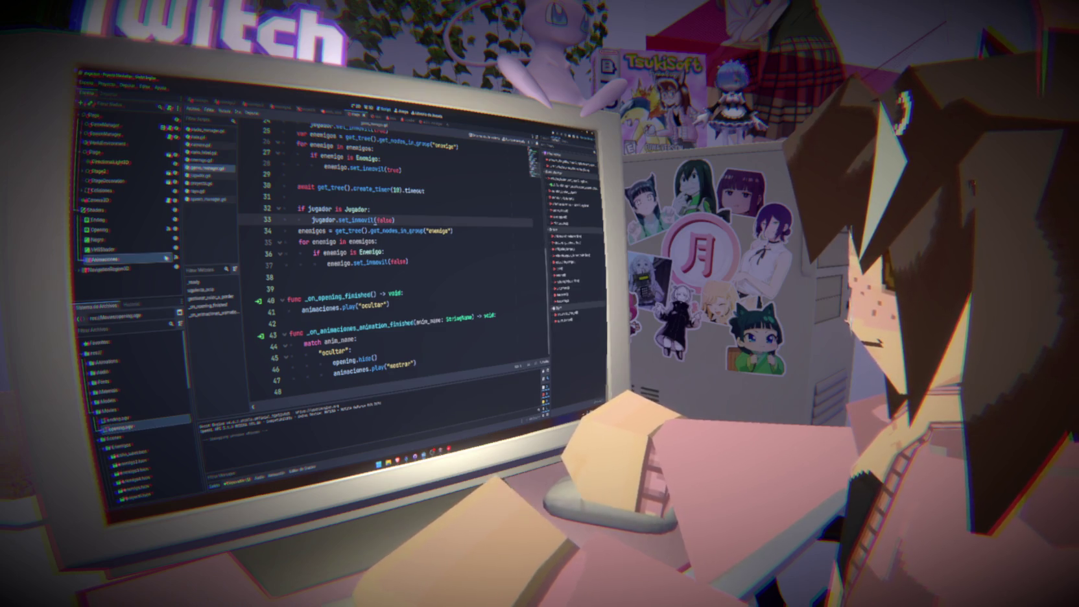
click(457, 231)
key(ctrl+s)
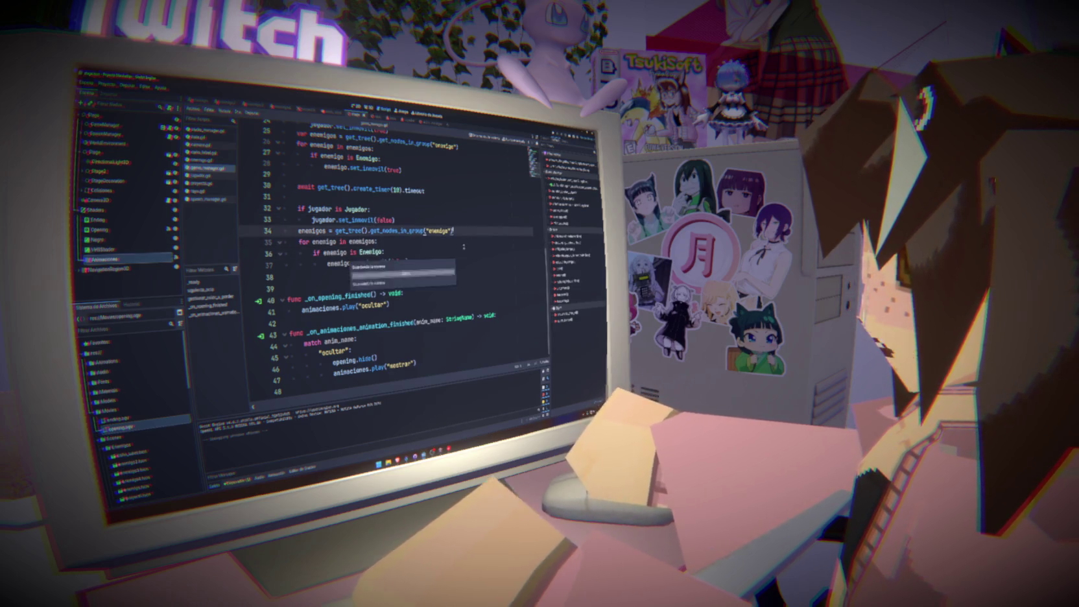
click(465, 251)
text(set_inmovil(false))
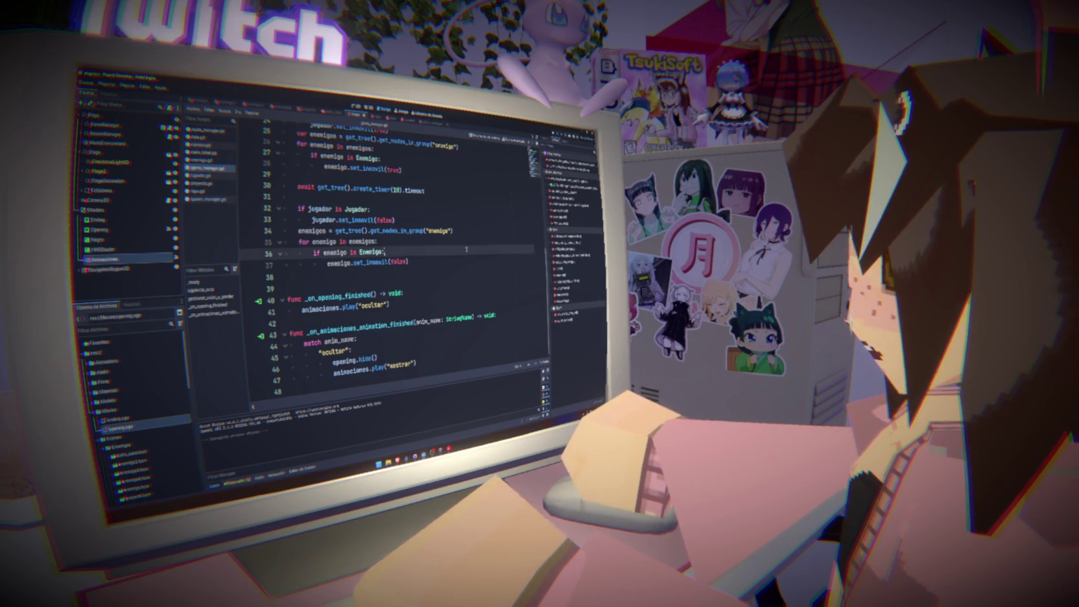
click(471, 234)
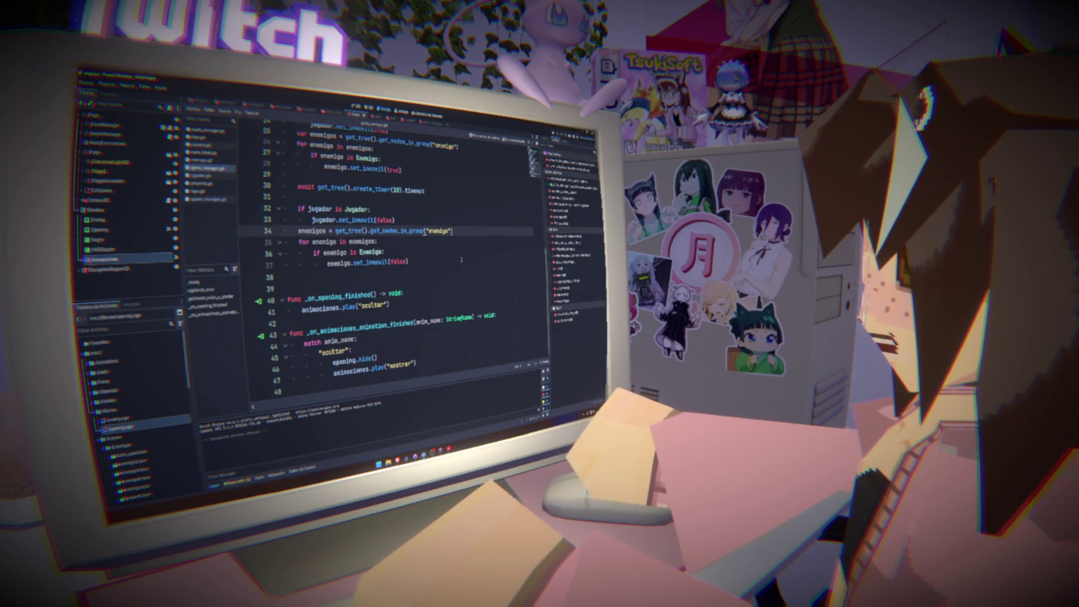
click(453, 256)
click(426, 359)
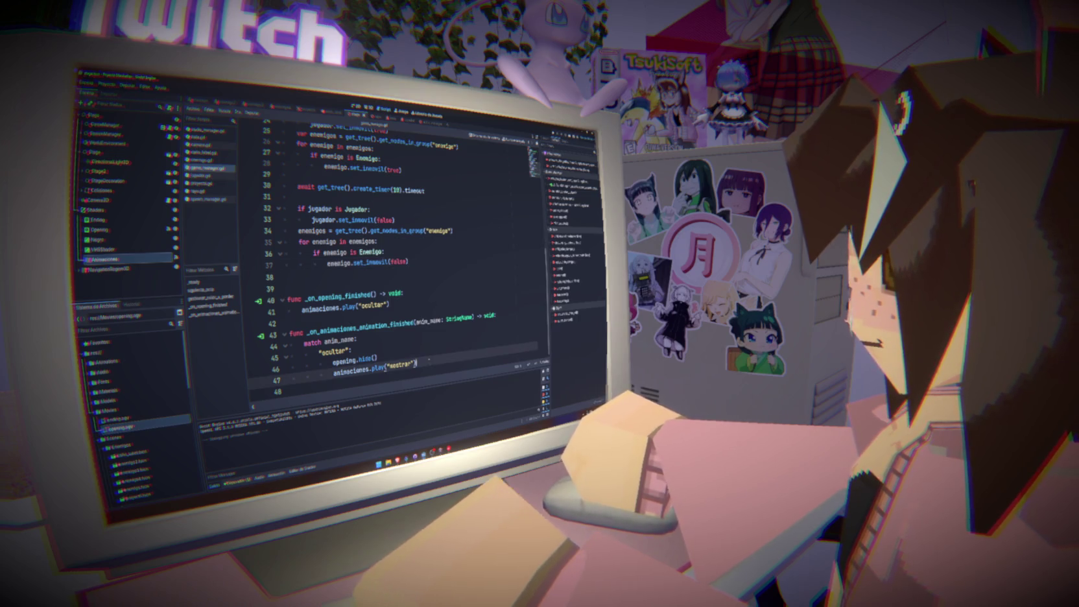
scroll(514, 258, up, 8)
click(418, 166)
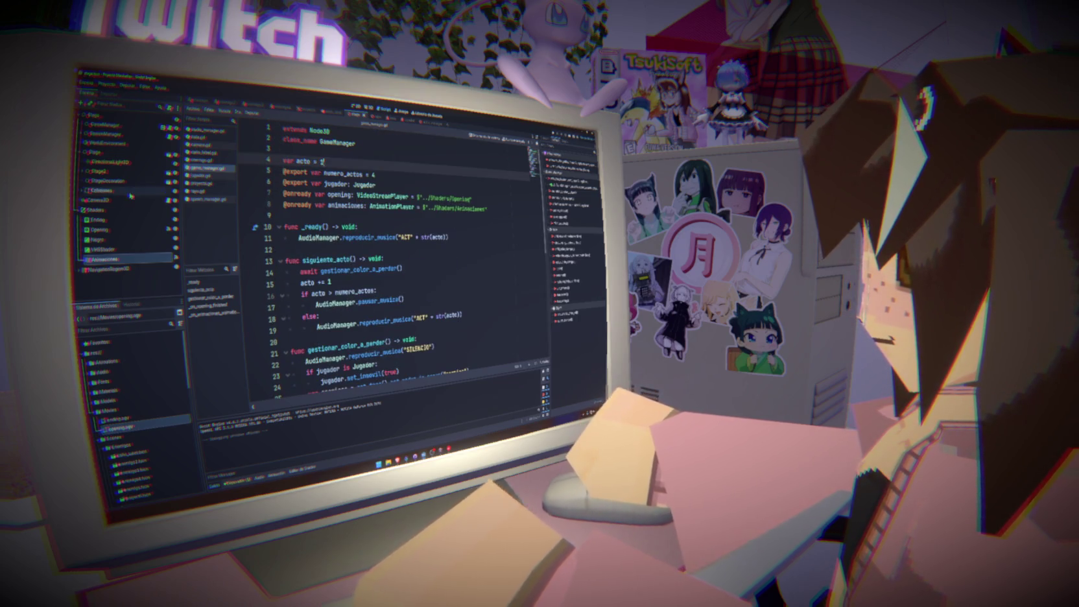
click(104, 134)
drag(104, 134, 285, 216)
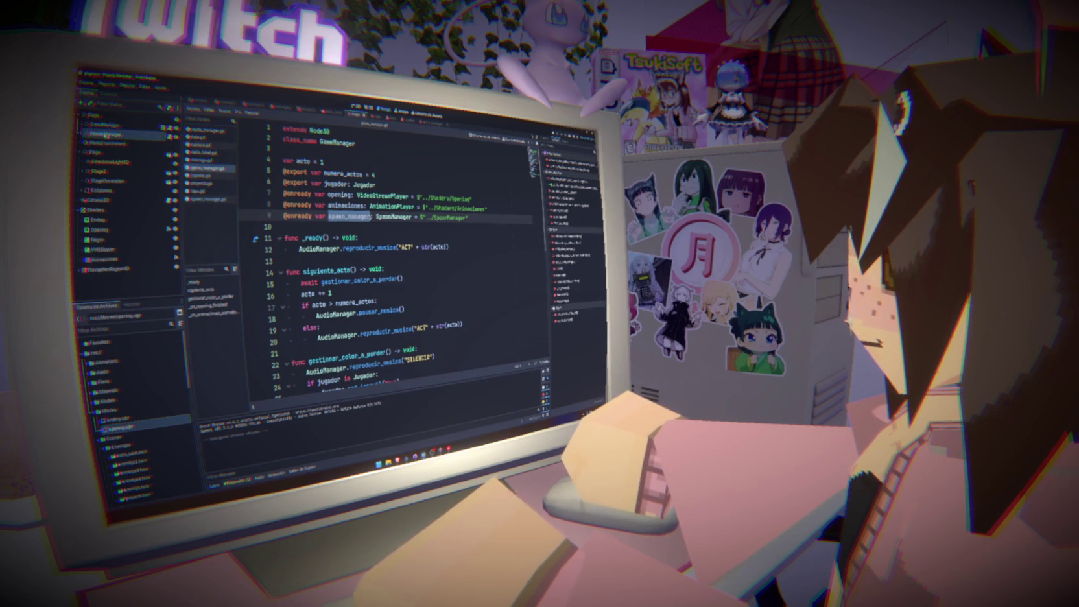
In spawn_manager.gd, add var puede_spawnear = false and an 'if not puede_spawnear: return' guard.
click(208, 199)
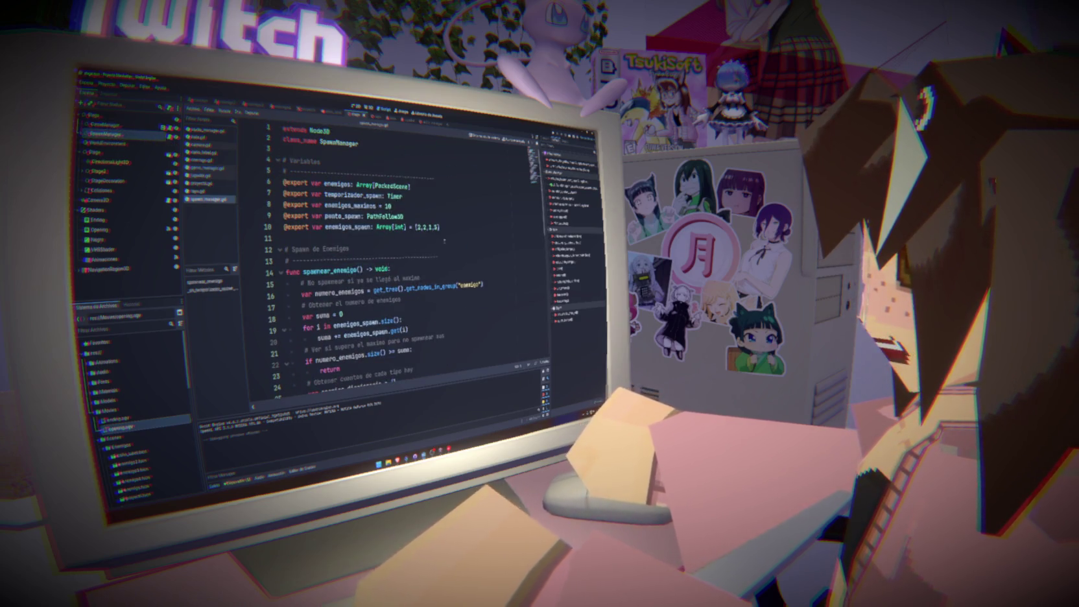
click(464, 228)
key(Return)
text(var pueda_spawnear = false)
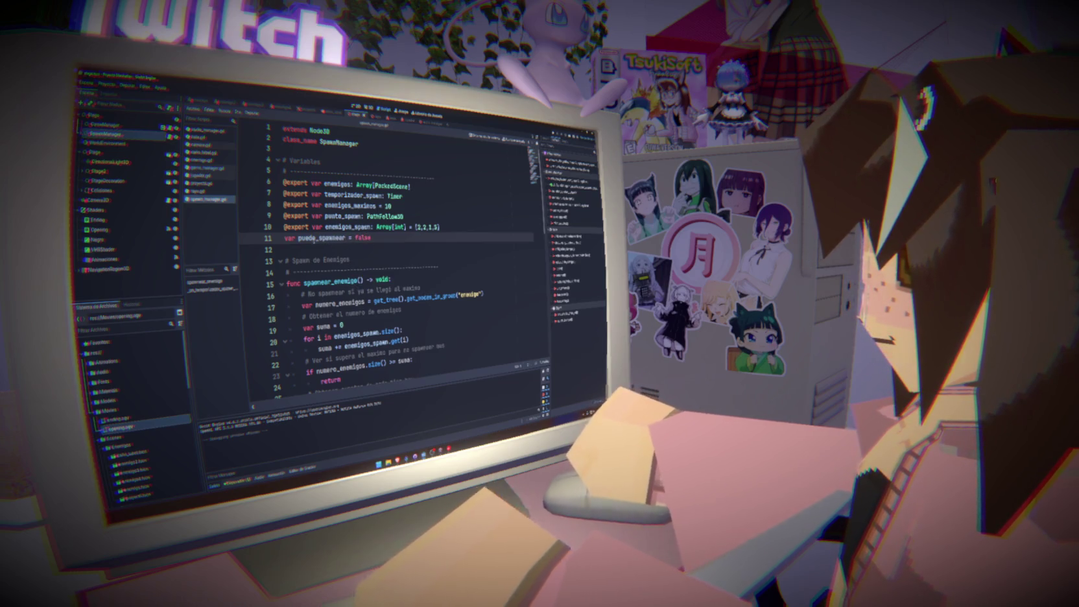
click(404, 279)
key(Return)
text(if not puede_spawnear:)
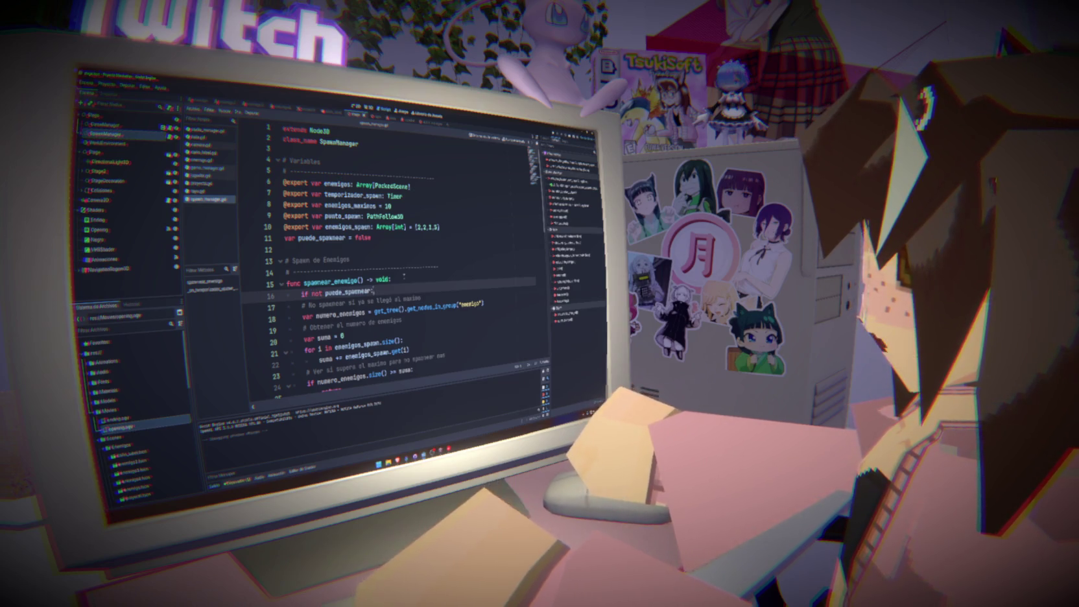
key(Return)
text(rn)
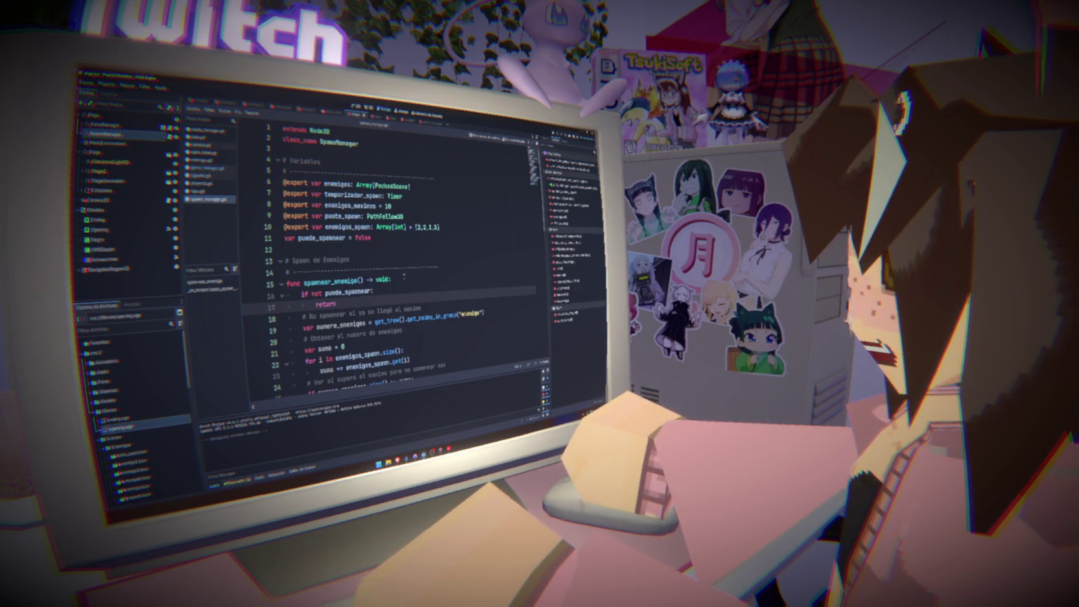
key(ctrl+s)
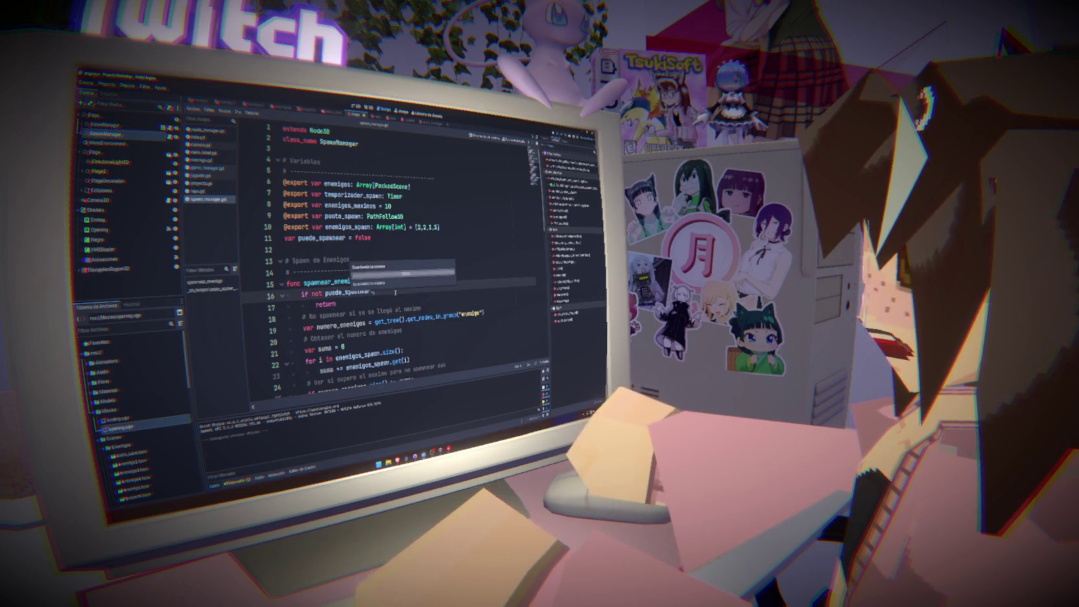
Add func set_puede_spawnear(value: bool) that assigns value to puede_spawnear.
double_click(349, 293)
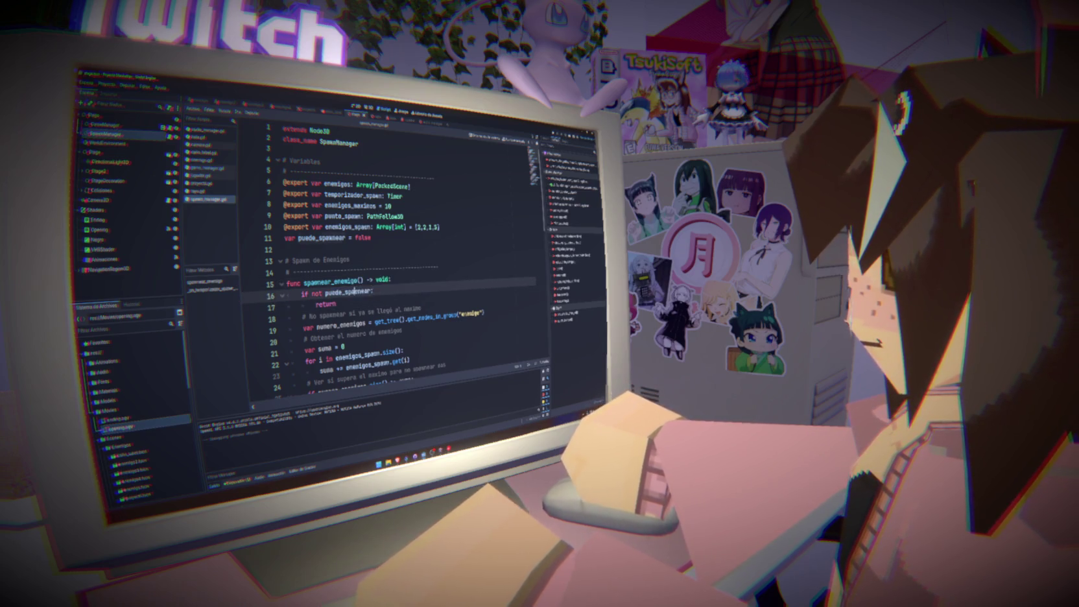
scroll(416, 312, down, 12)
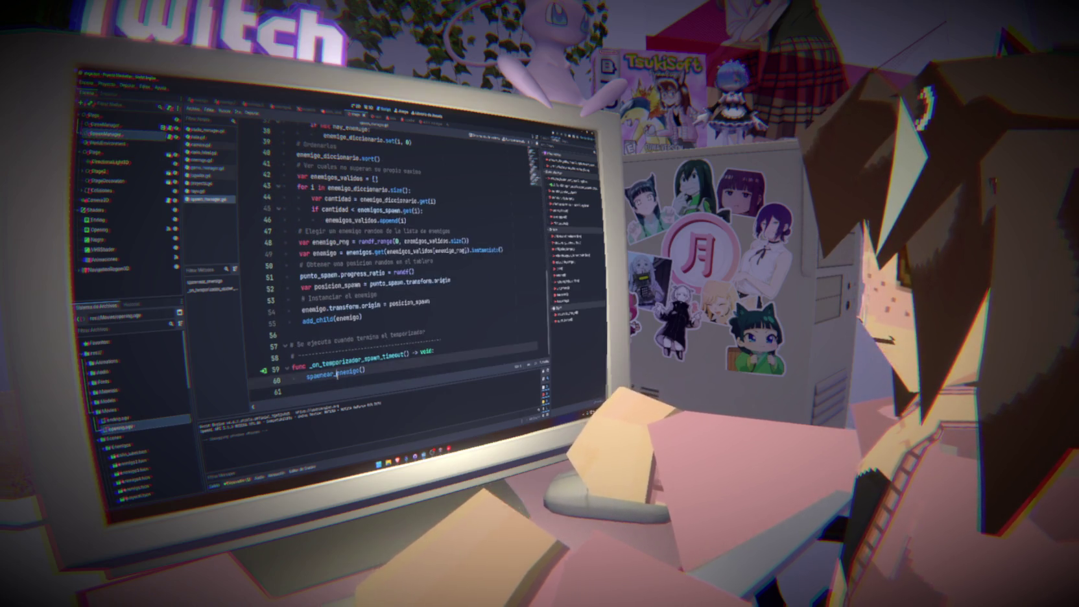
scroll(337, 377, down, 1)
text(qu)
text(func set_puedo_spawnear(value: bool) -> void:)
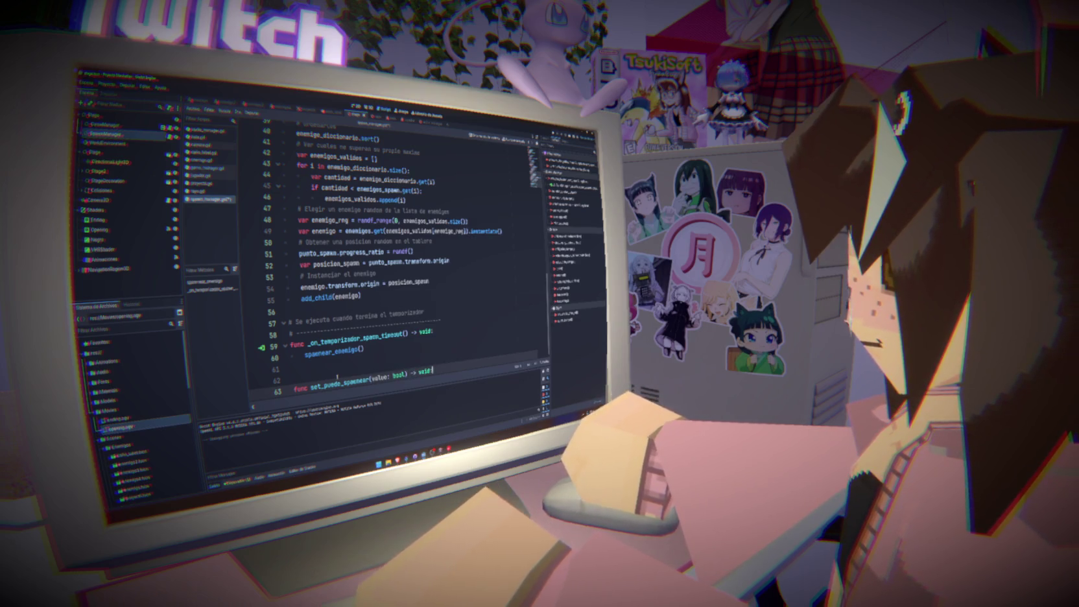
key(Return)
text(ed)
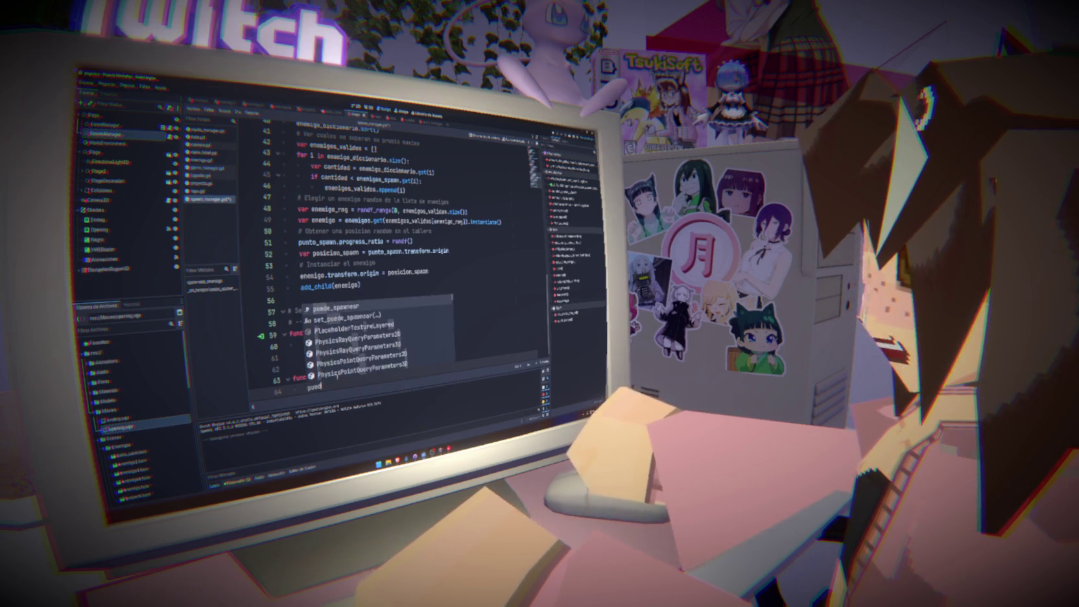
key(Return)
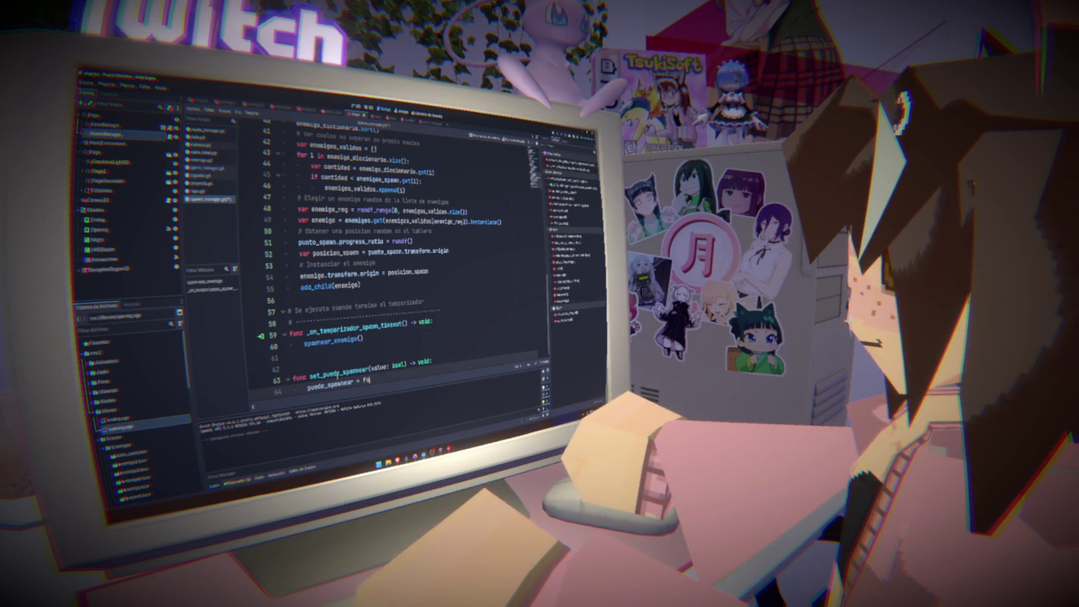
text(lue)
key(Escape)
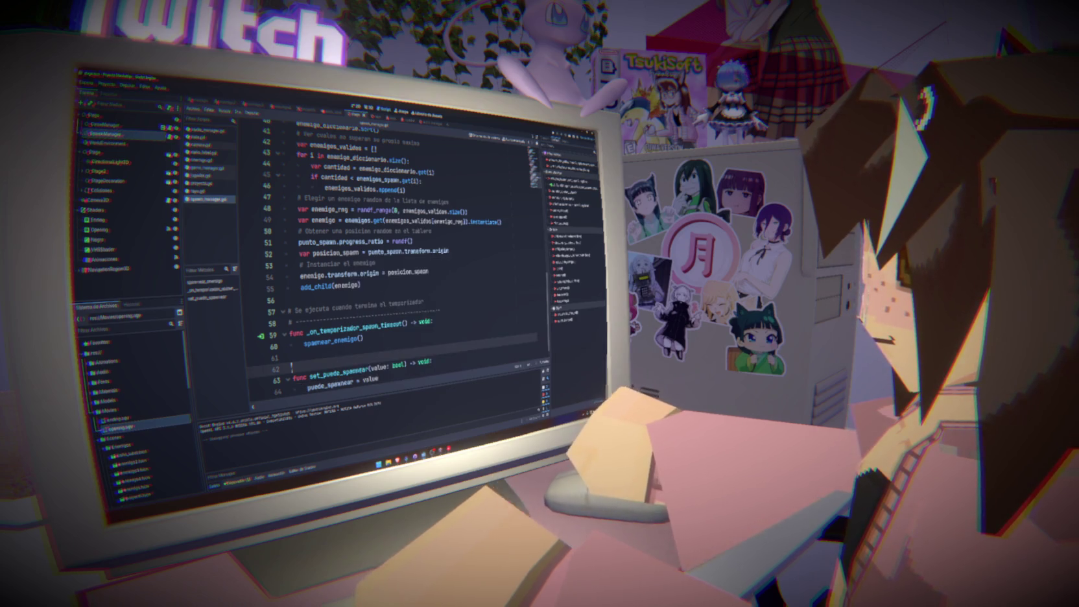
Check where puede_spawnear is used, then go back to game_manager.gd.
double_click(330, 384)
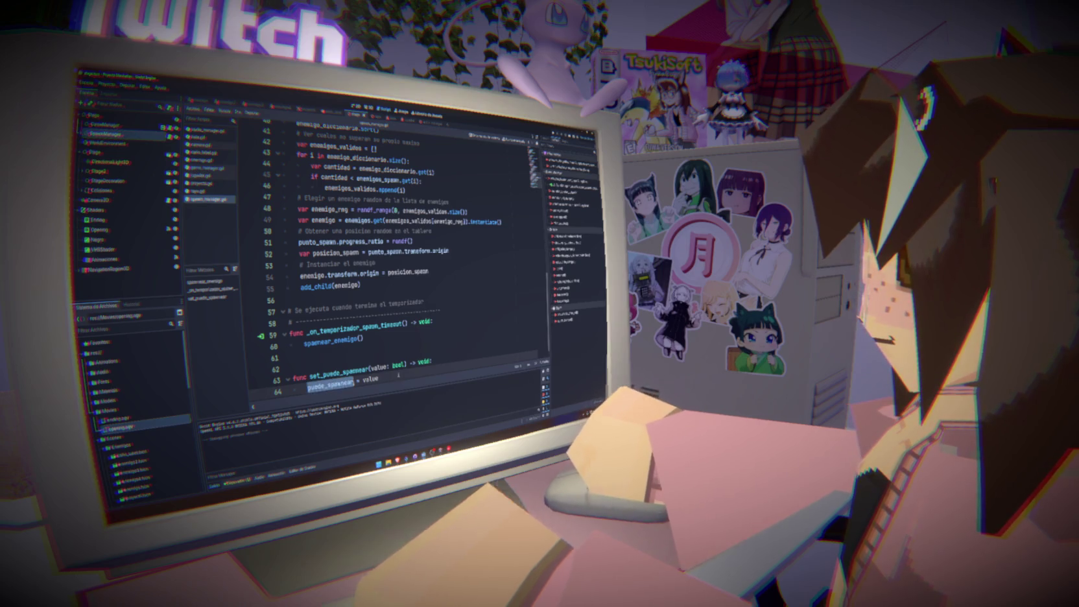
click(331, 362)
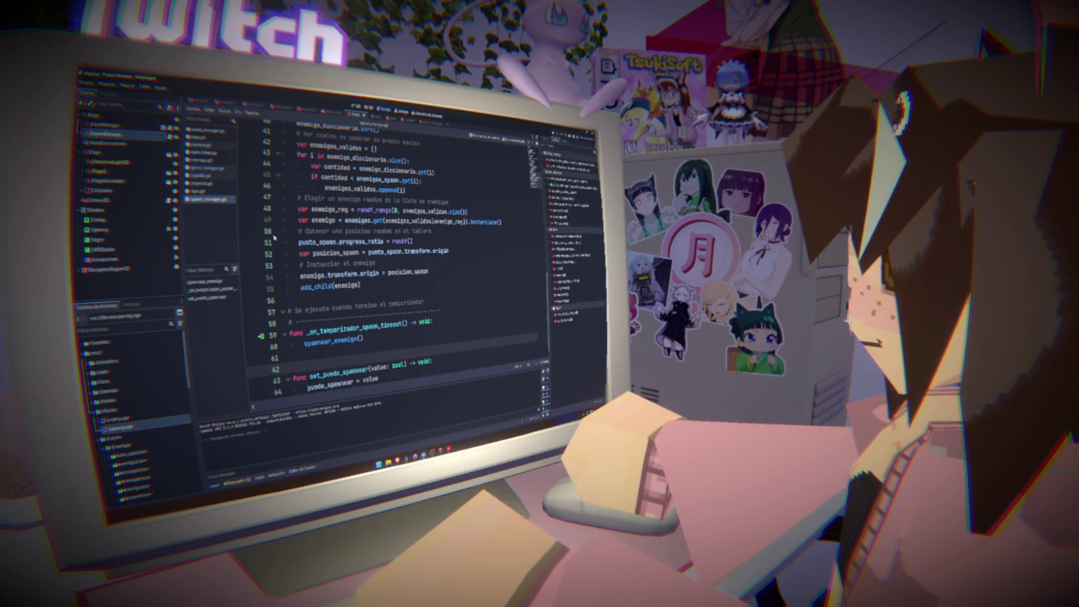
click(218, 168)
scroll(389, 322, down, 8)
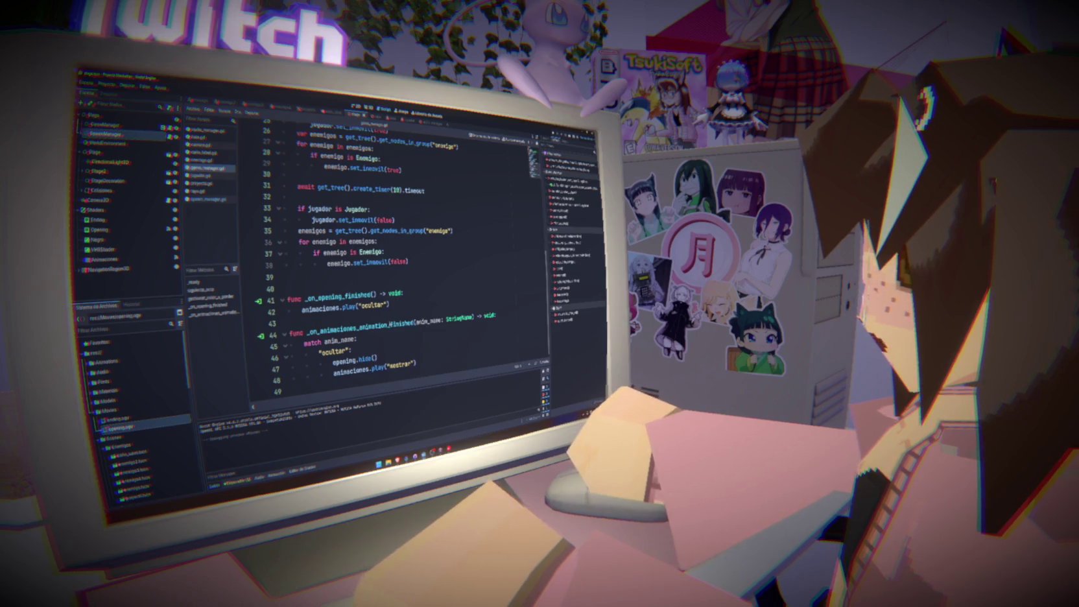
Remove an extra blank line and add a "mostrar": case setting puede_spawnear = true, then save.
click(289, 289)
key(BackSpace)
scroll(389, 260, up, 1)
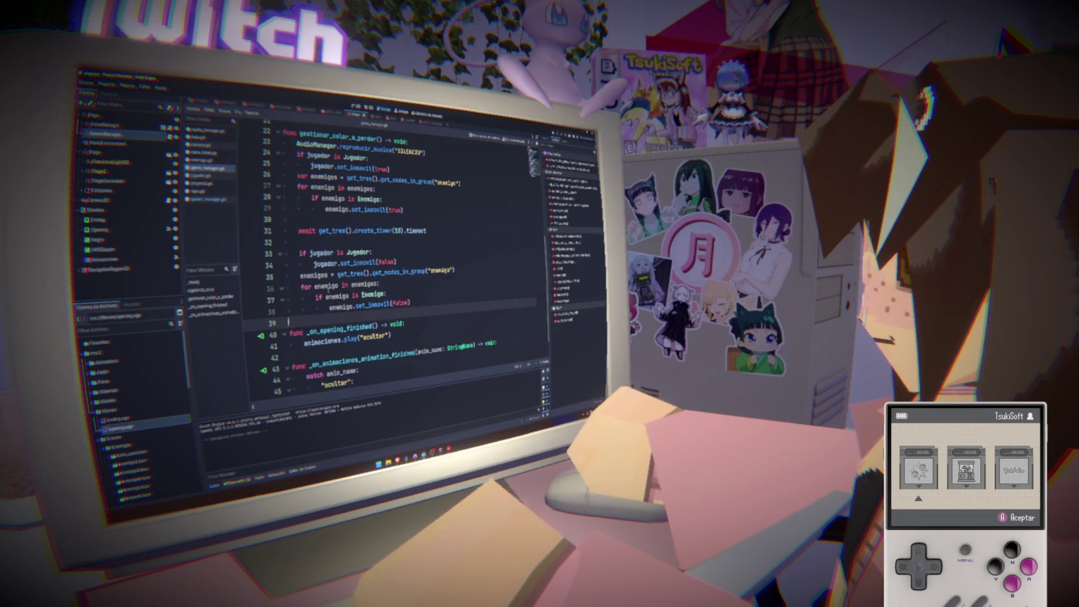
scroll(389, 259, down, 1)
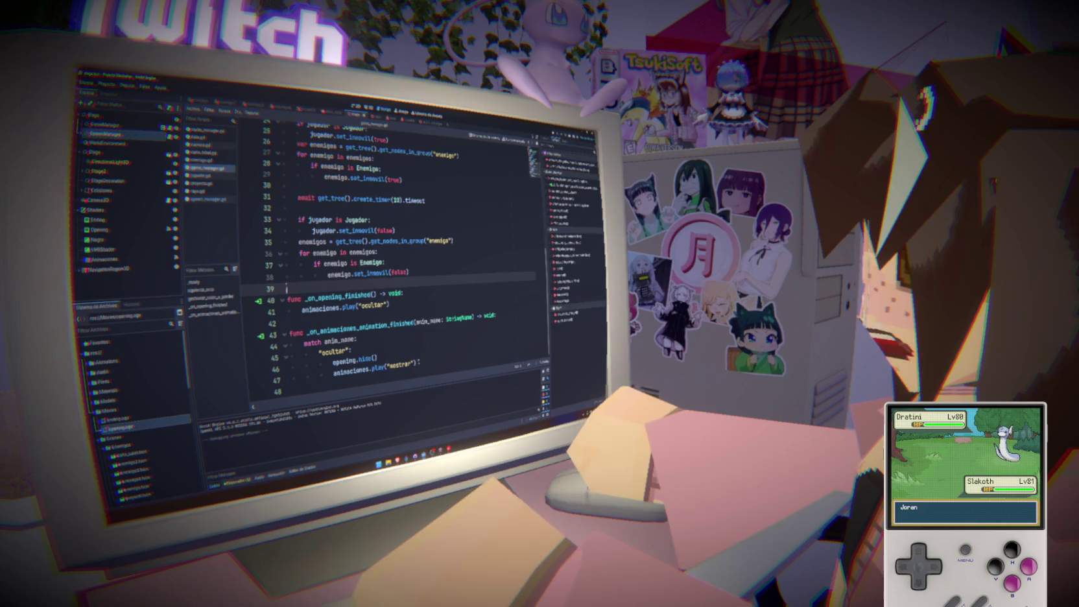
click(426, 361)
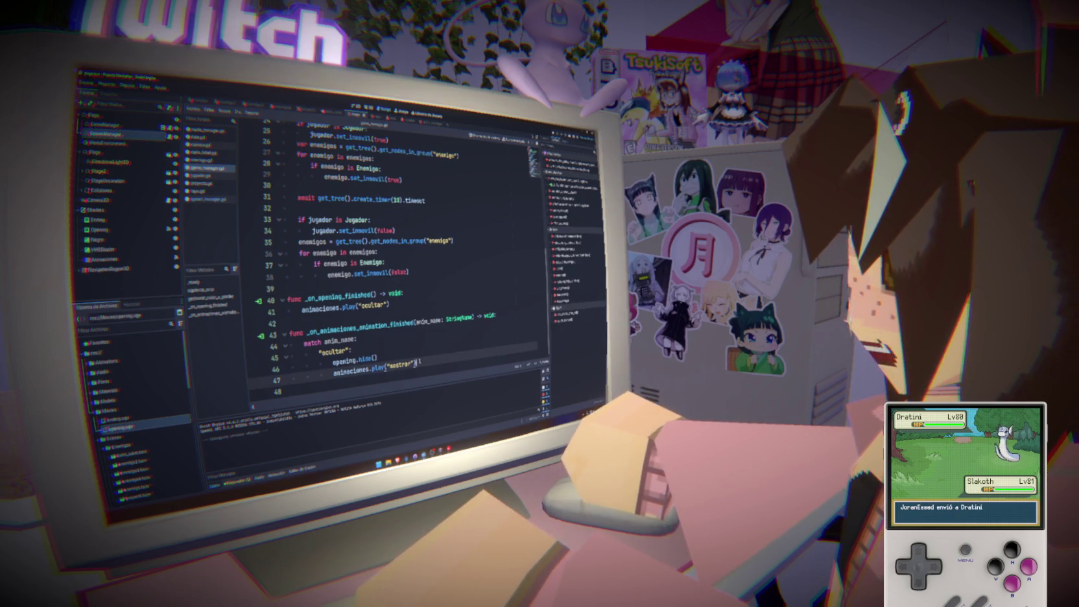
key(Down)
key(Down)
key(BackSpace)
text("mos)
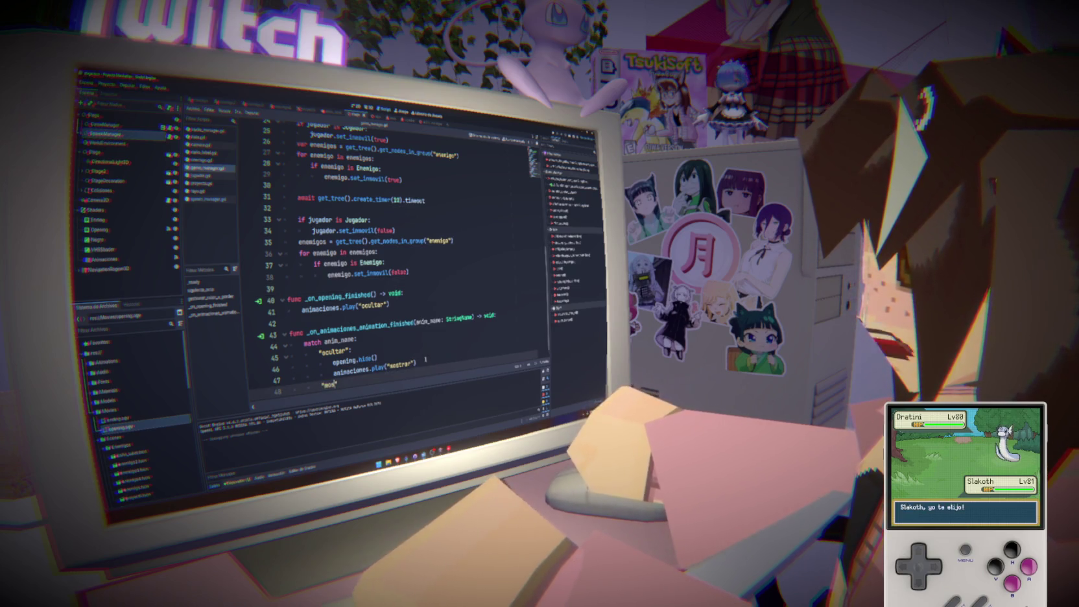
text(:)
key(Return)
text(puede_spawnear)
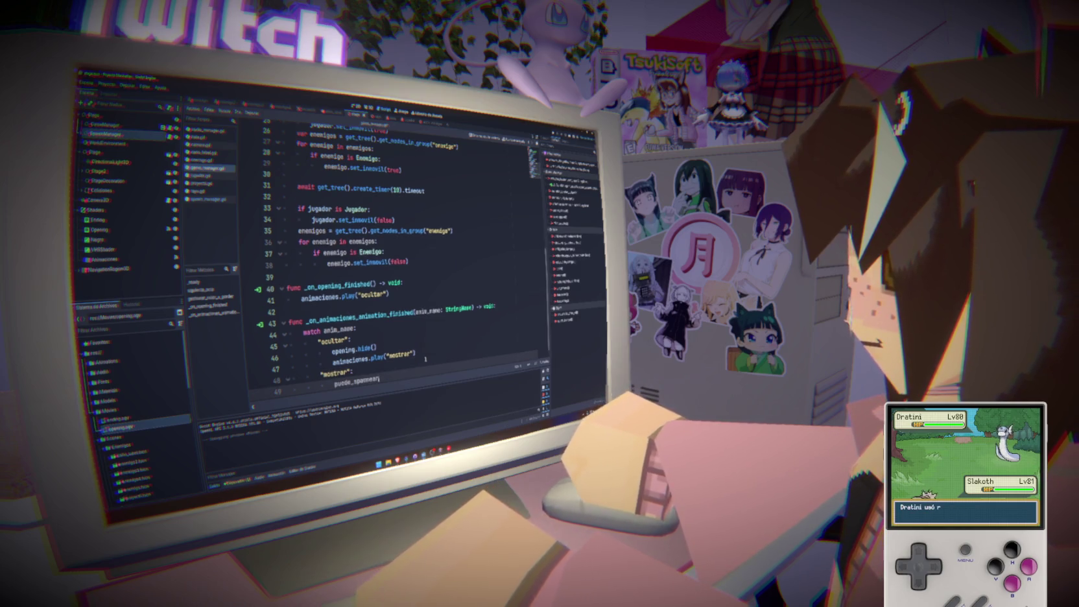
text( = tr)
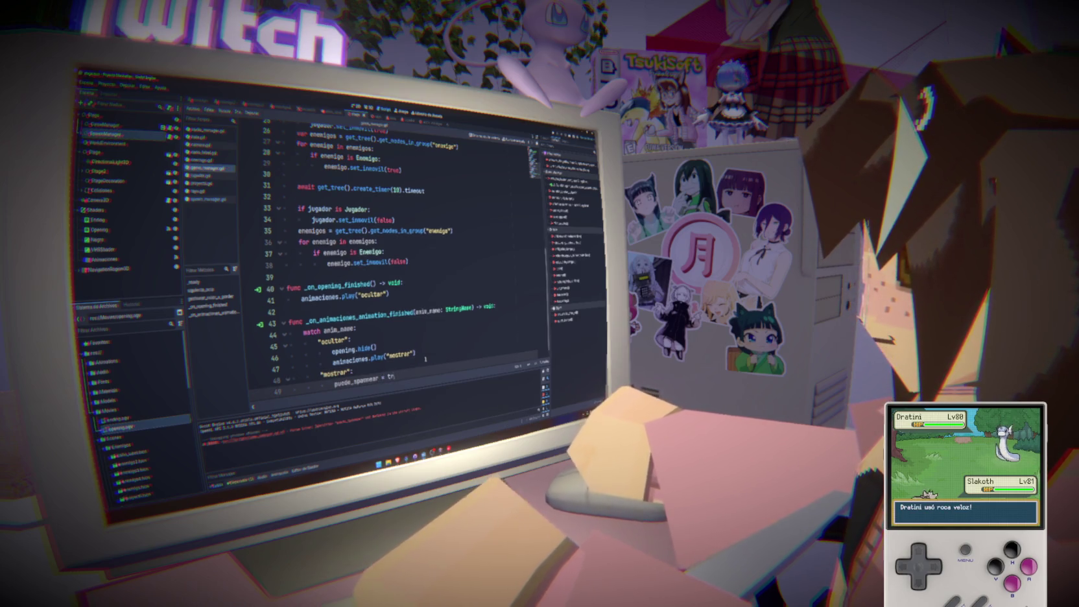
text(ue)
key(ctrl+s)
Replace that assignment with spawn_manager.set_puede_spawnear(true) and run the game with F5.
click(415, 333)
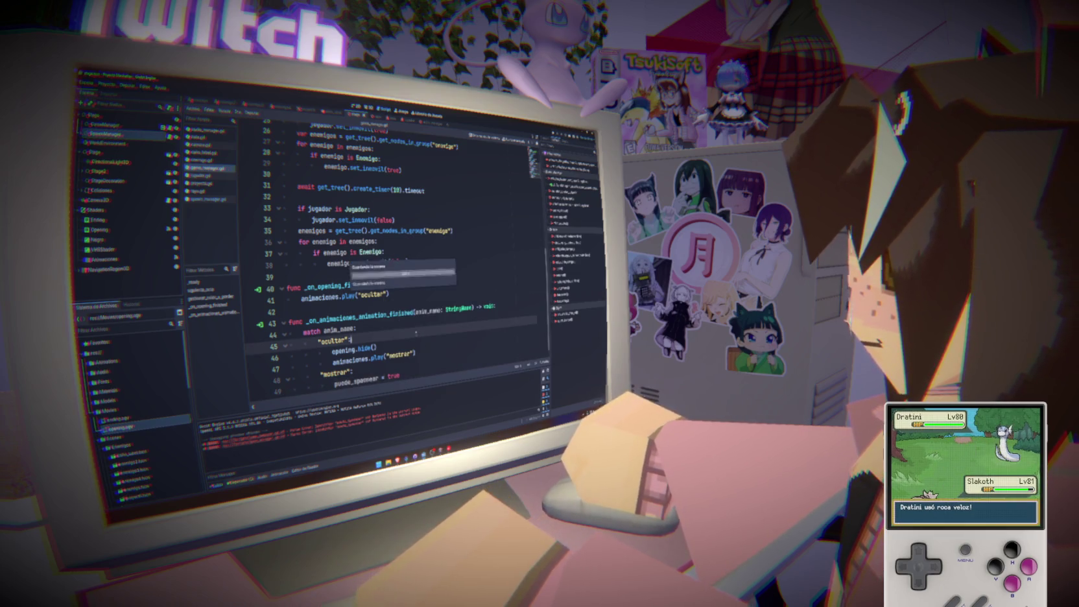
text(.set_inmovil(false))
double_click(393, 376)
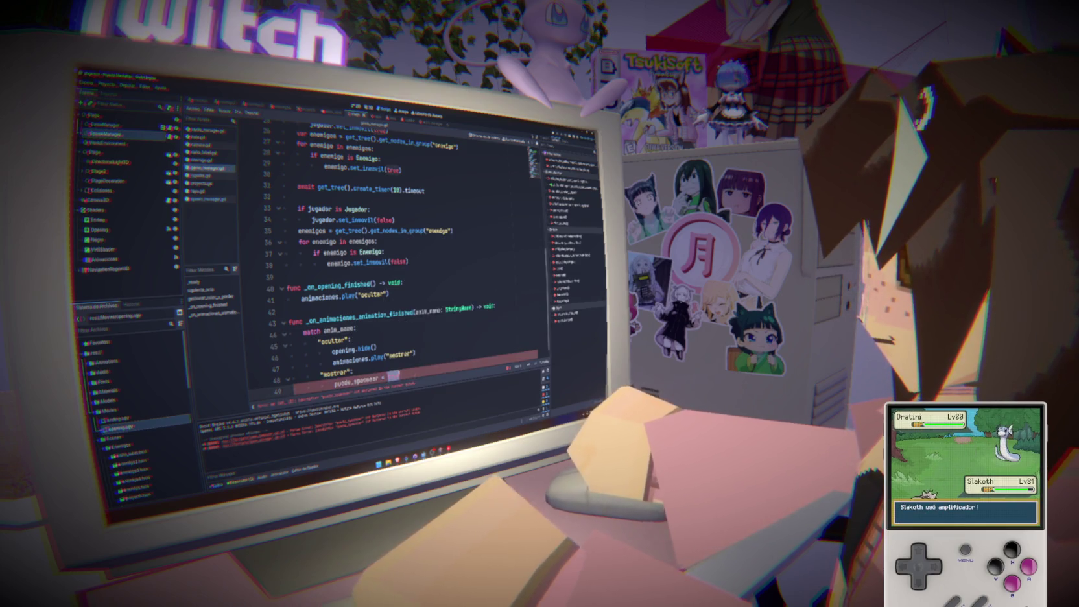
key(ctrl+BackSpace)
key(ctrl+BackSpace)
key(ctrl+BackSpace)
text(spa)
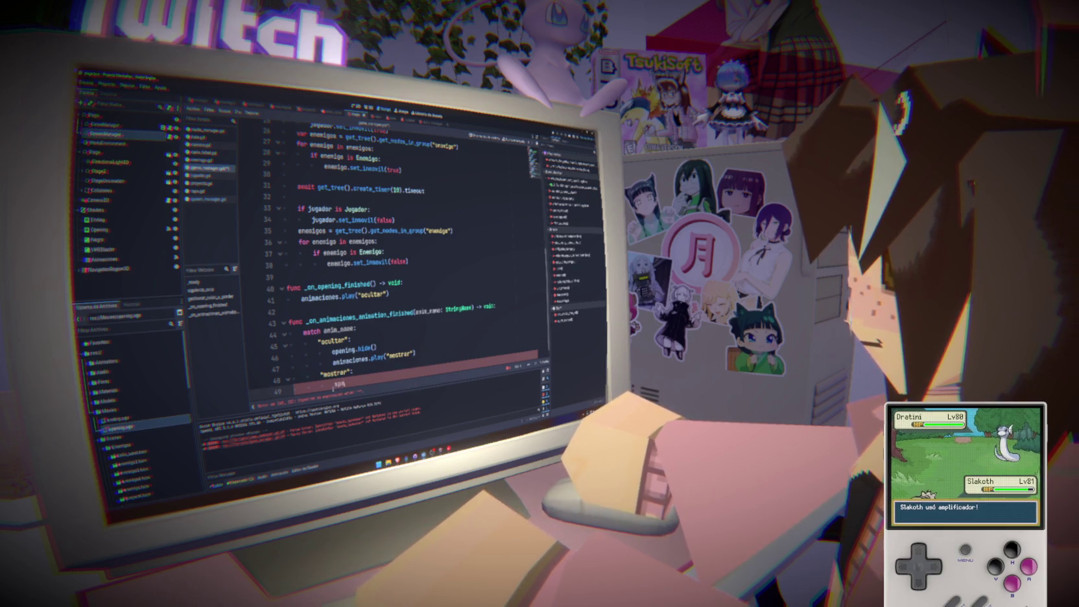
text(wn)
key(Return)
text(.)
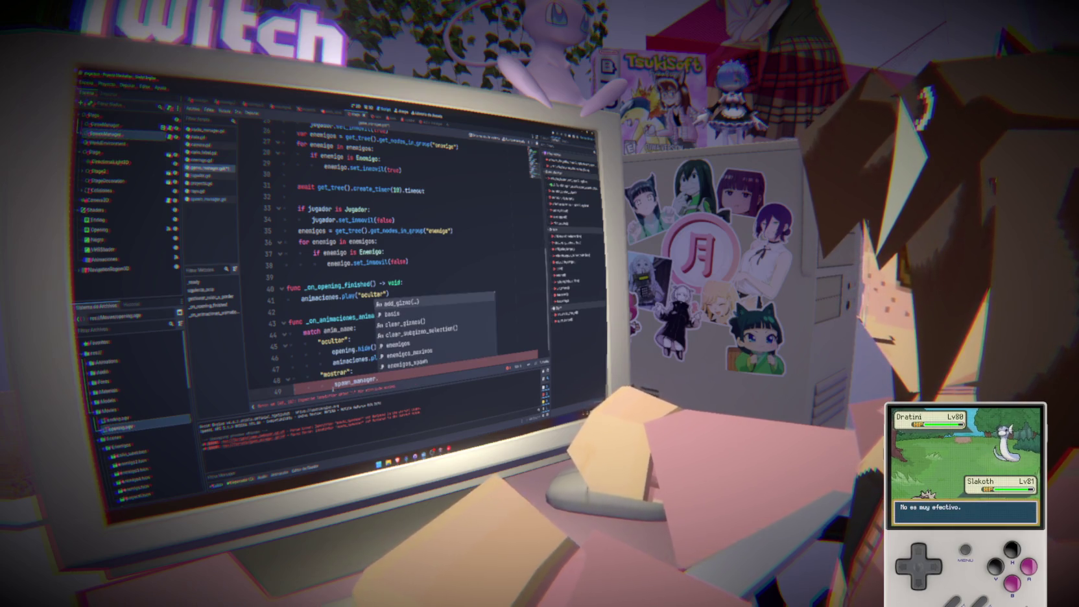
text(puede)
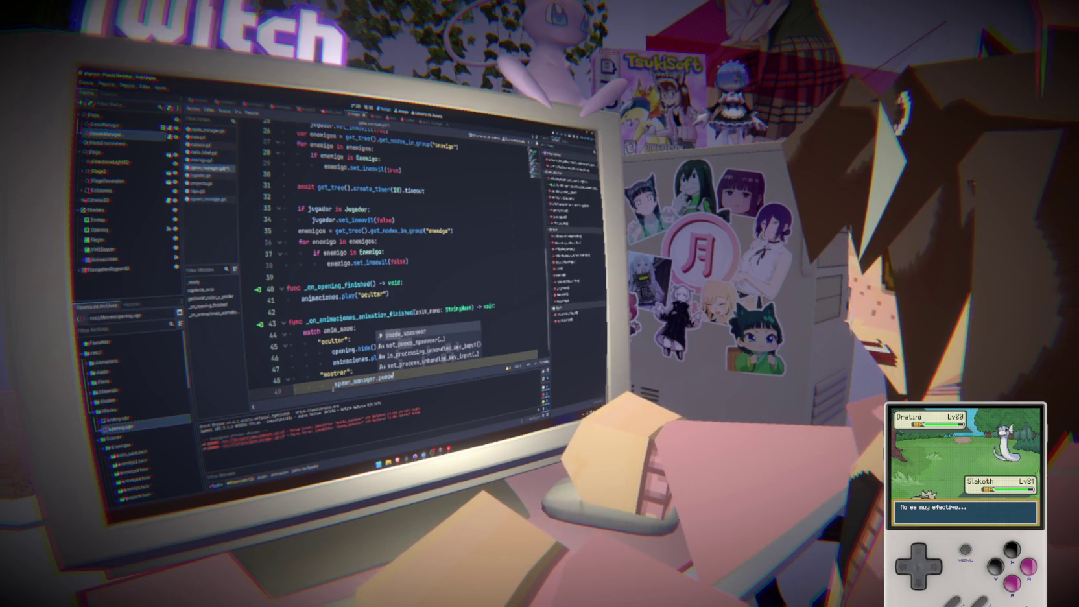
key(Down)
key(Return)
text(true)
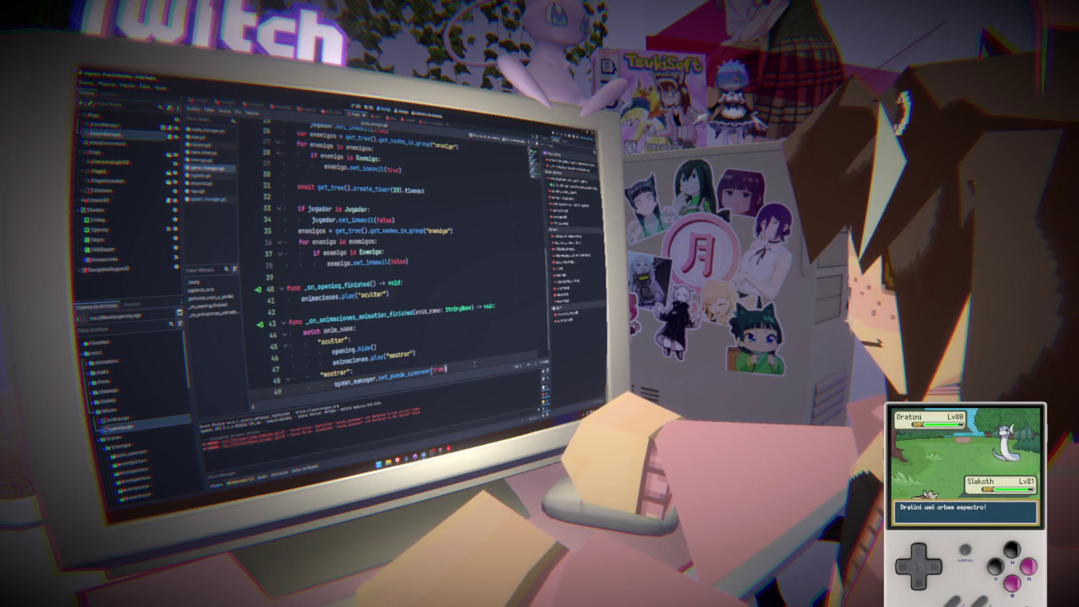
click(463, 350)
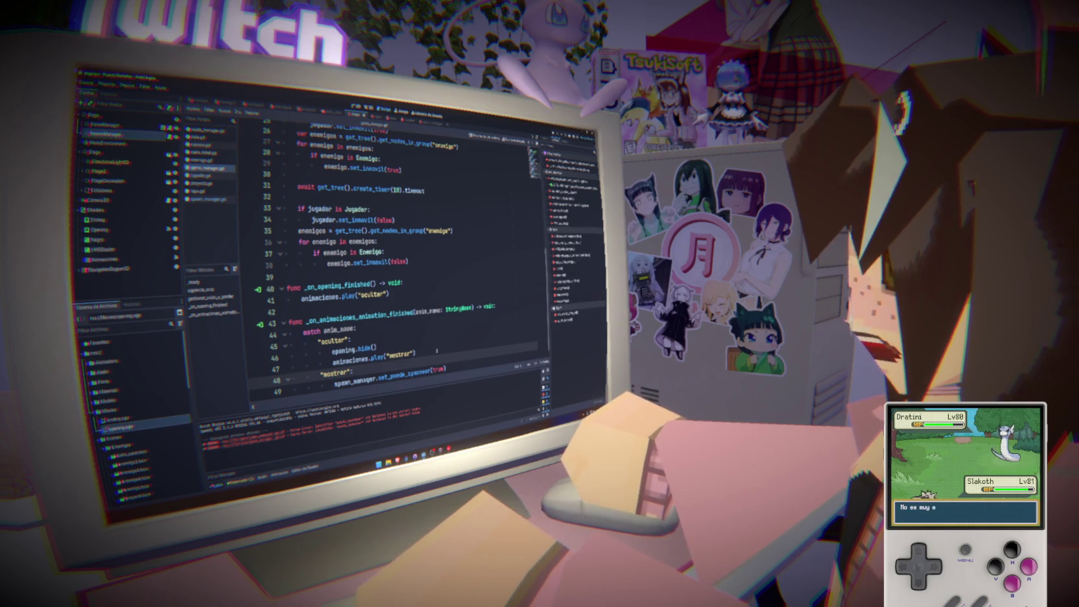
click(372, 338)
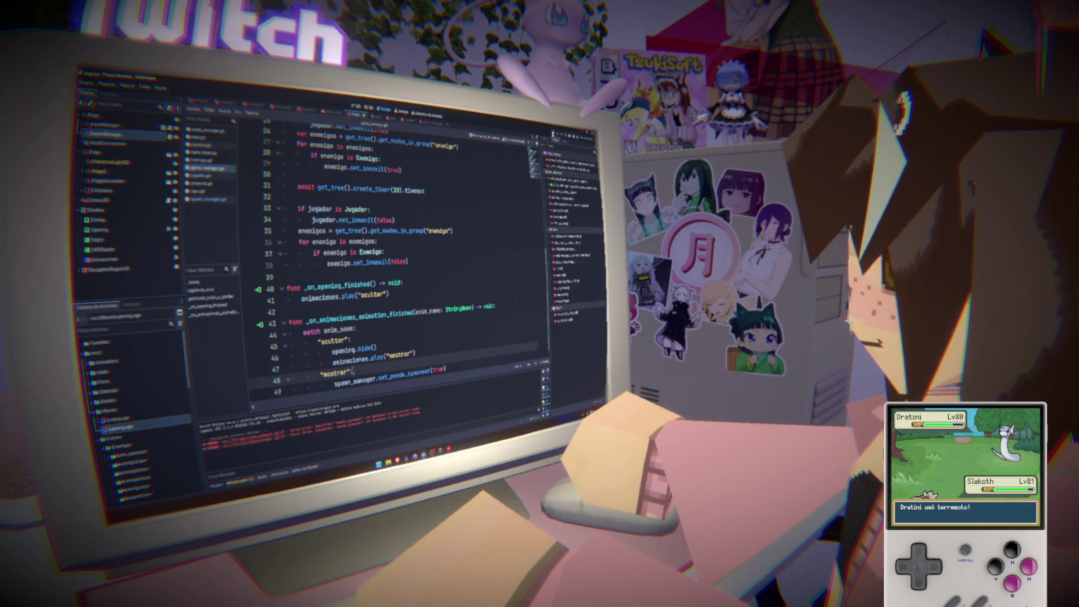
key(F5)
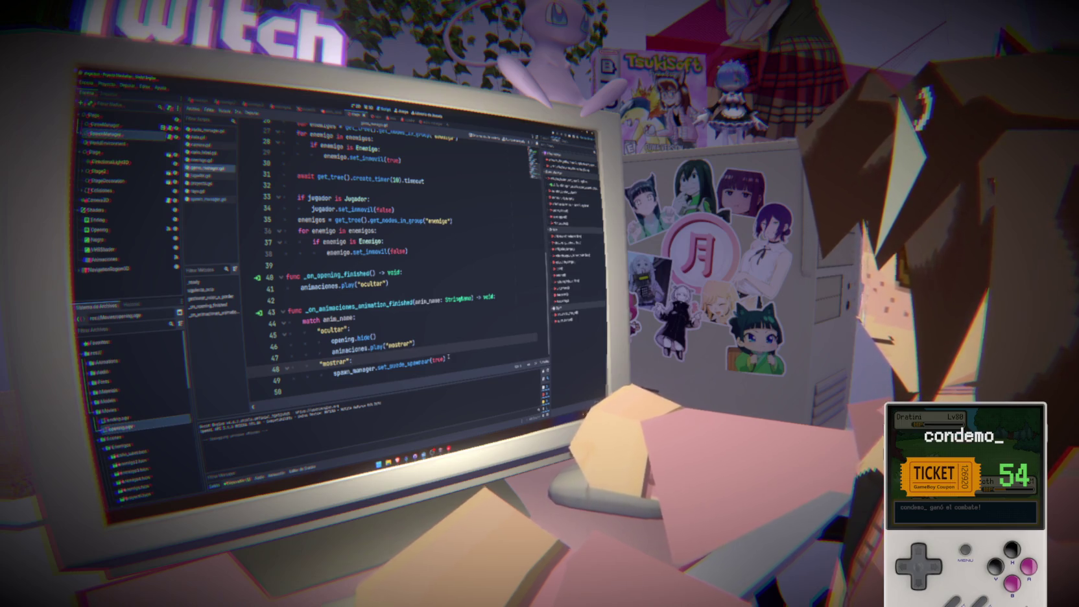
Undo the last spawn edit and review the match block's opening.hide() lines.
key(ctrl+z)
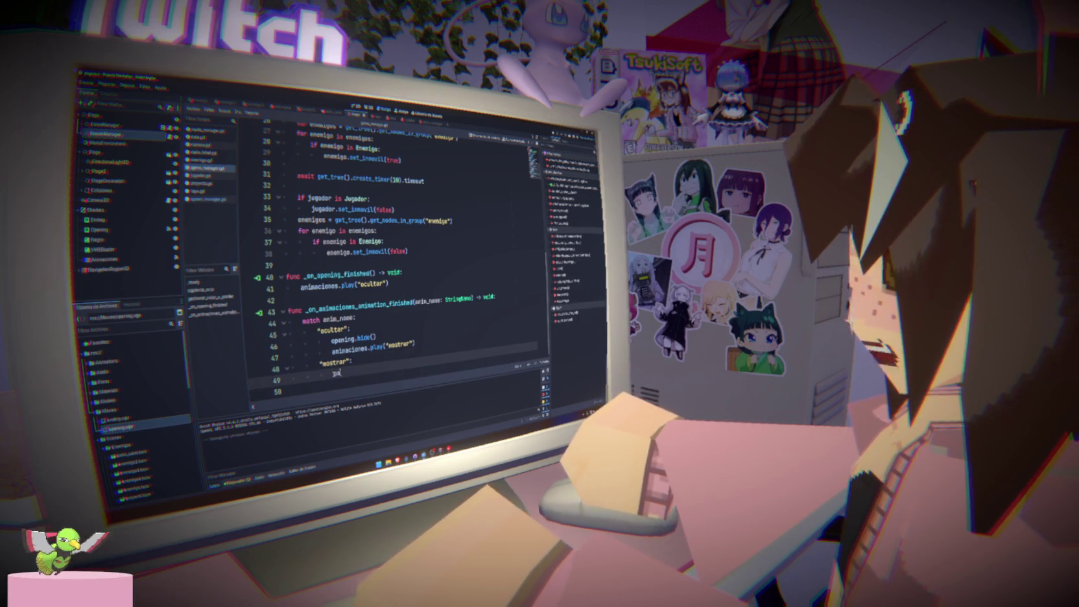
scroll(422, 245, up, 4)
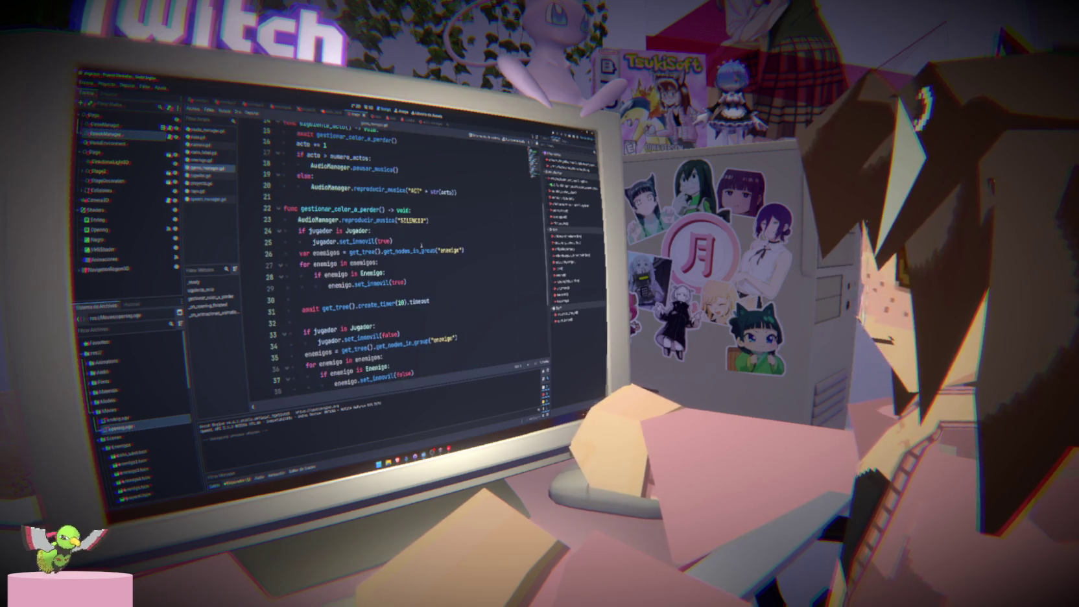
scroll(421, 245, up, 3)
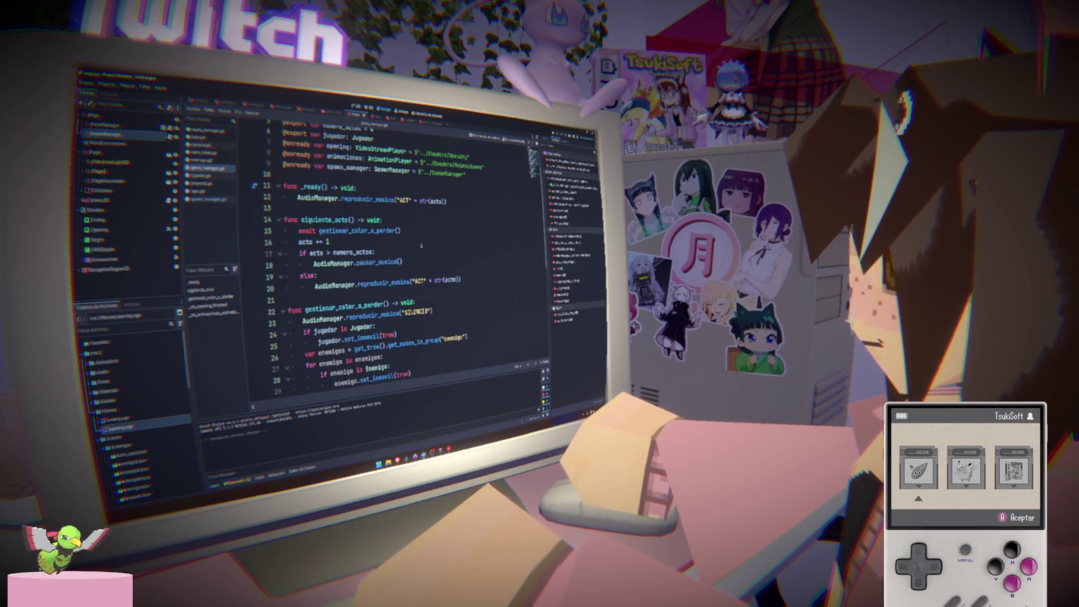
scroll(421, 245, down, 6)
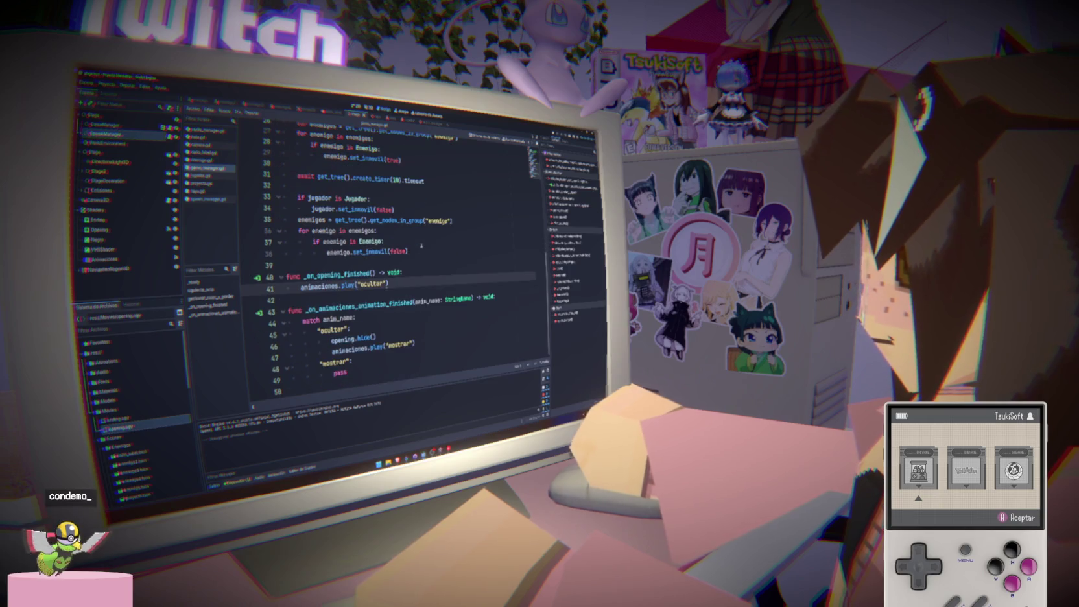
mouse_move(416, 344)
mouse_down()
mouse_move(292, 346)
mouse_move(244, 329)
mouse_up()
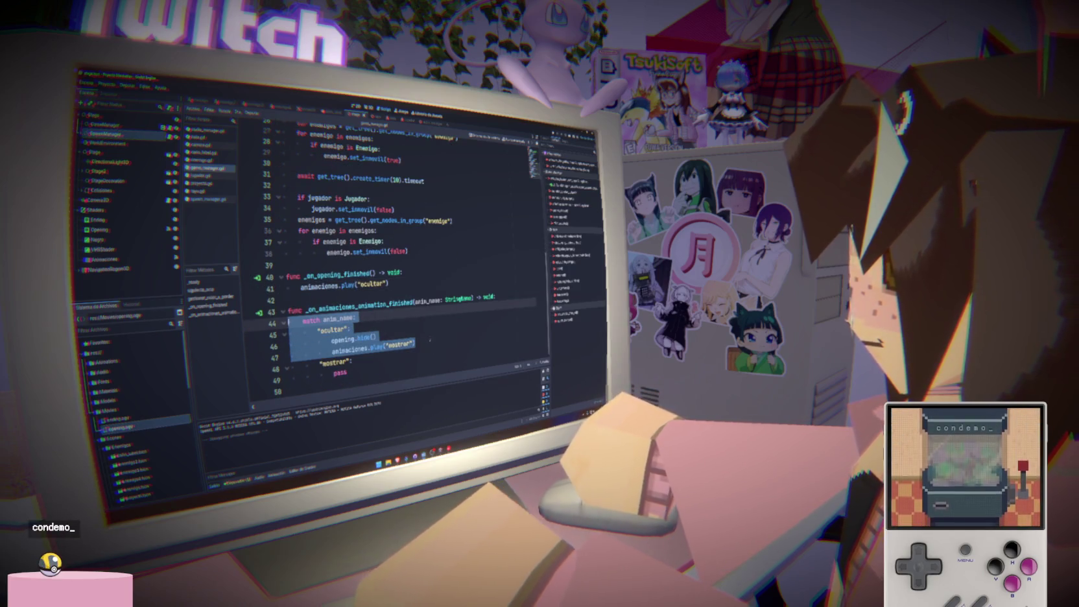
double_click(347, 339)
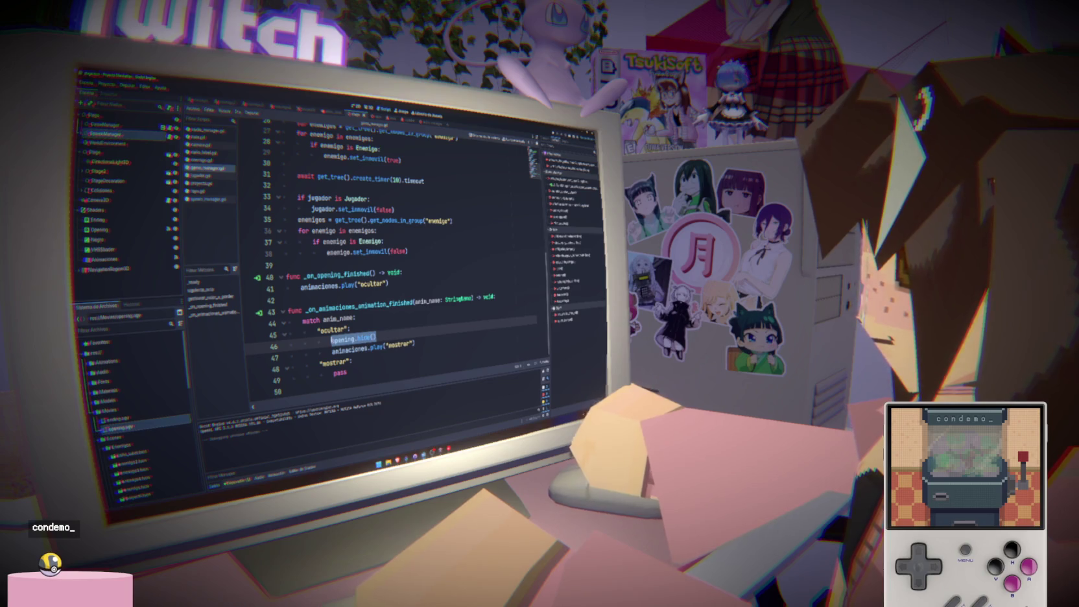
click(331, 338)
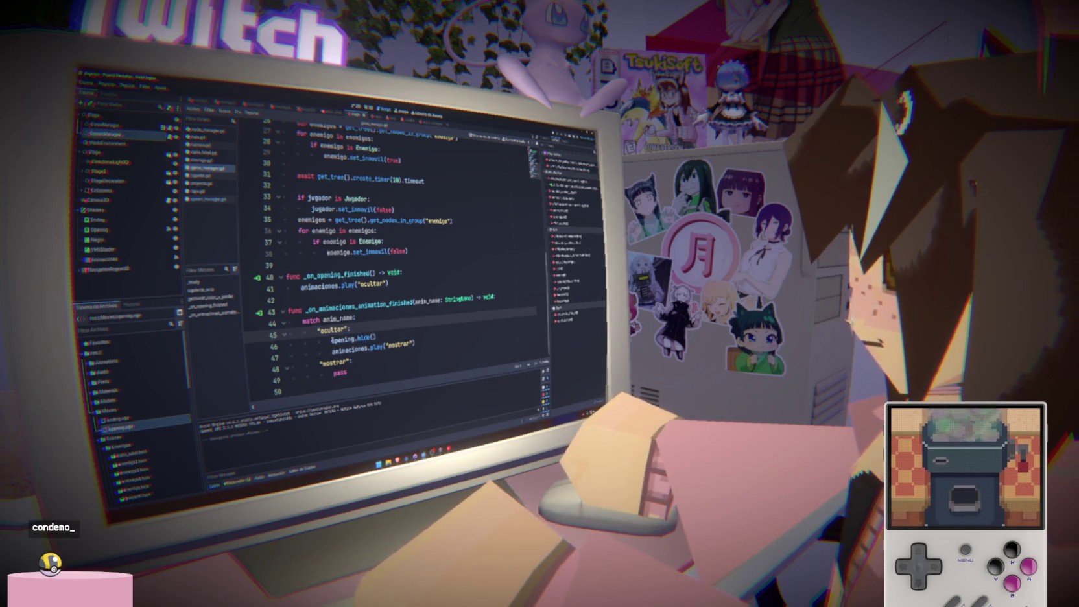
drag(332, 338, 389, 336)
scroll(390, 337, up, 10)
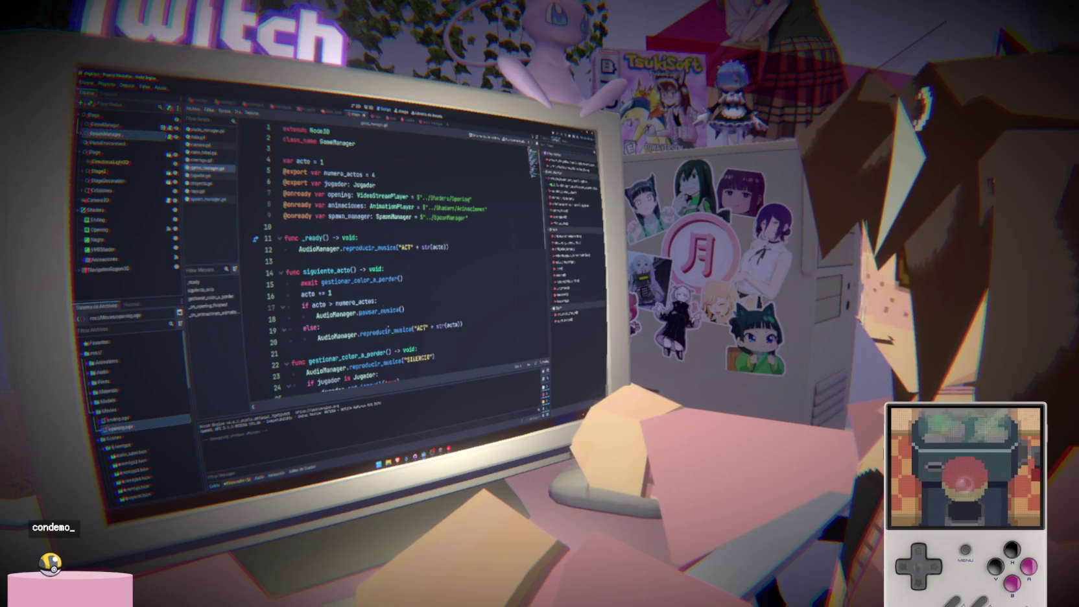
click(488, 216)
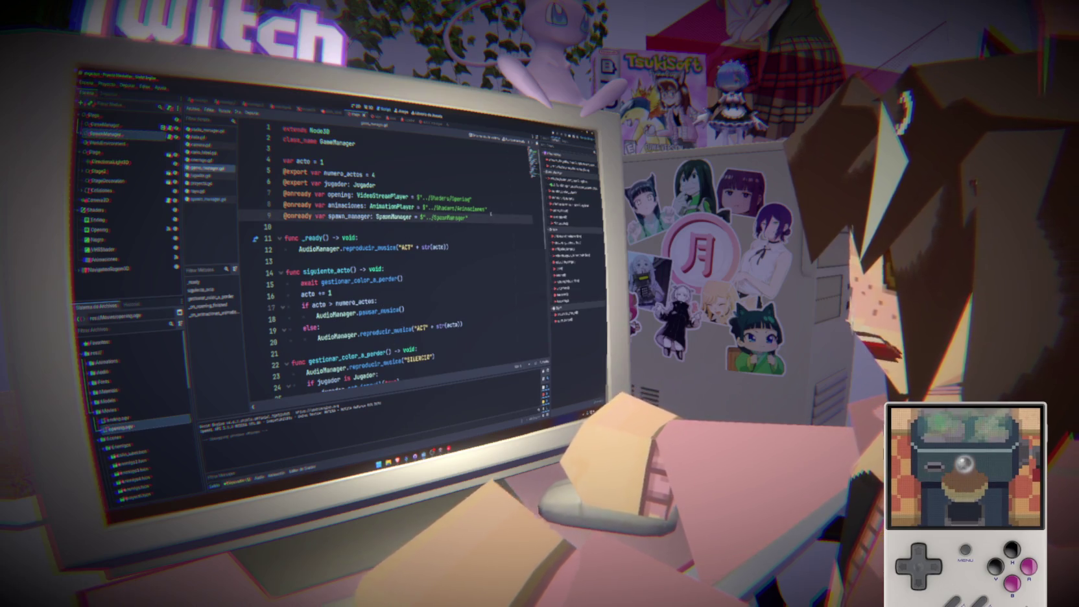
scroll(493, 221, down, 5)
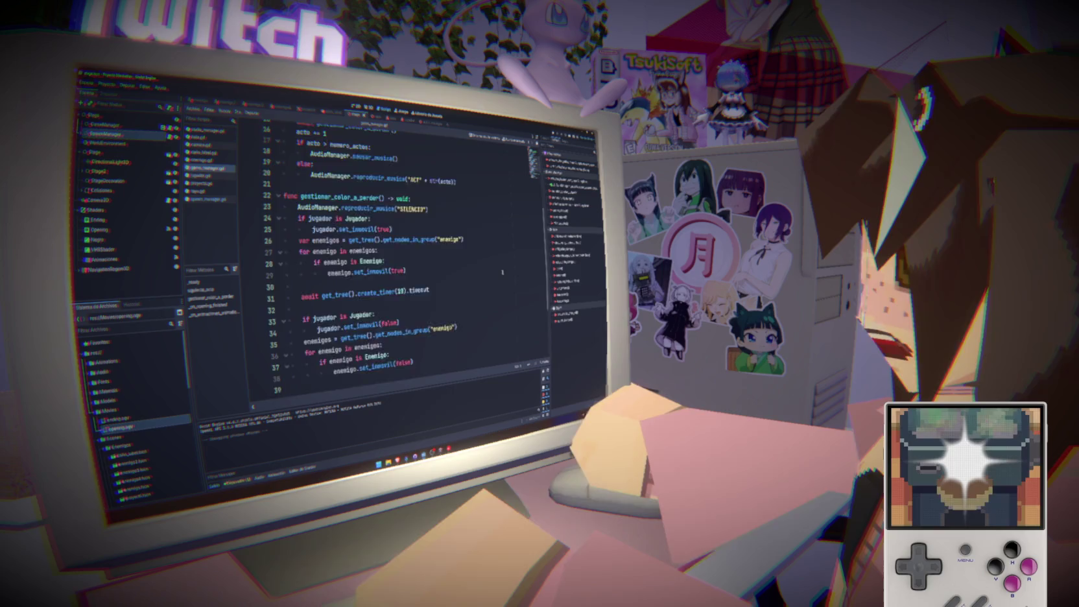
scroll(502, 272, up, 5)
Below spawn_manager, declare var opening_activo = true and var ending_activo = false, then save.
click(485, 217)
key(Return)
text(var opening_activo = fa)
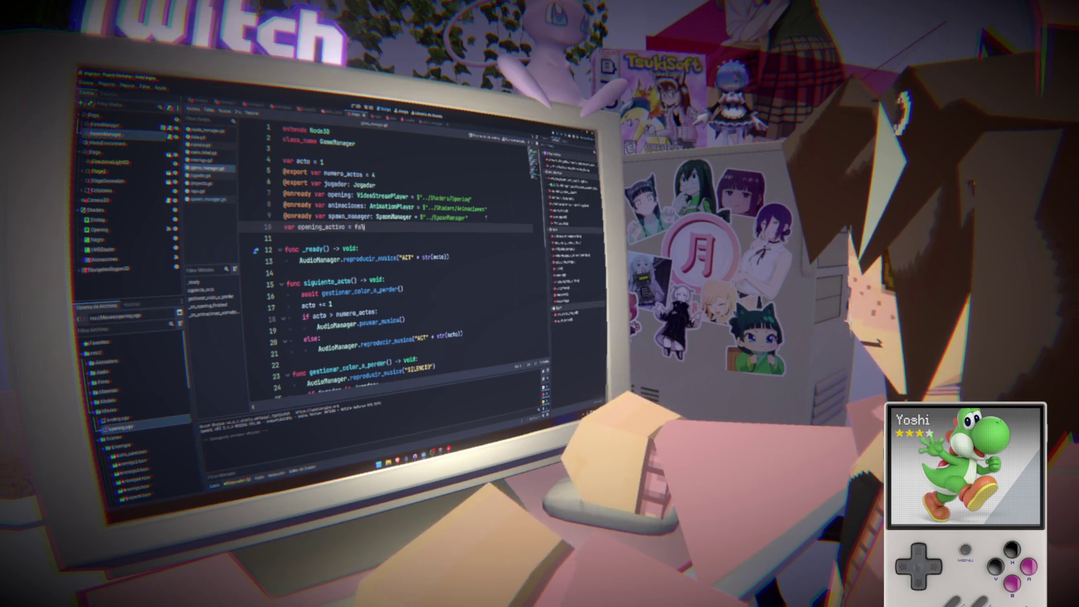
text(se)
key(Return)
text(var ending_activo = fa)
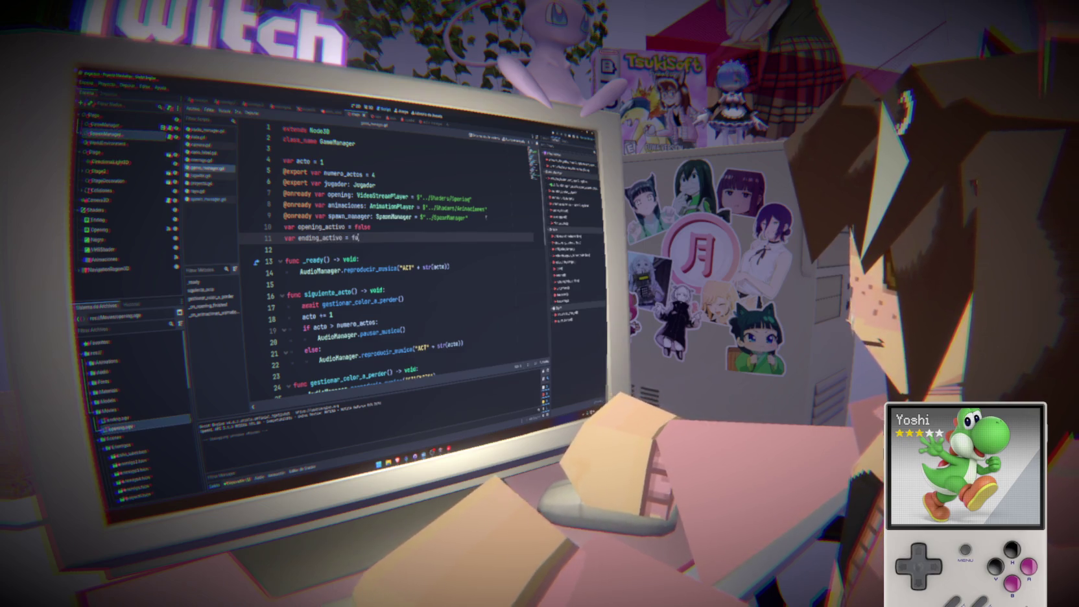
click(369, 227)
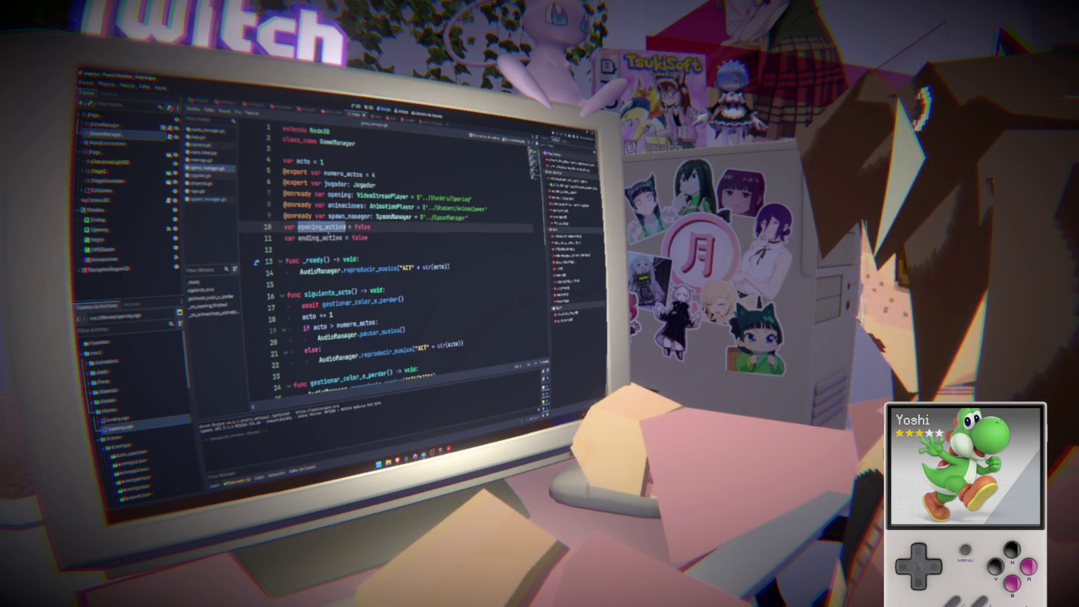
double_click(360, 227)
text(true)
key(ctrl+s)
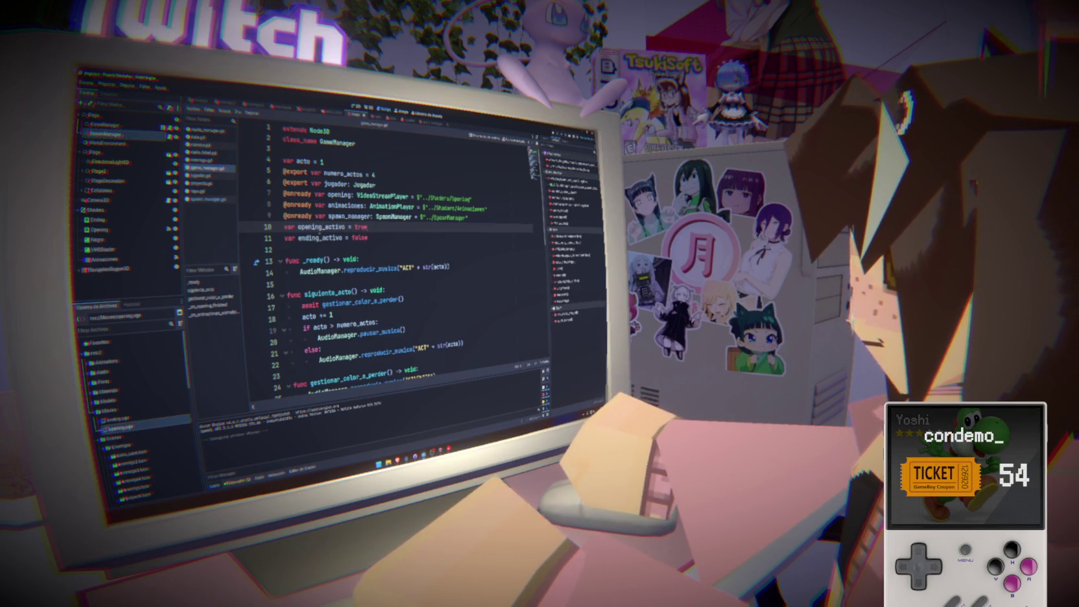
scroll(389, 260, down, 9)
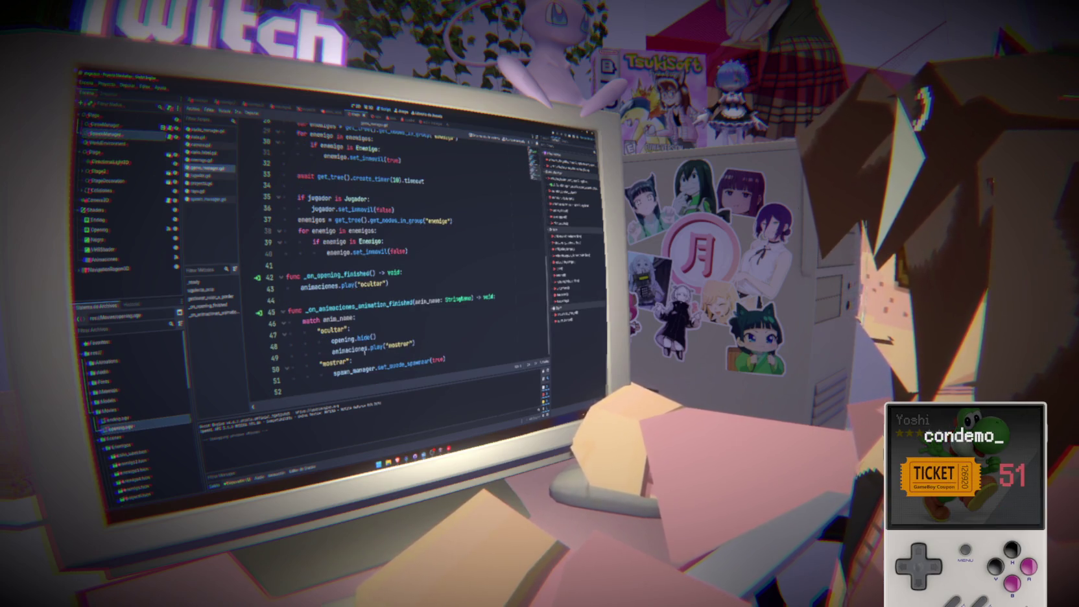
Indent the hide and play lines under 'if opening_activo:' and add opening_activo = false.
click(374, 325)
key(Return)
text(if opening_active:)
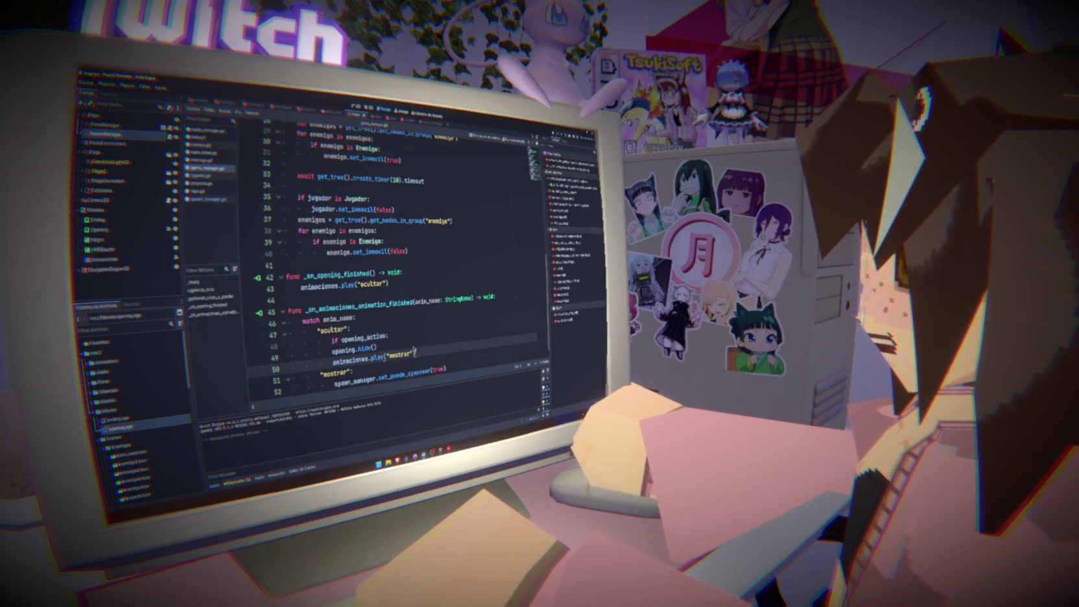
drag(331, 348, 415, 358)
key(Tab)
click(410, 331)
key(Return)
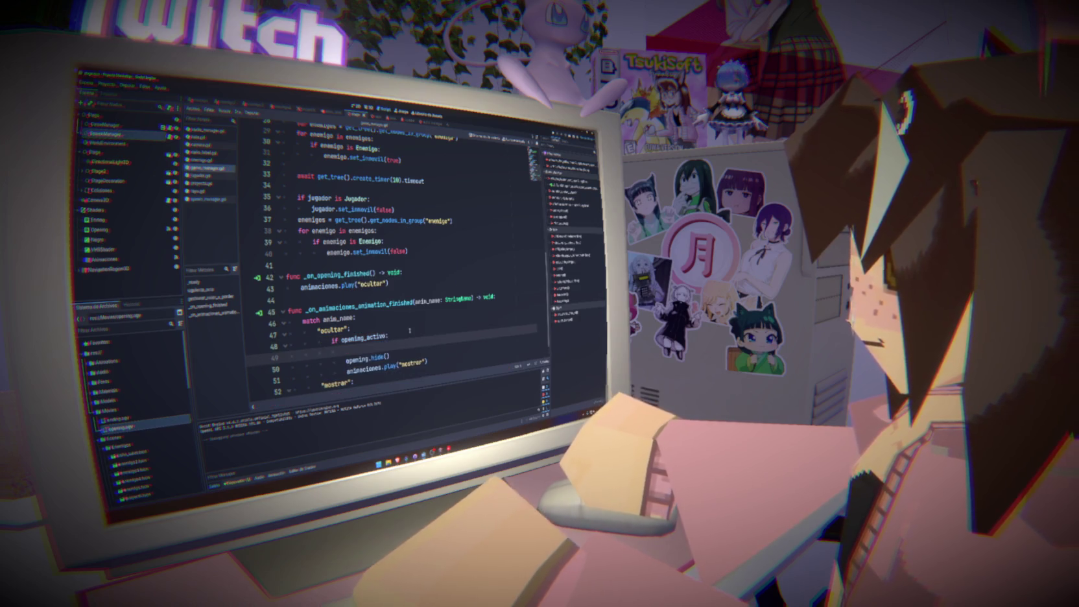
text(opening_activo = fals)
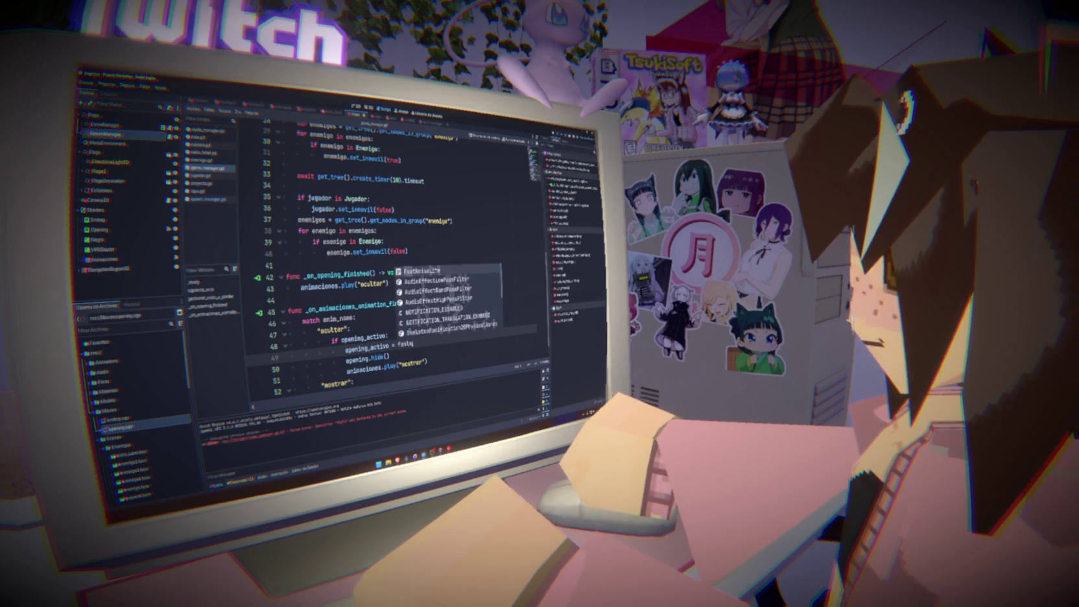
text(e)
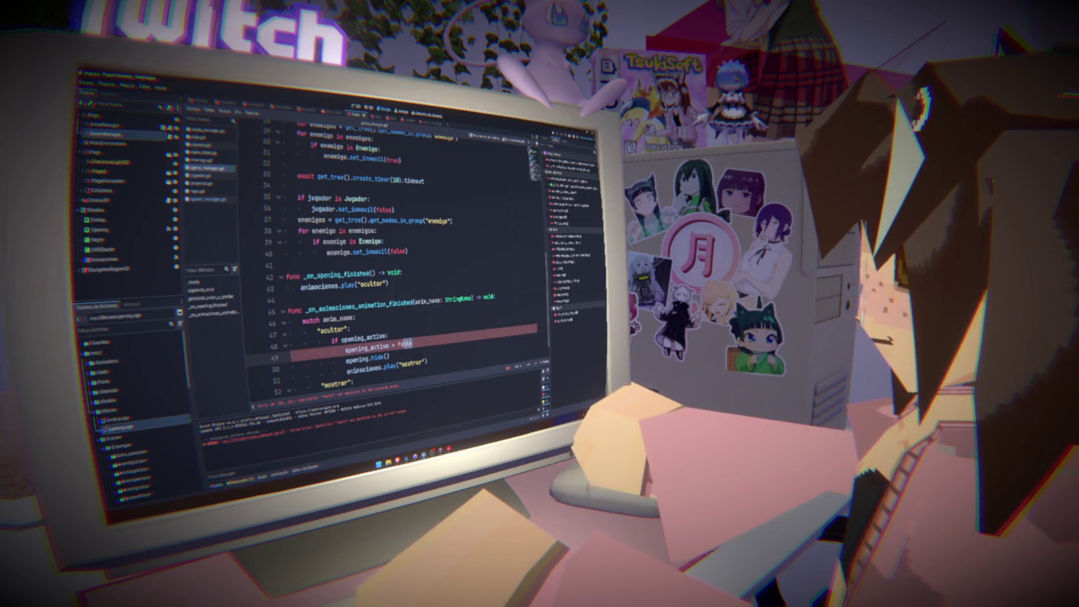
text(lse)
key(Escape)
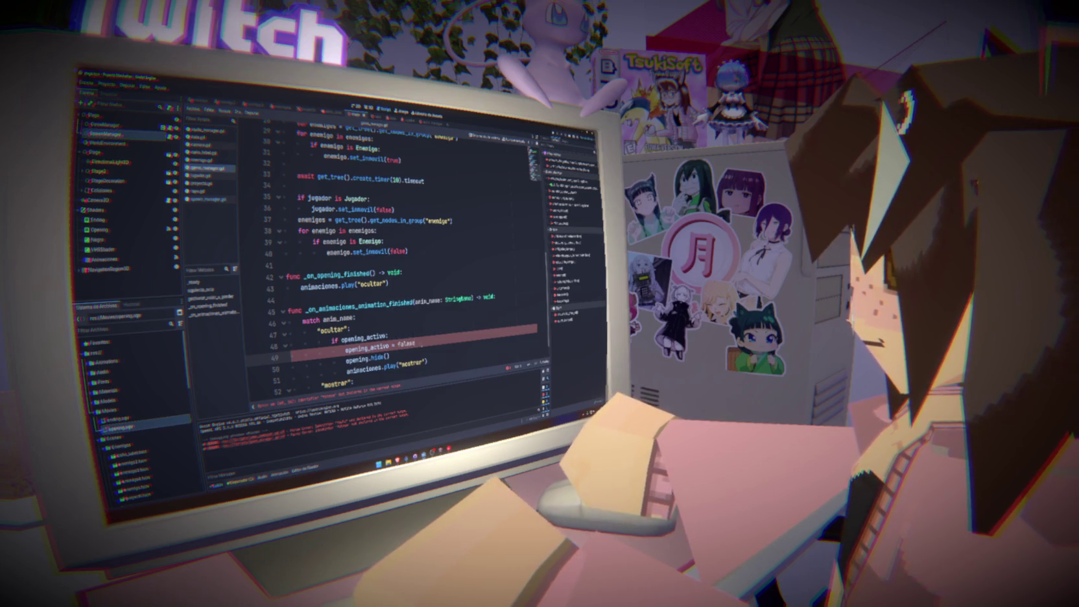
double_click(363, 336)
key(ctrl+c)
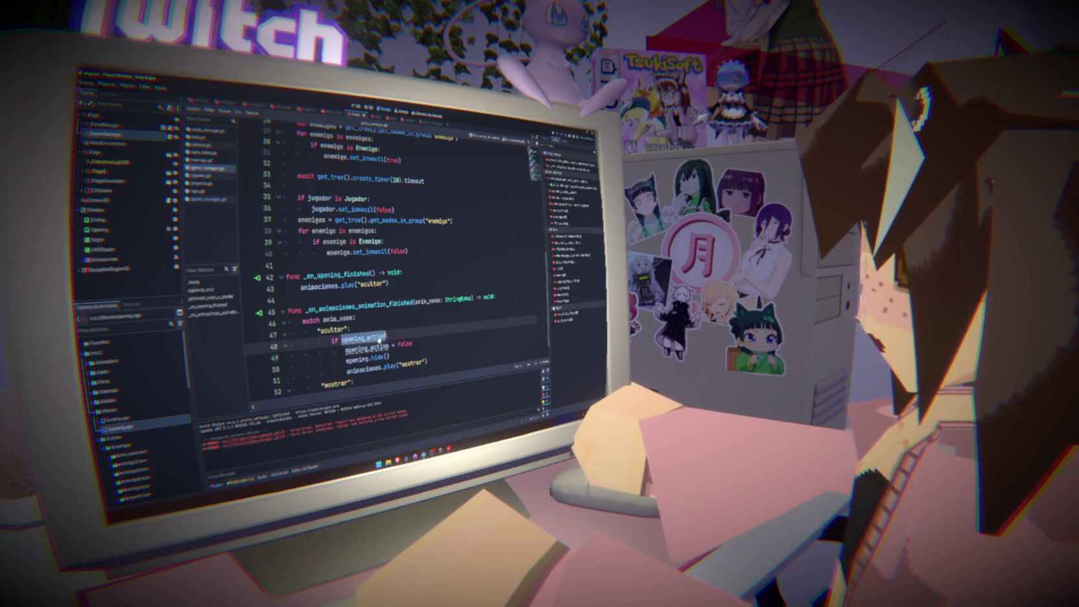
Wrap the spawn_manager call under mostrar in an 'if not opening_activo:' condition.
scroll(393, 342, down, 1)
click(378, 361)
key(Return)
key(ctrl+v)
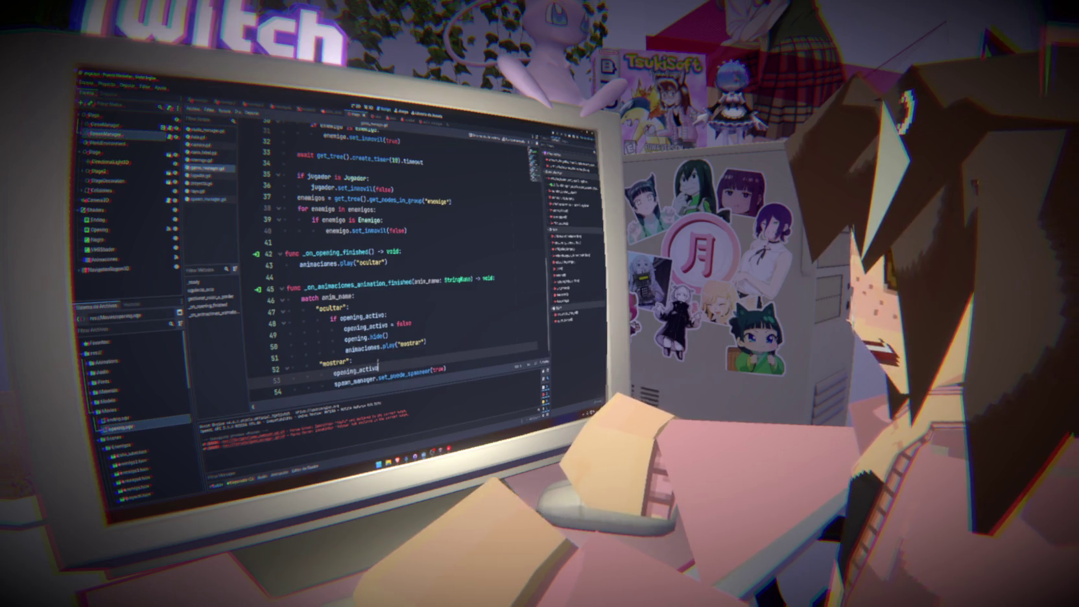
key(ctrl+z)
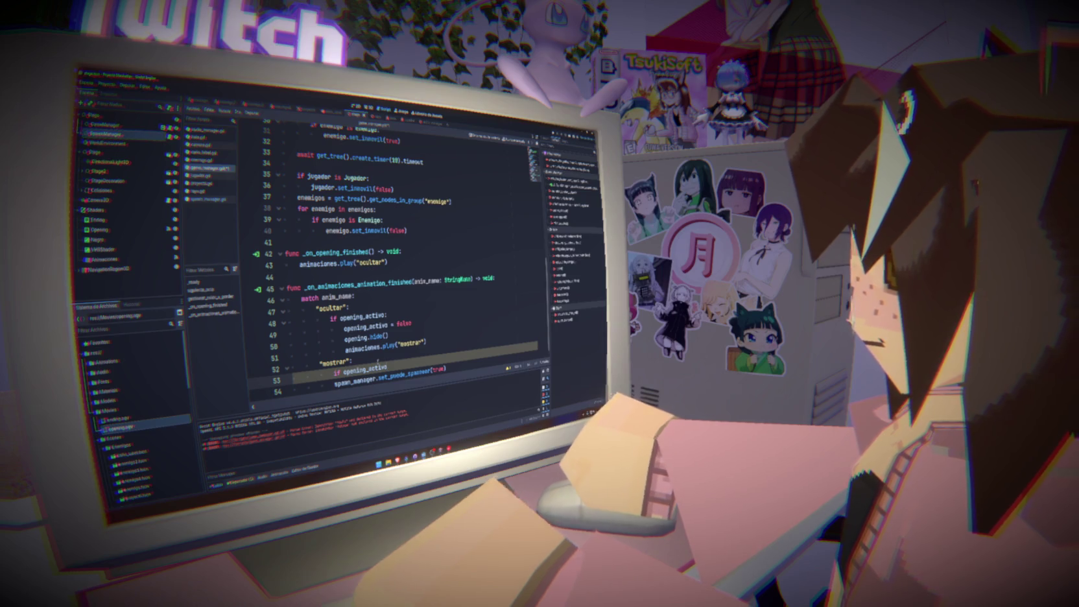
text(n)
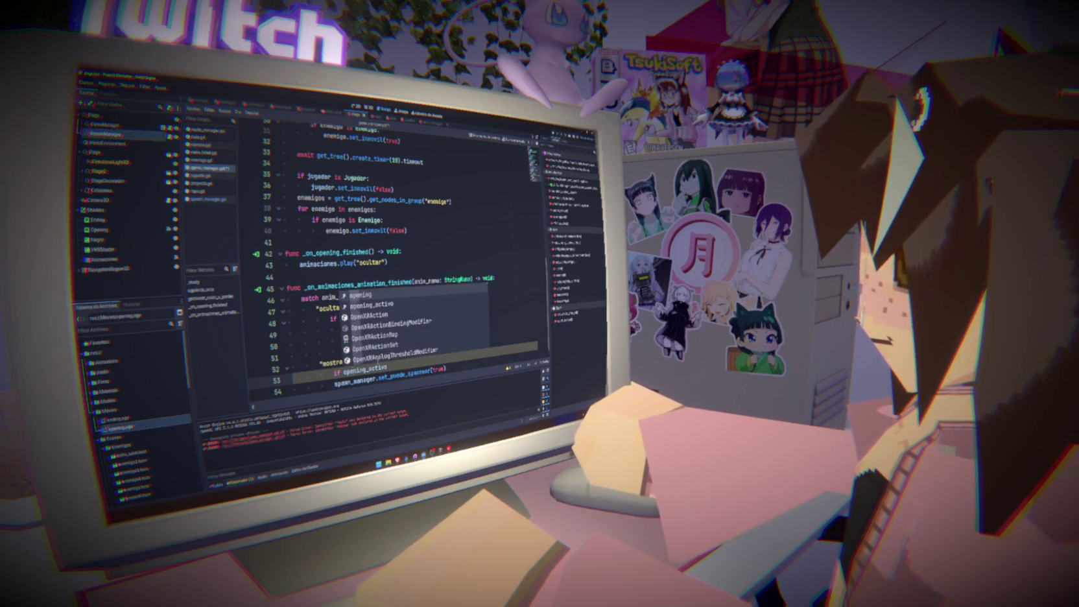
text(ot)
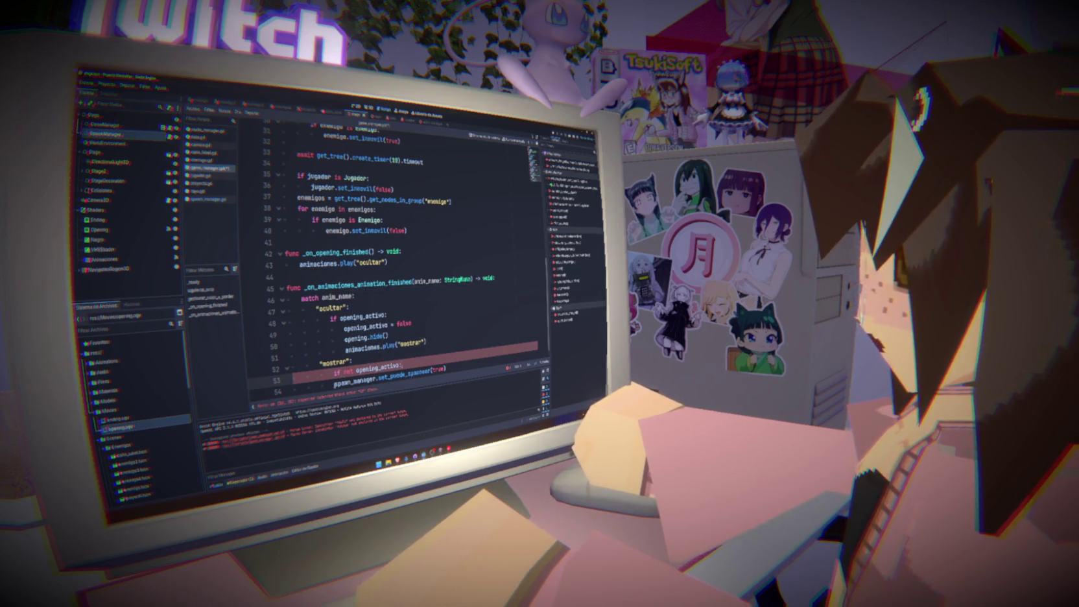
key(Tab)
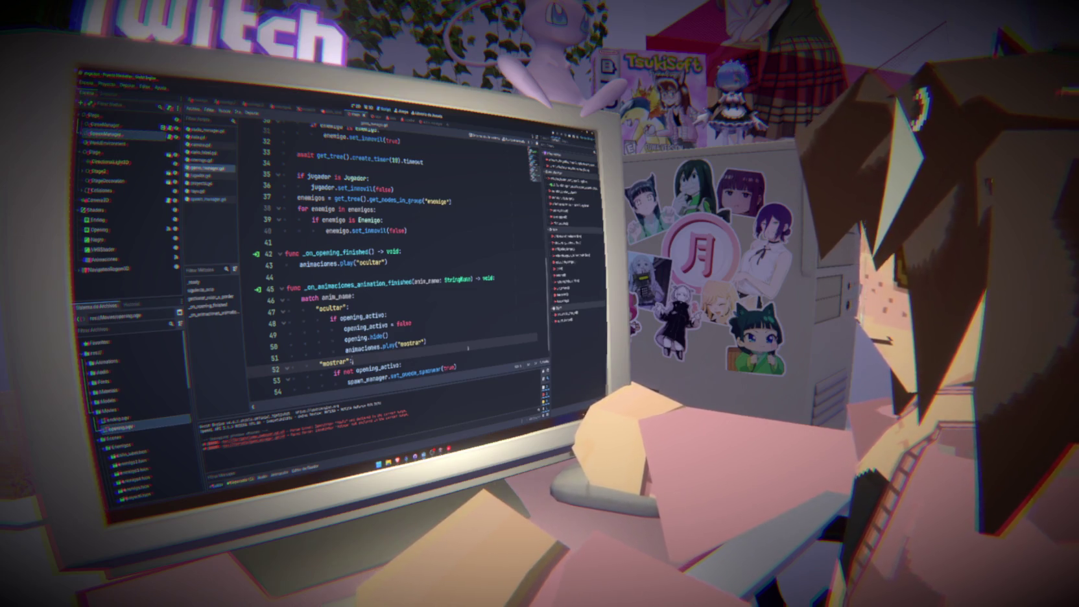
click(454, 343)
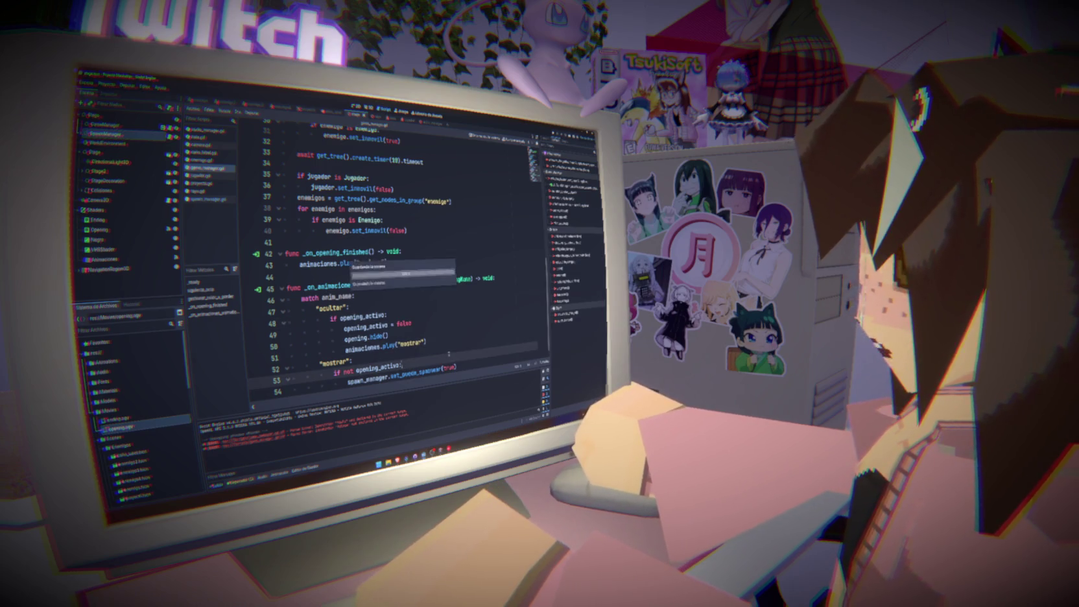
key(Down)
key(Down)
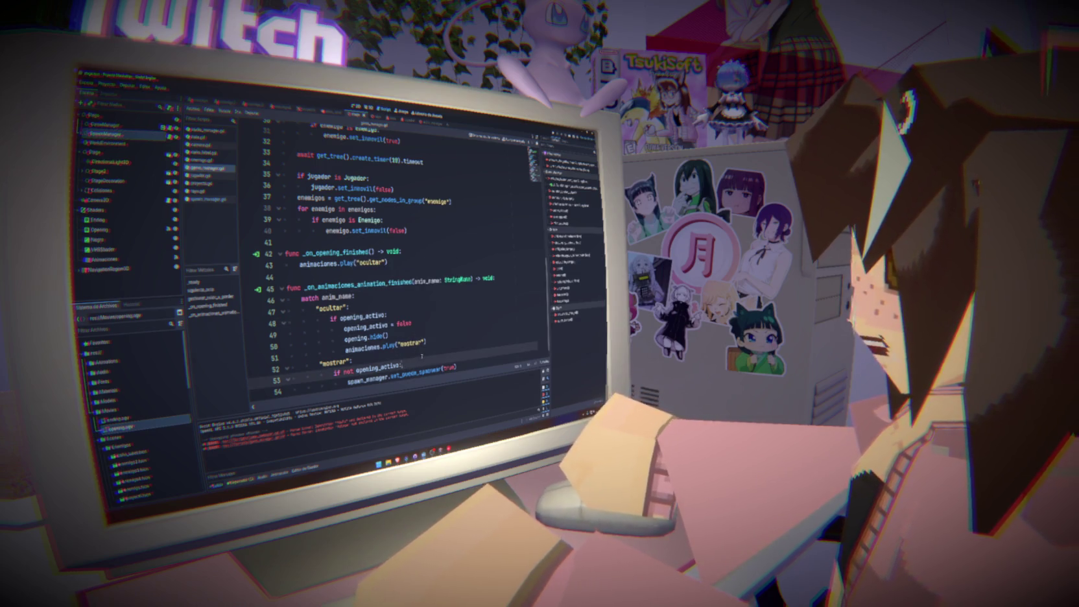
key(Return)
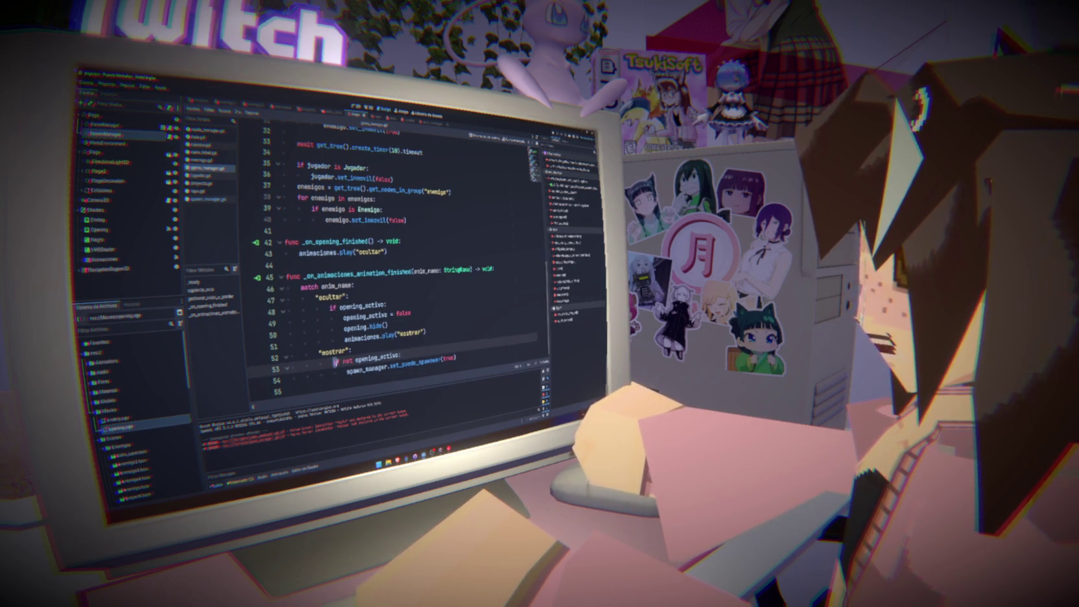
Review the new condition lines and run the game with F5 to test.
drag(335, 362, 396, 356)
mouse_move(397, 356)
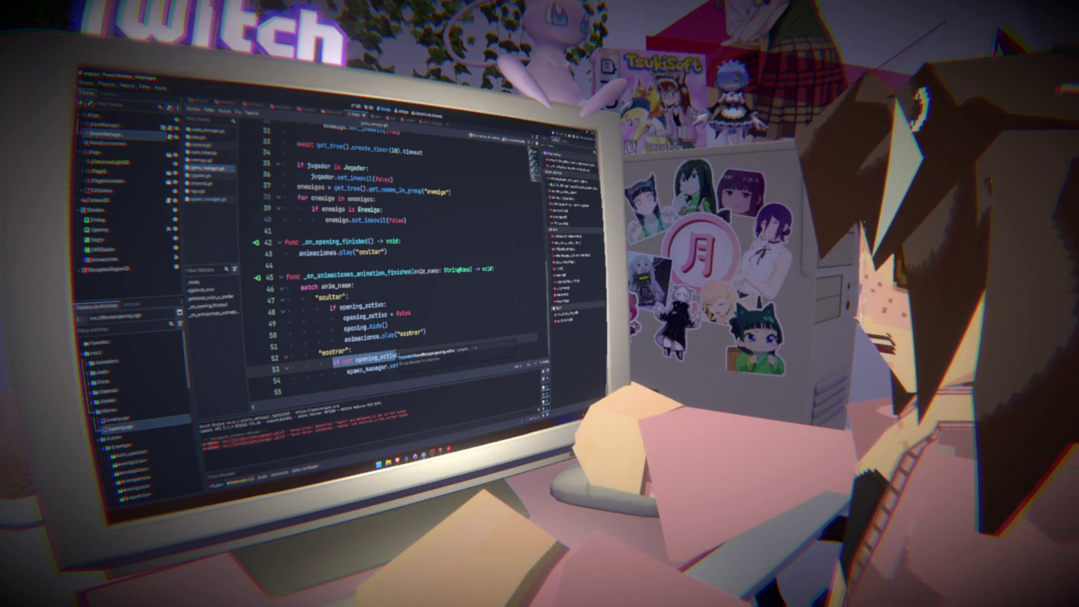
click(427, 333)
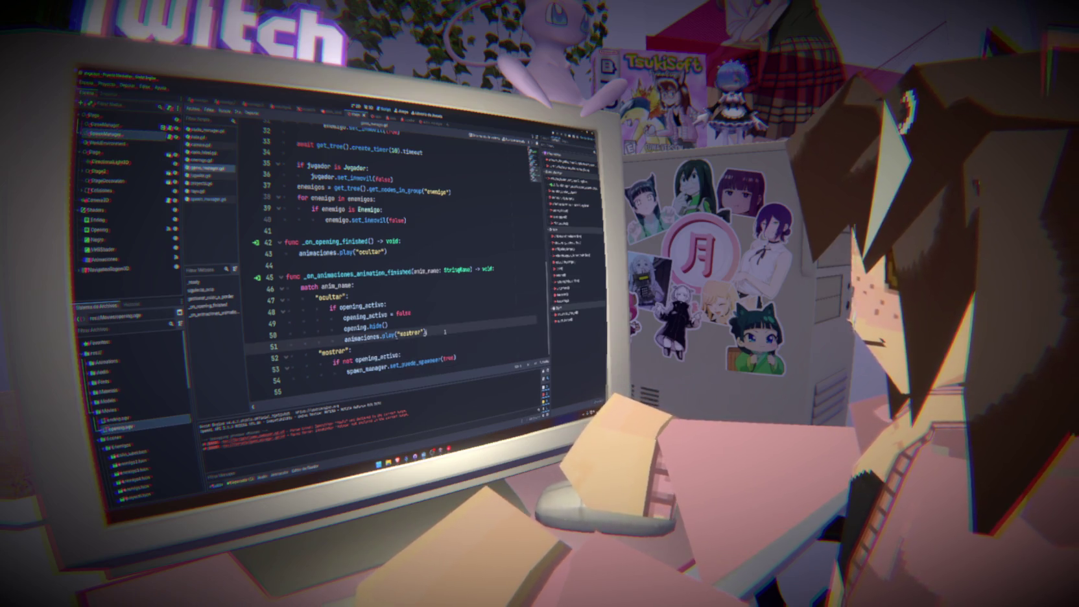
mouse_move(401, 356)
mouse_down()
mouse_move(319, 362)
mouse_move(456, 357)
mouse_up()
click(471, 356)
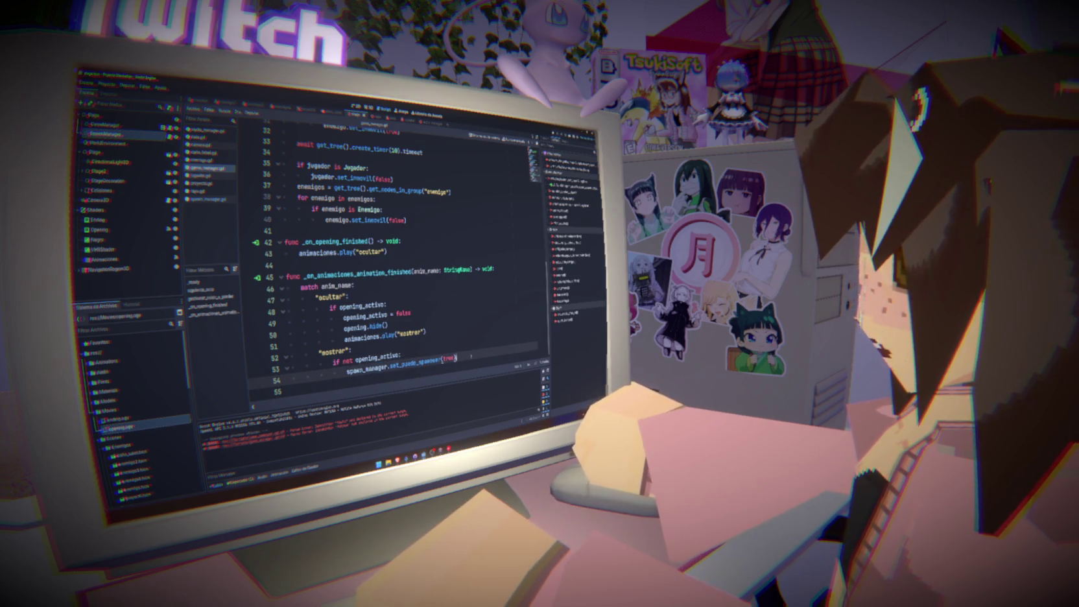
click(454, 332)
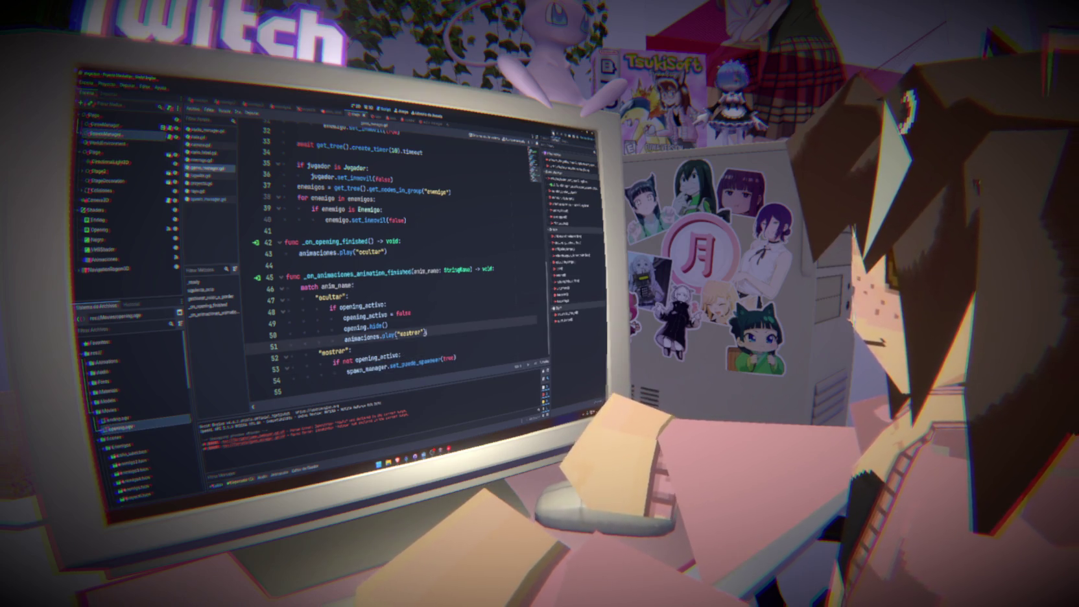
key(F5)
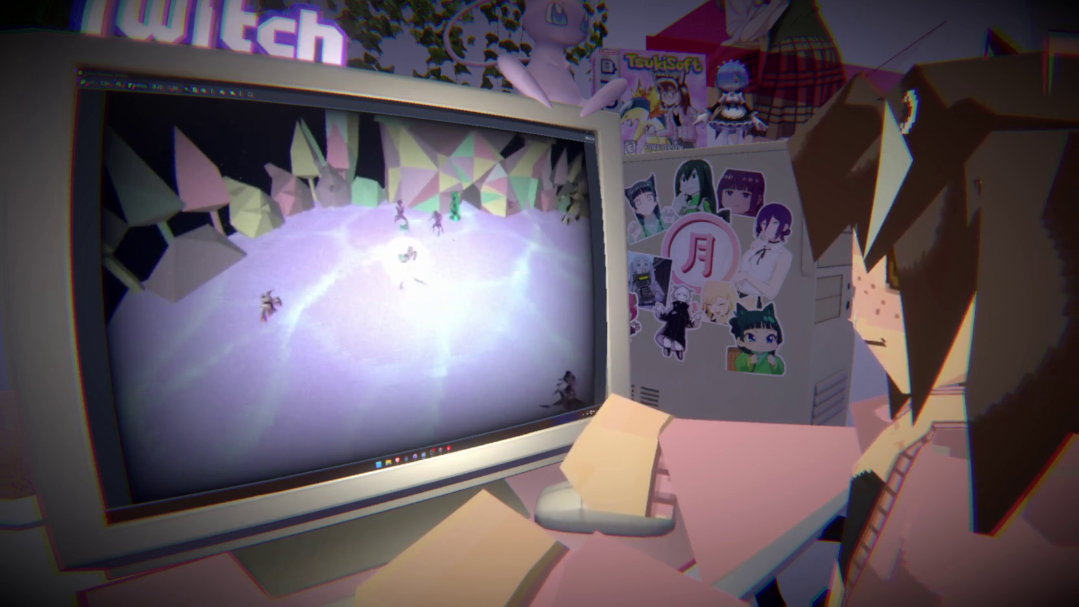
key(F8)
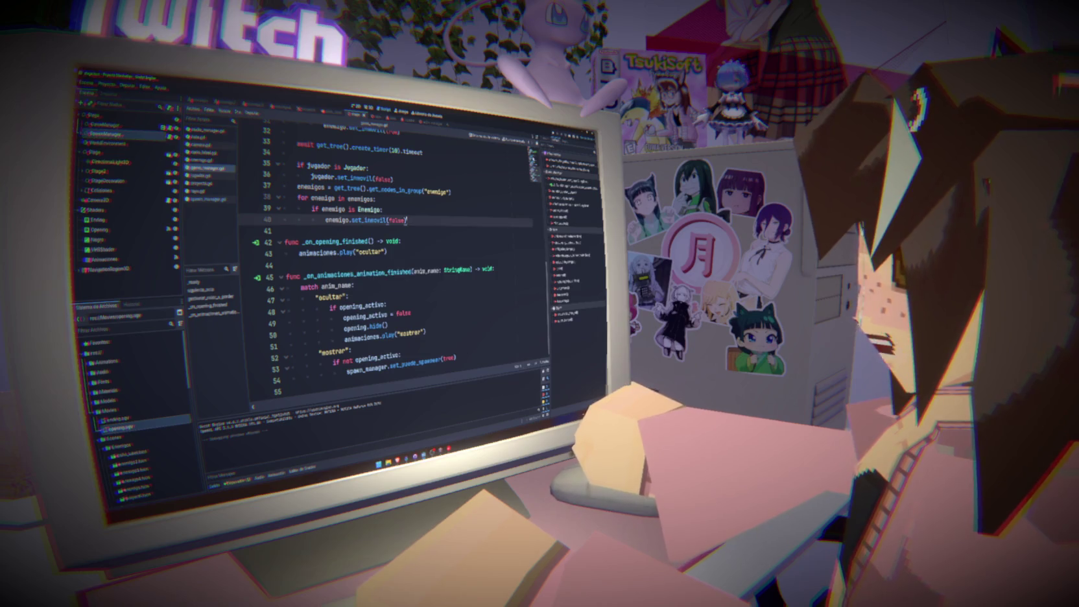
key(F5)
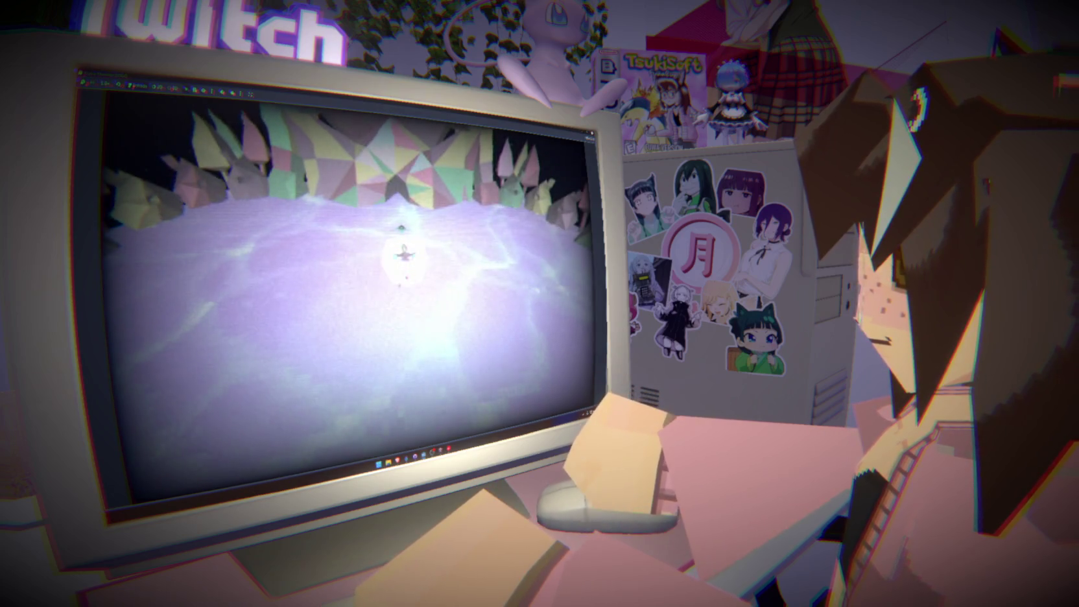
key(F8)
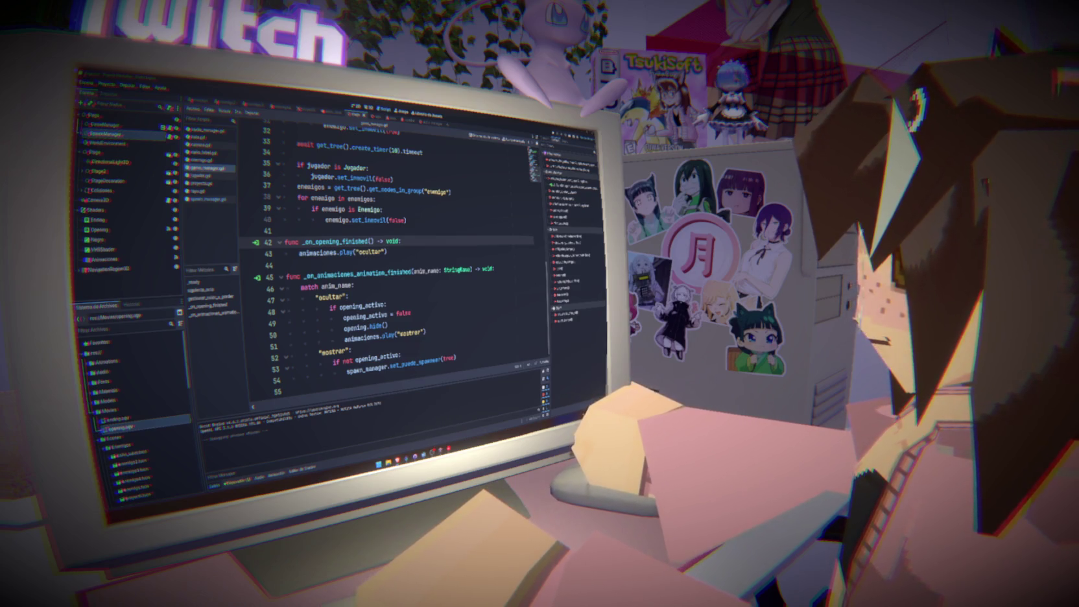
Go to godotshaders.com in the browser and scroll through the full shader list.
key(alt+Tab)
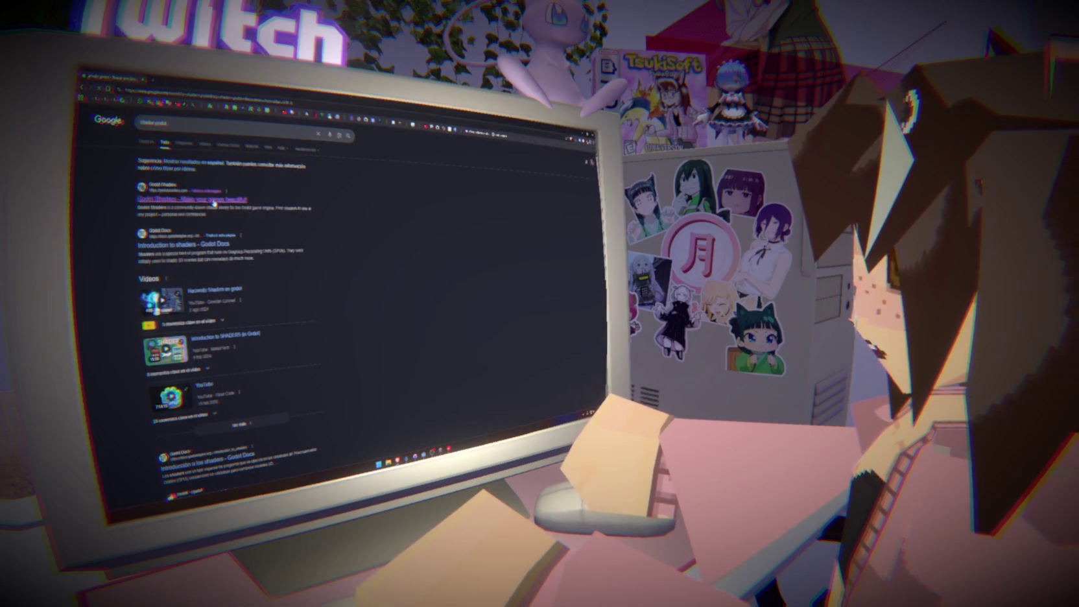
click(215, 203)
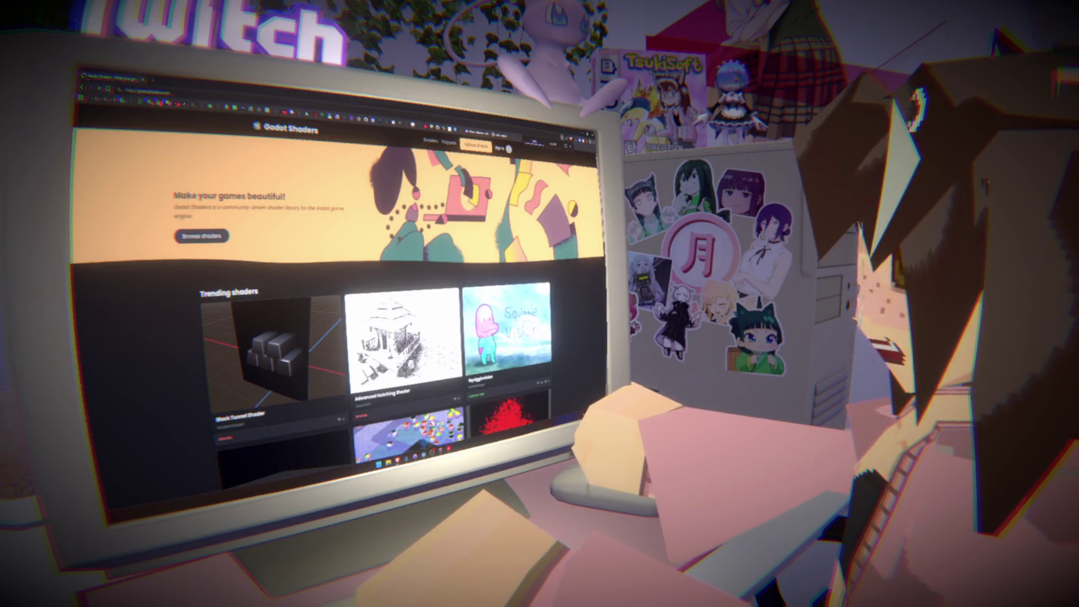
click(201, 235)
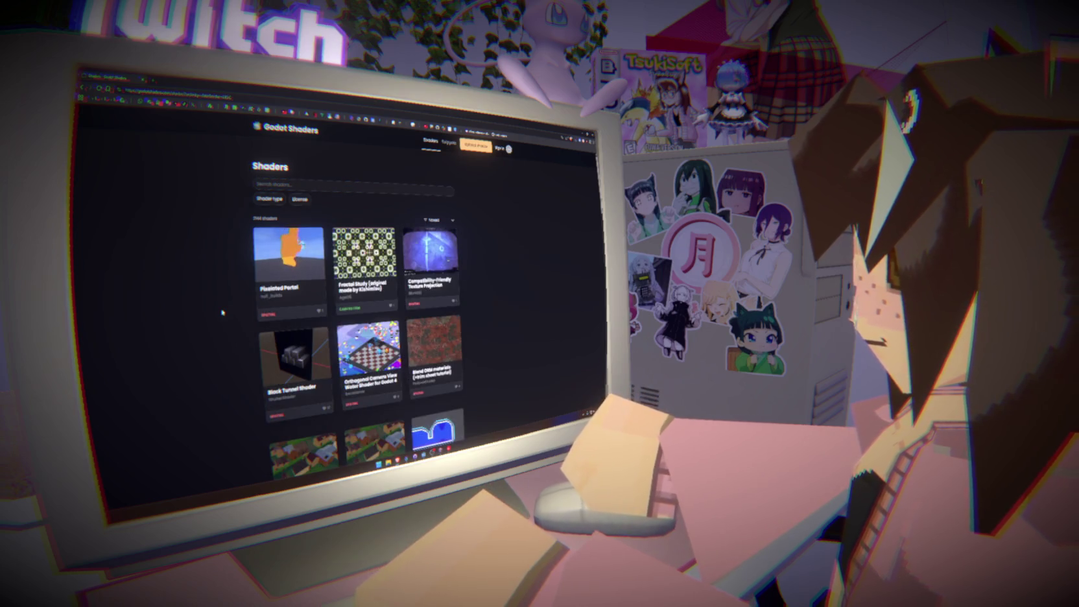
scroll(260, 298, down, 1)
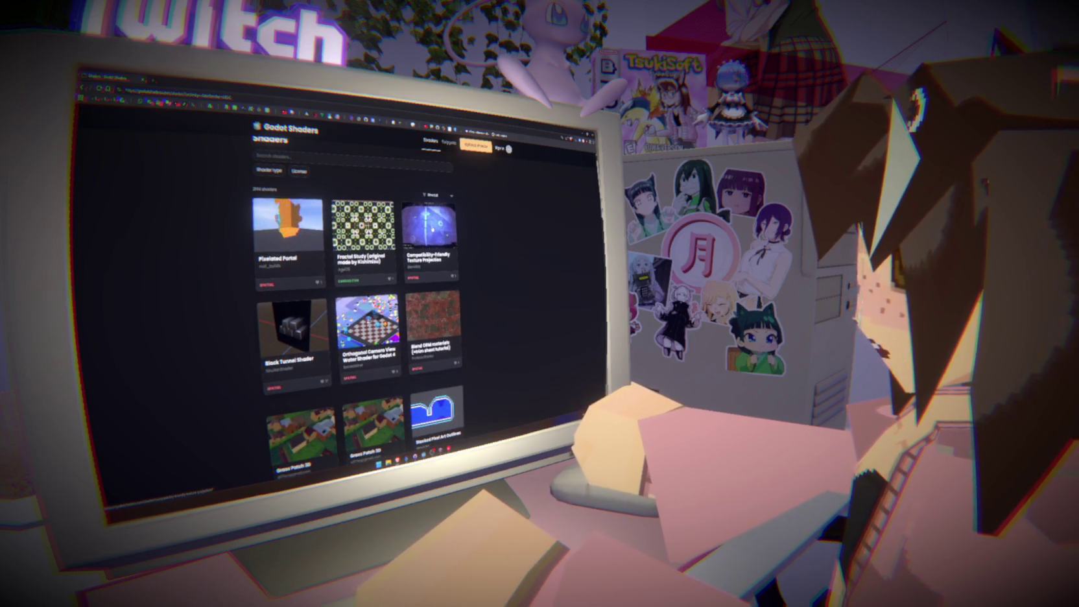
scroll(431, 258, down, 3)
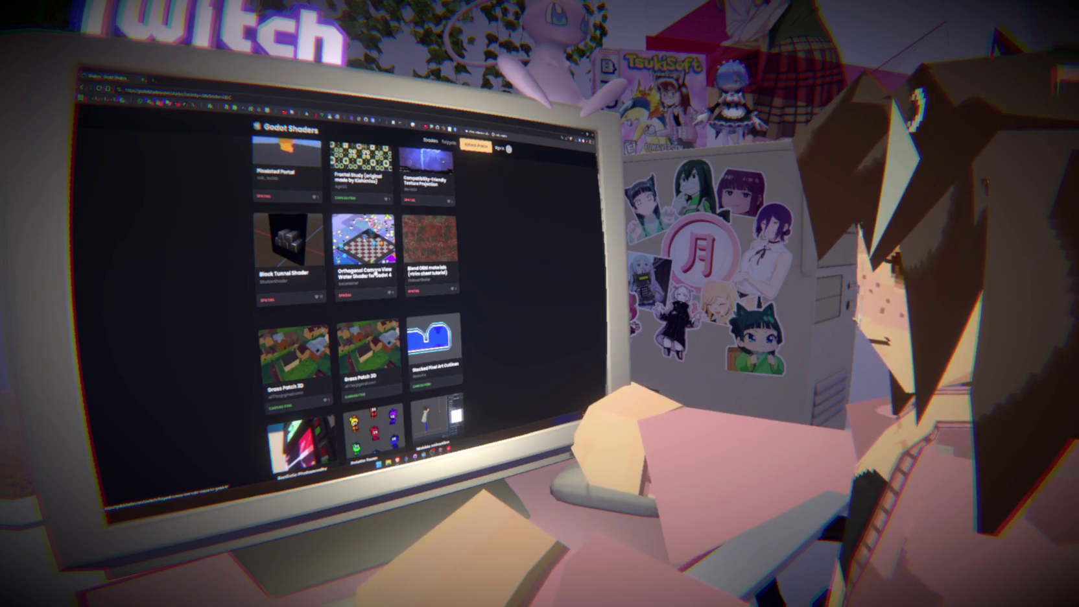
scroll(363, 281, down, 1)
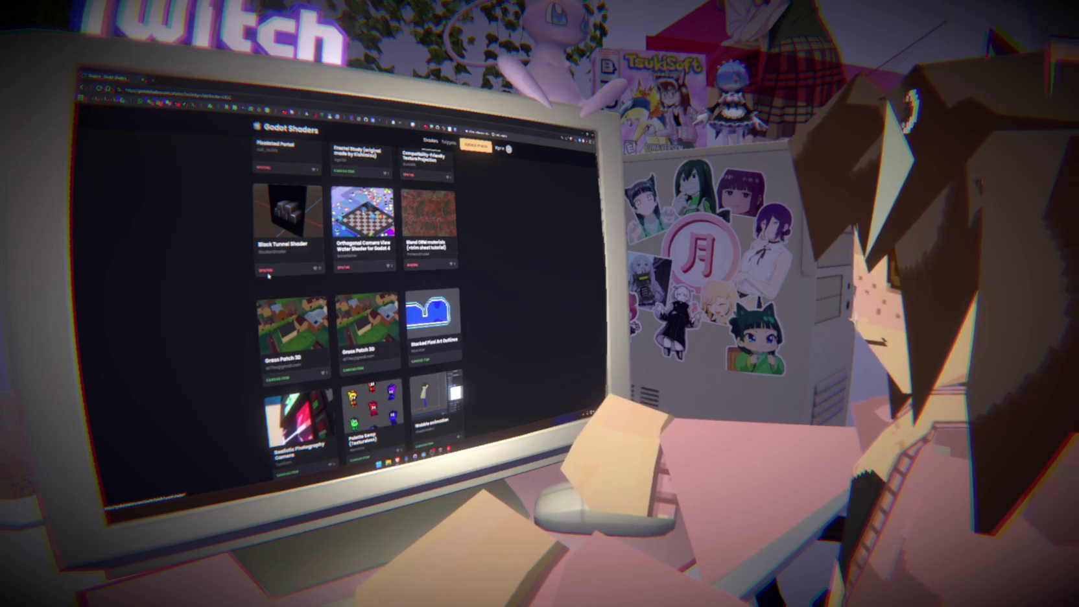
scroll(224, 290, down, 3)
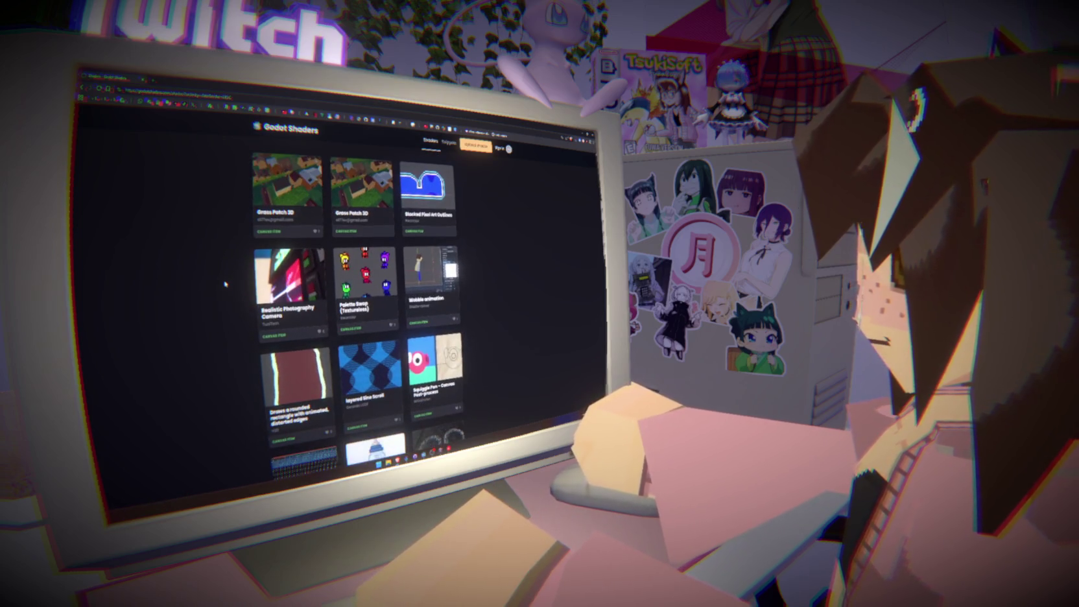
scroll(225, 285, down, 2)
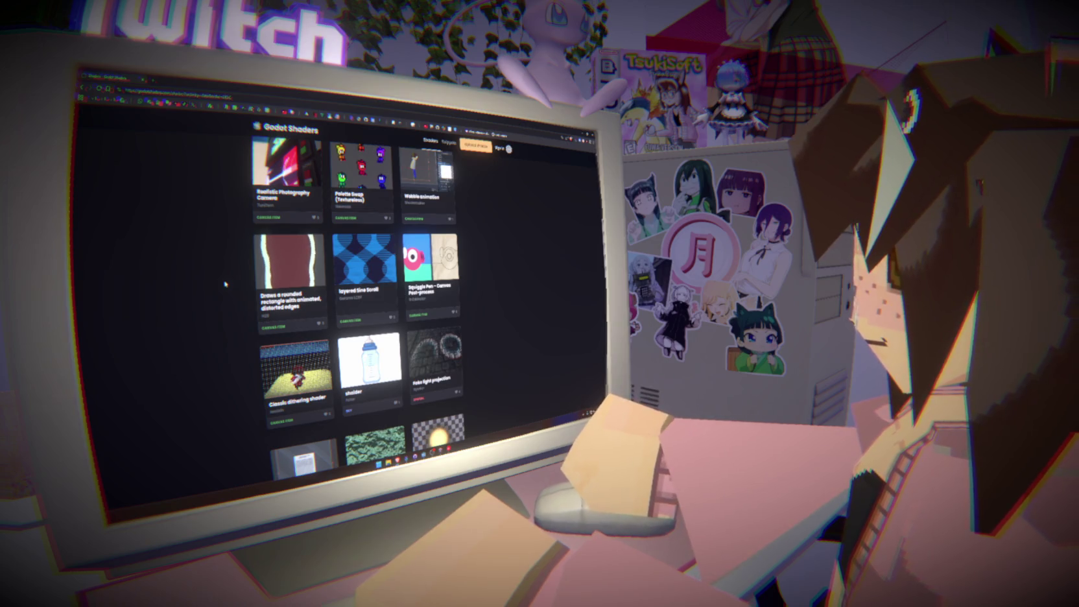
scroll(225, 284, down, 1)
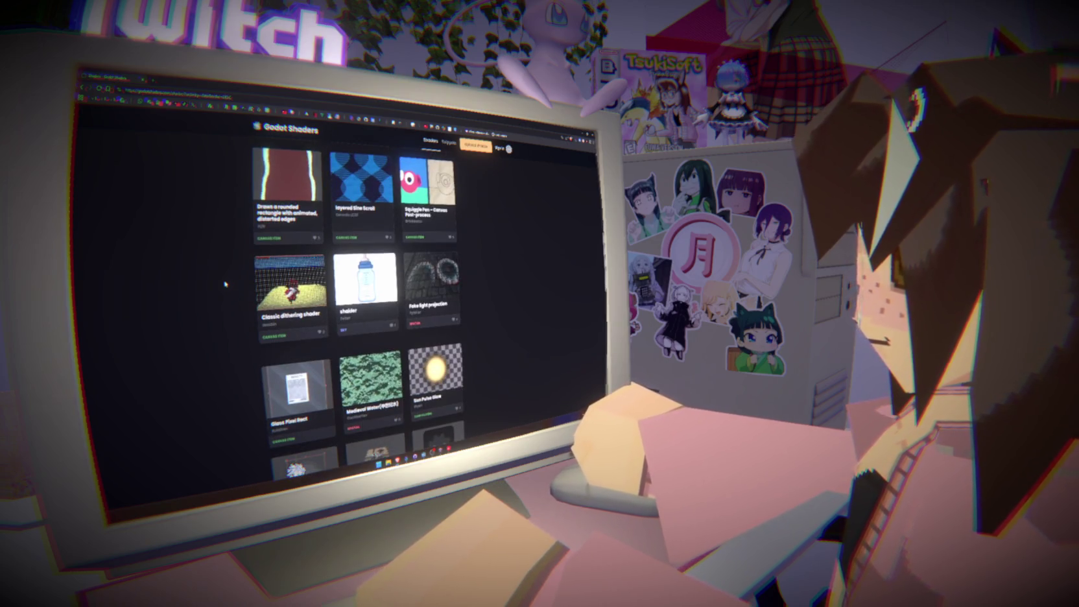
scroll(223, 279, up, 3)
scroll(230, 234, down, 10)
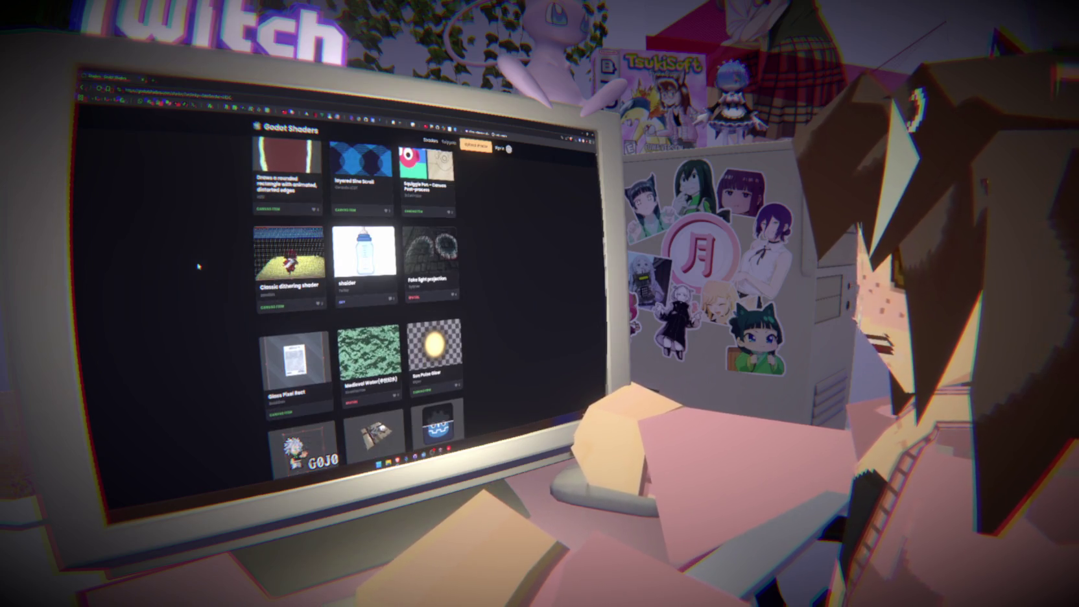
scroll(288, 289, down, 3)
scroll(287, 290, up, 1)
scroll(321, 332, down, 2)
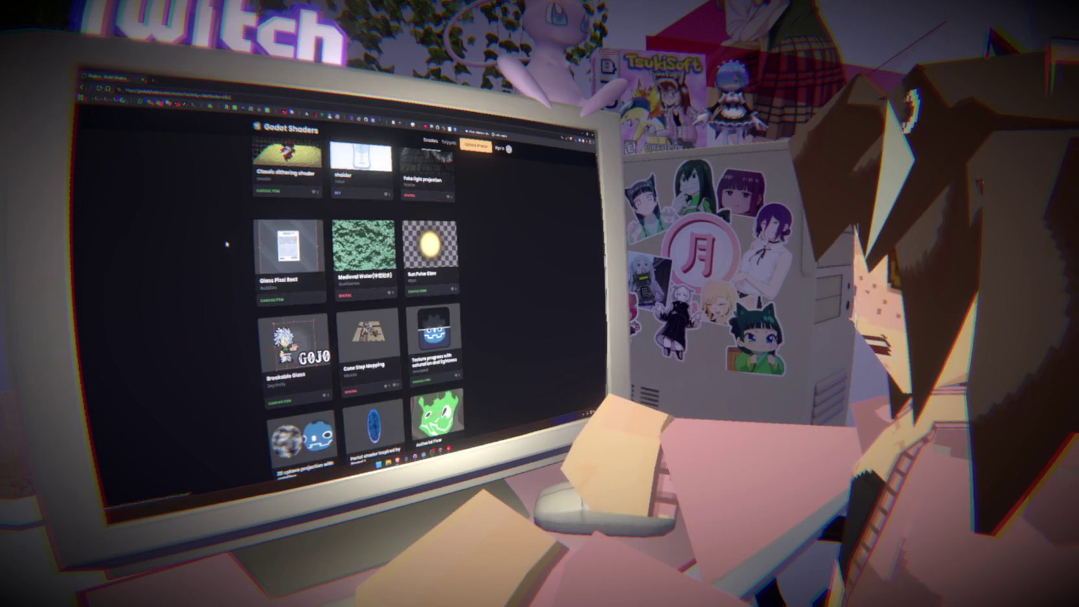
scroll(321, 332, up, 15)
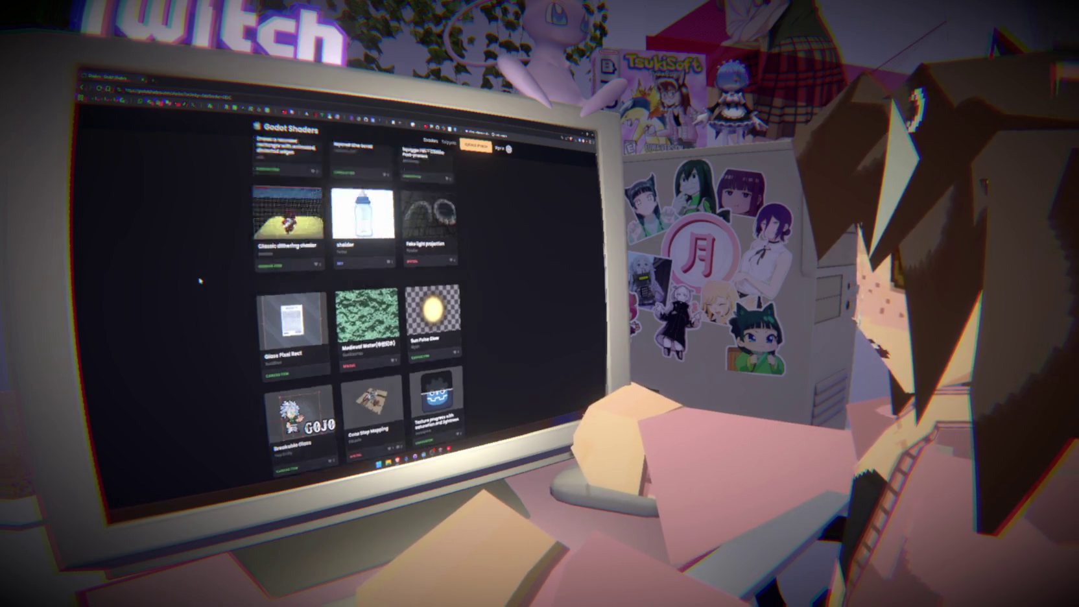
Search the gallery for 'water' and open the Water Hotspring Exercise shader.
text(water)
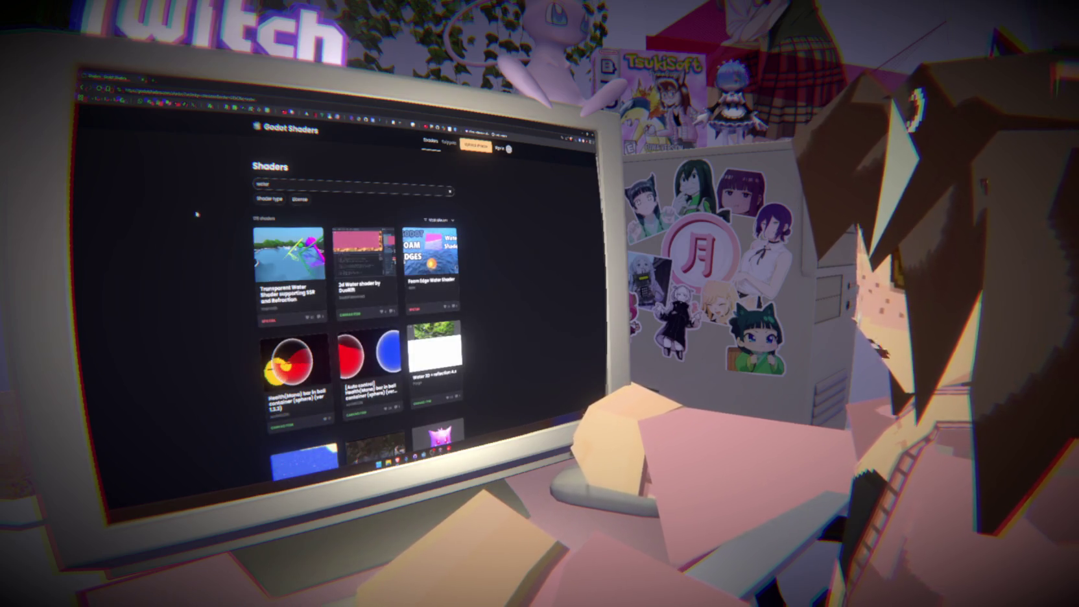
scroll(221, 263, down, 3)
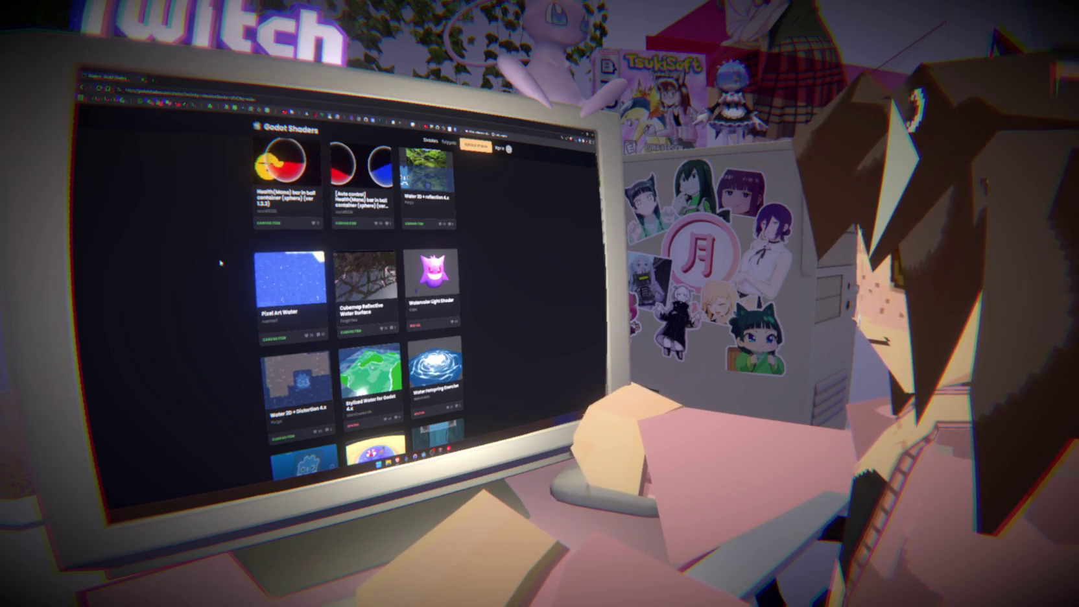
scroll(221, 263, down, 3)
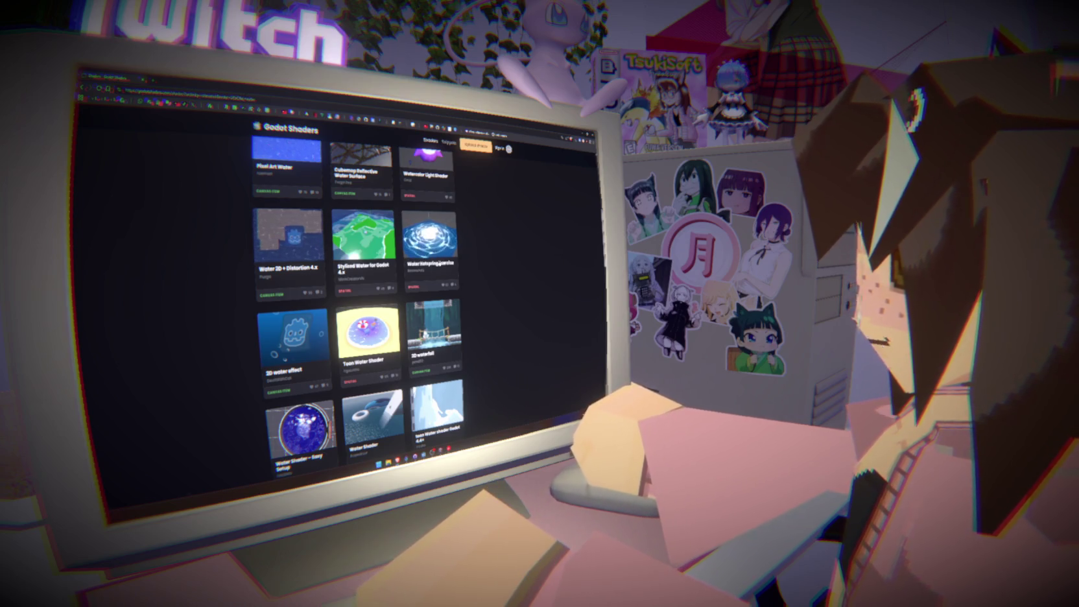
click(189, 87)
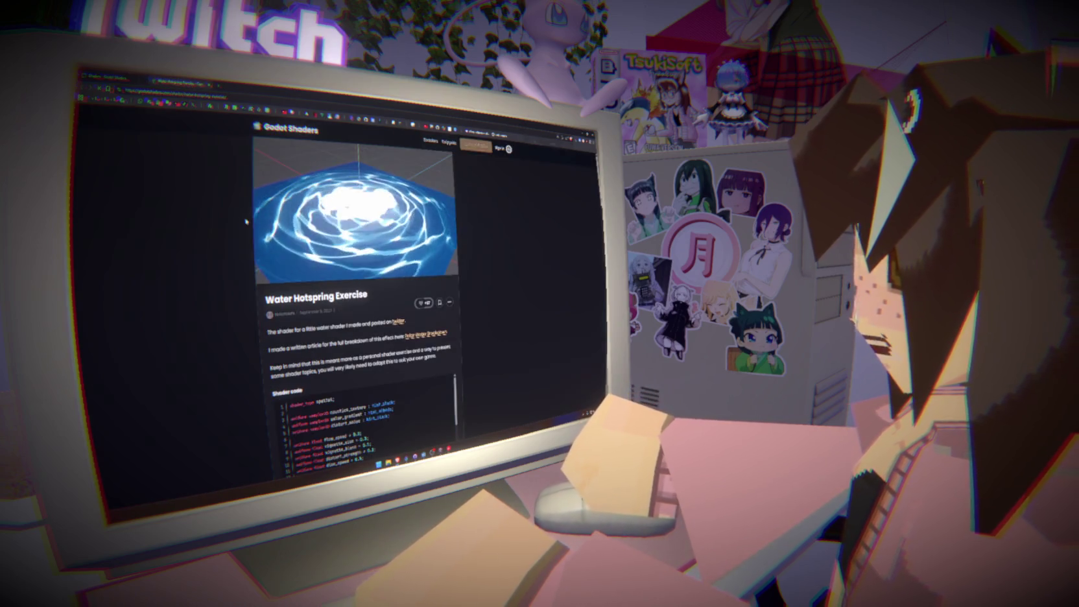
Scroll the Water Hotspring Exercise page past its code to the loading Live Preview.
scroll(334, 268, down, 10)
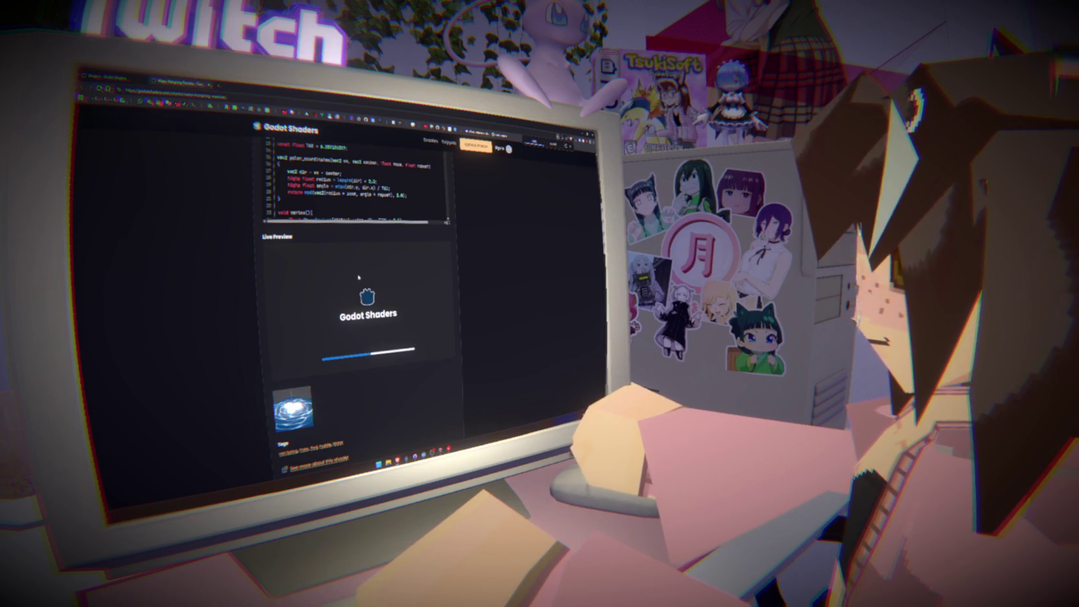
scroll(399, 315, up, 3)
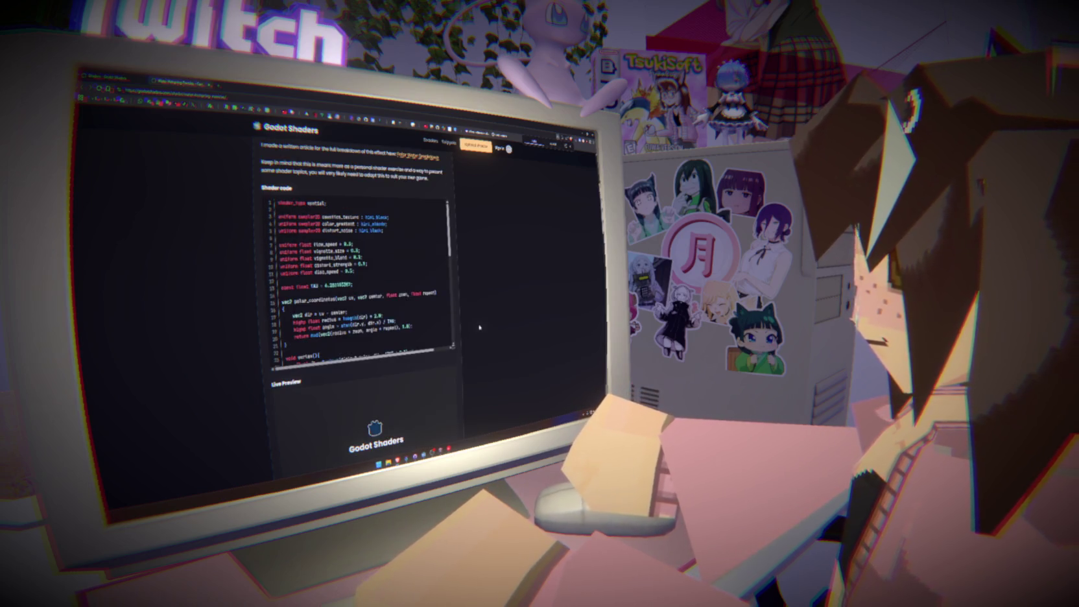
scroll(477, 320, down, 3)
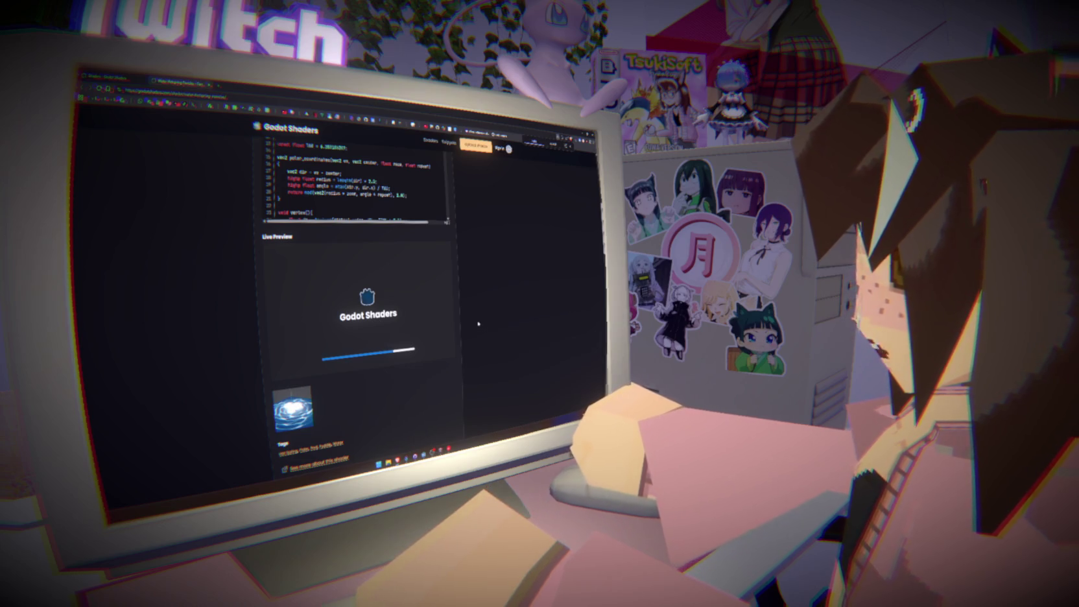
scroll(478, 324, up, 1)
scroll(477, 316, down, 2)
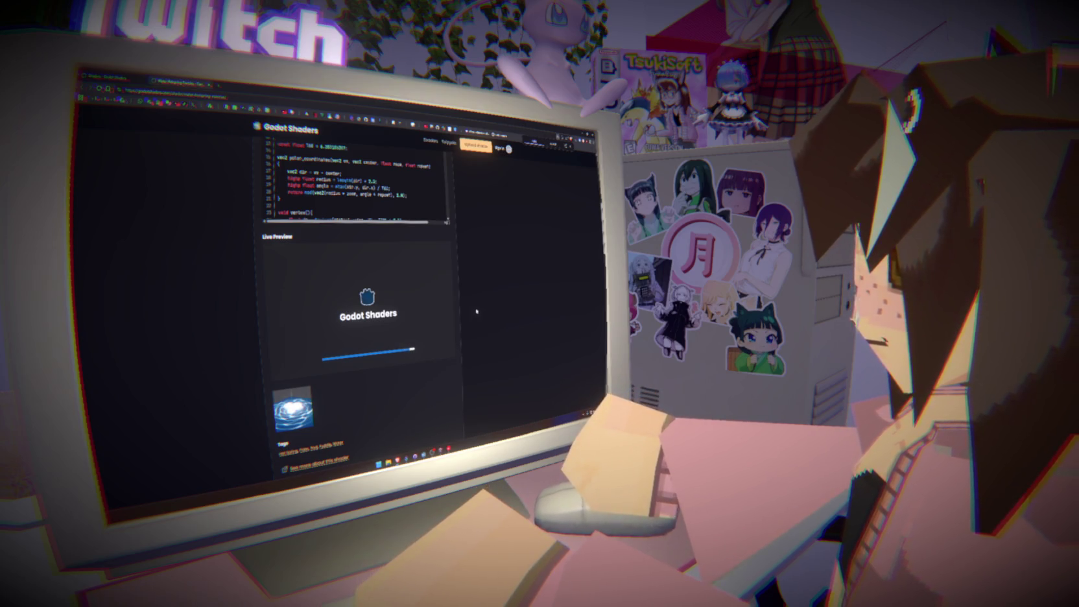
Orbit the Water Hotspring preview and toggle a noise input between Noise and Godot Logo.
drag(262, 237, 295, 237)
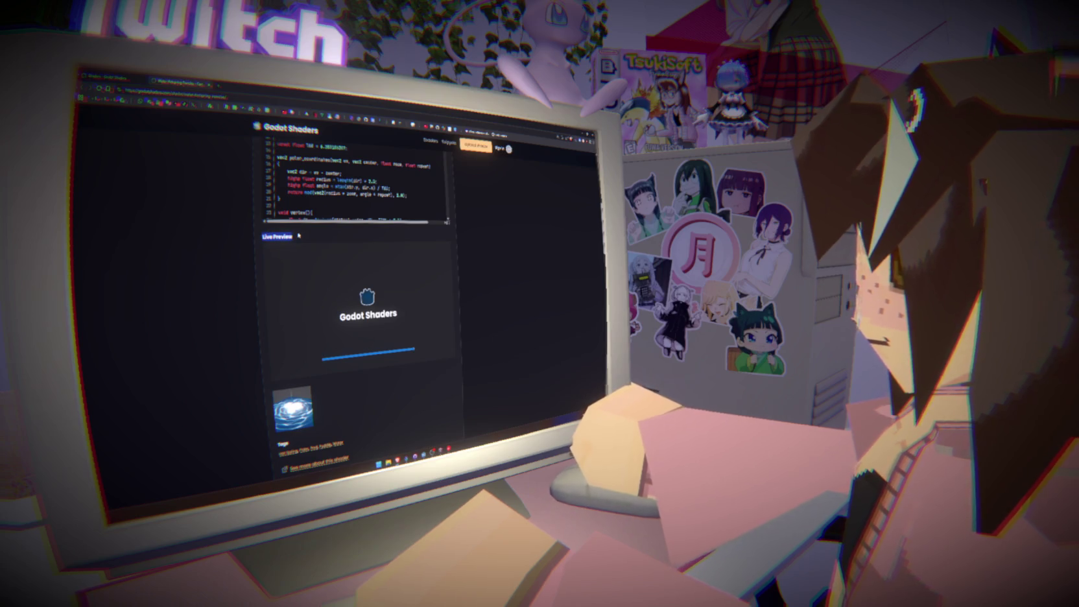
click(312, 237)
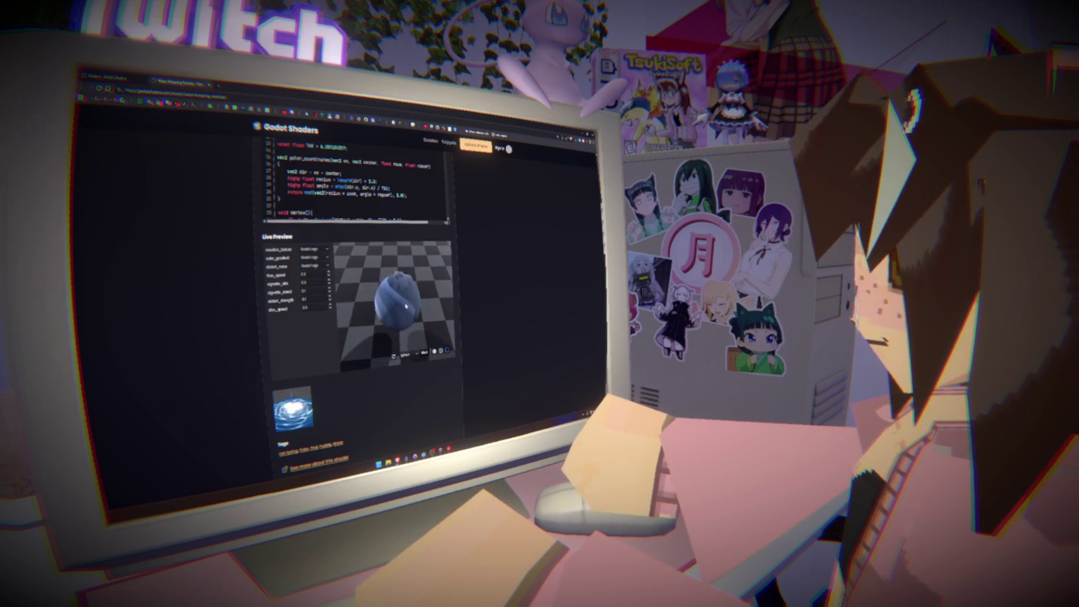
mouse_move(402, 286)
mouse_down()
mouse_move(425, 286)
mouse_move(410, 277)
mouse_move(383, 288)
mouse_up()
click(315, 266)
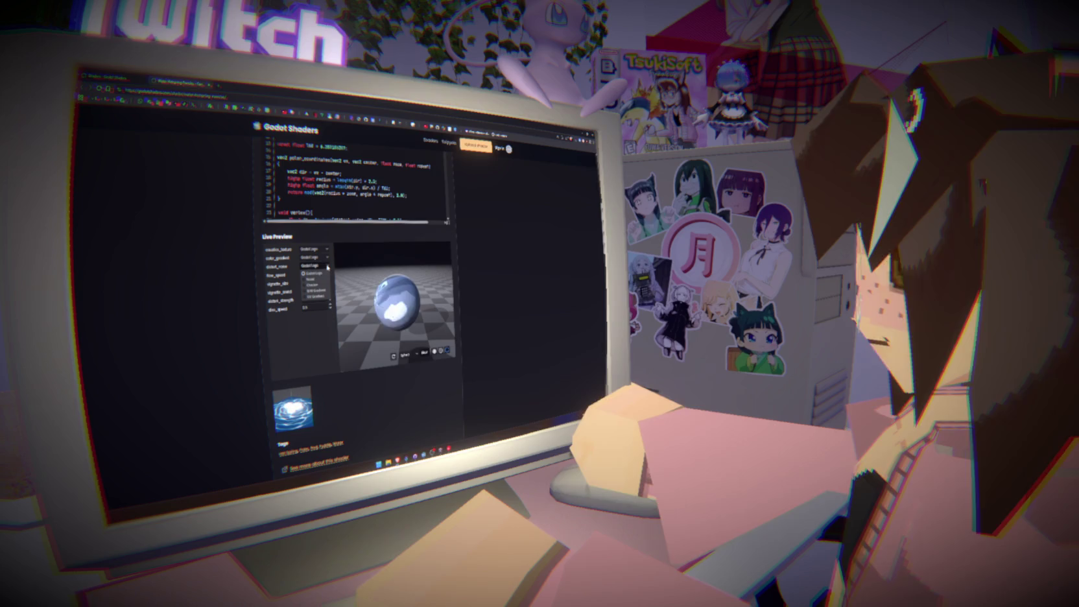
click(318, 281)
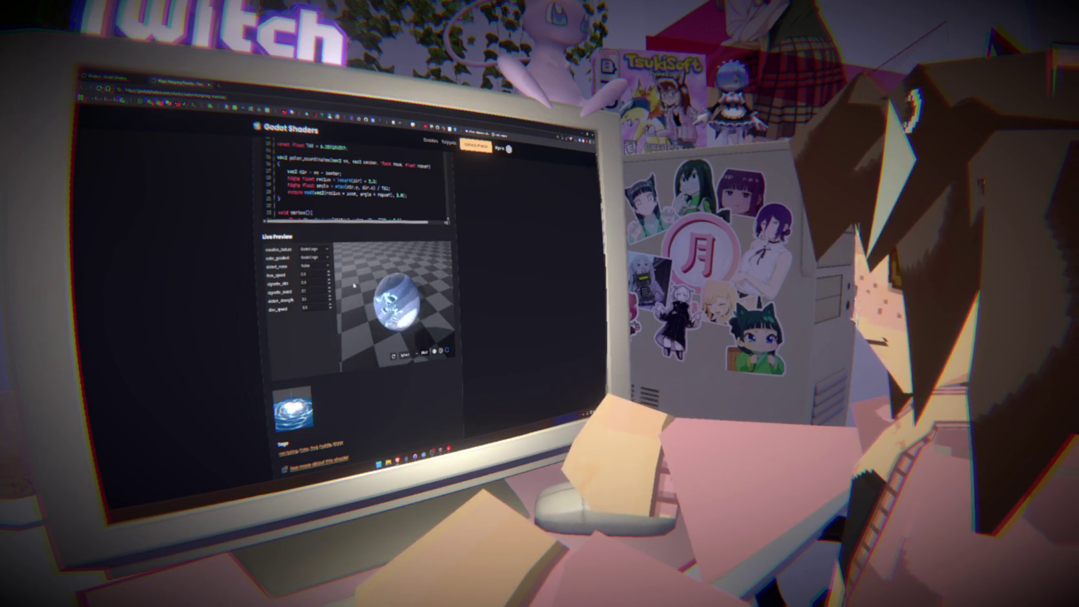
click(315, 266)
click(321, 277)
click(315, 265)
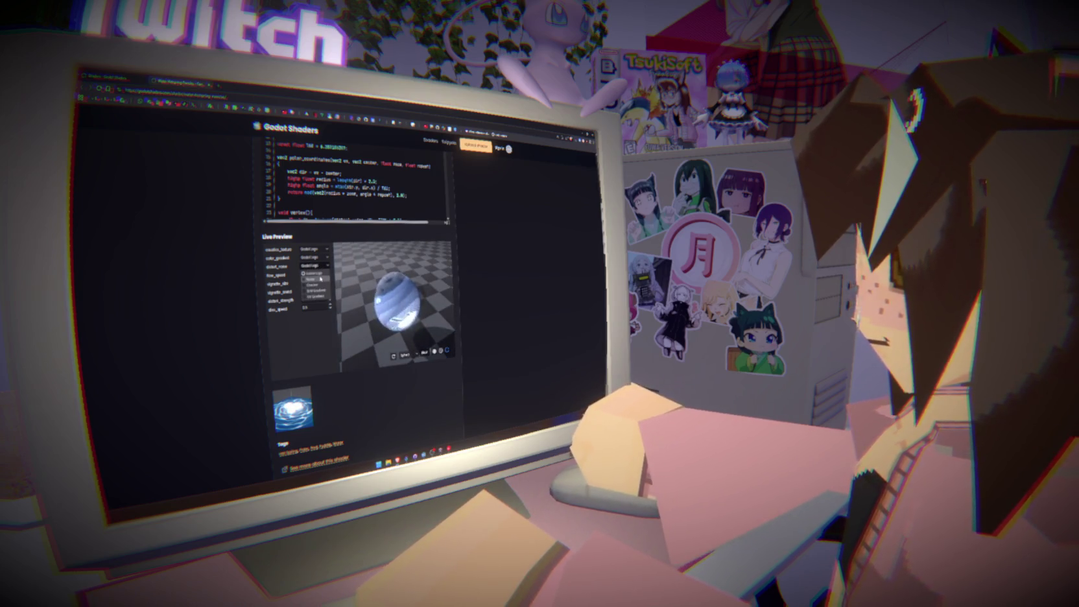
click(319, 280)
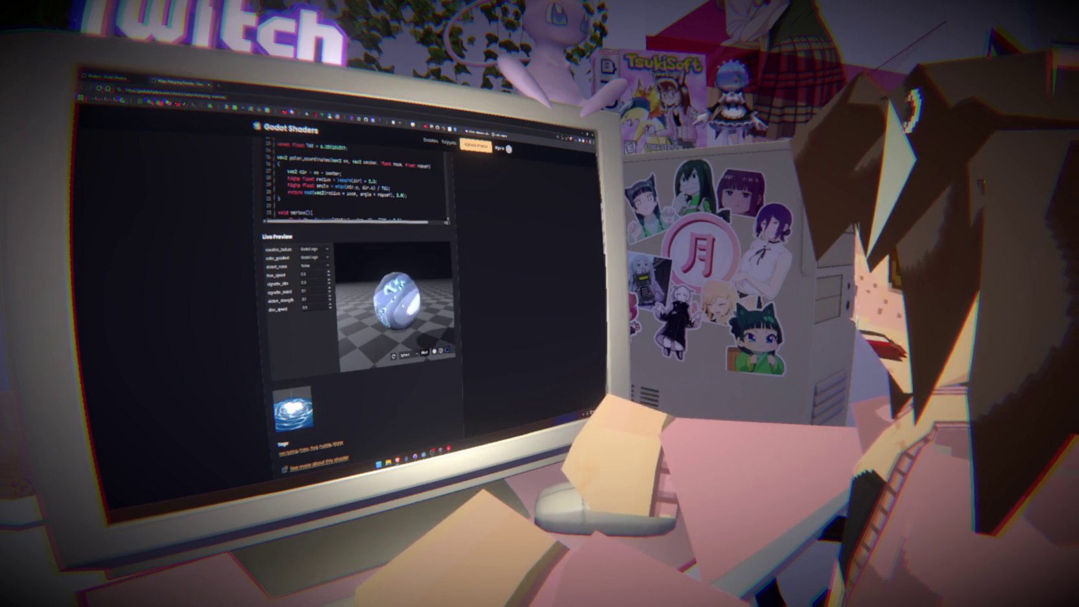
Set the color gradient texture to Noise and clear another texture input to None.
click(315, 257)
click(315, 270)
click(315, 258)
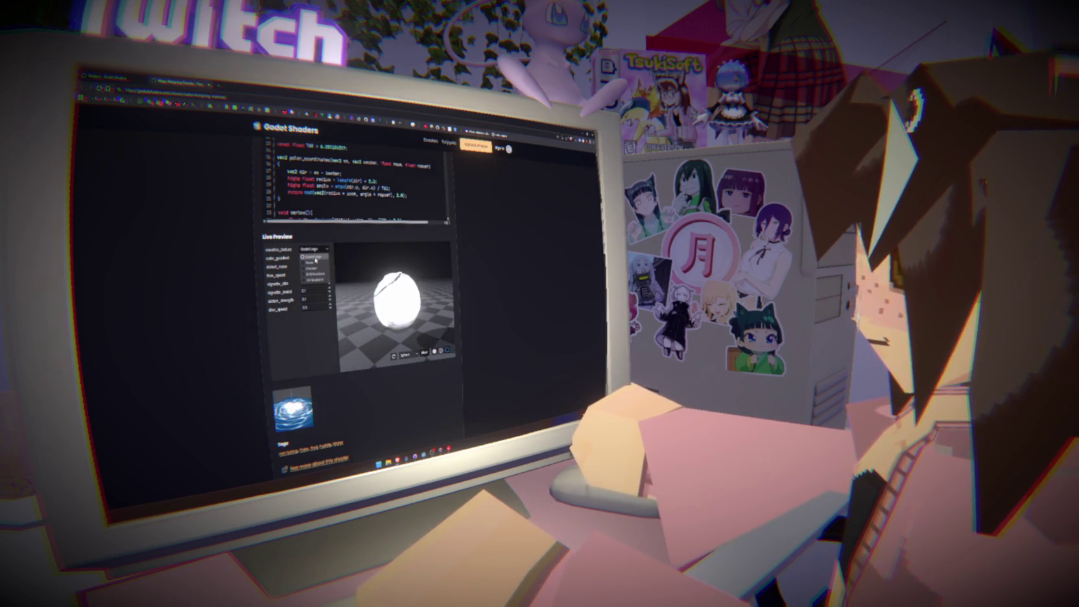
click(316, 262)
click(318, 251)
click(316, 255)
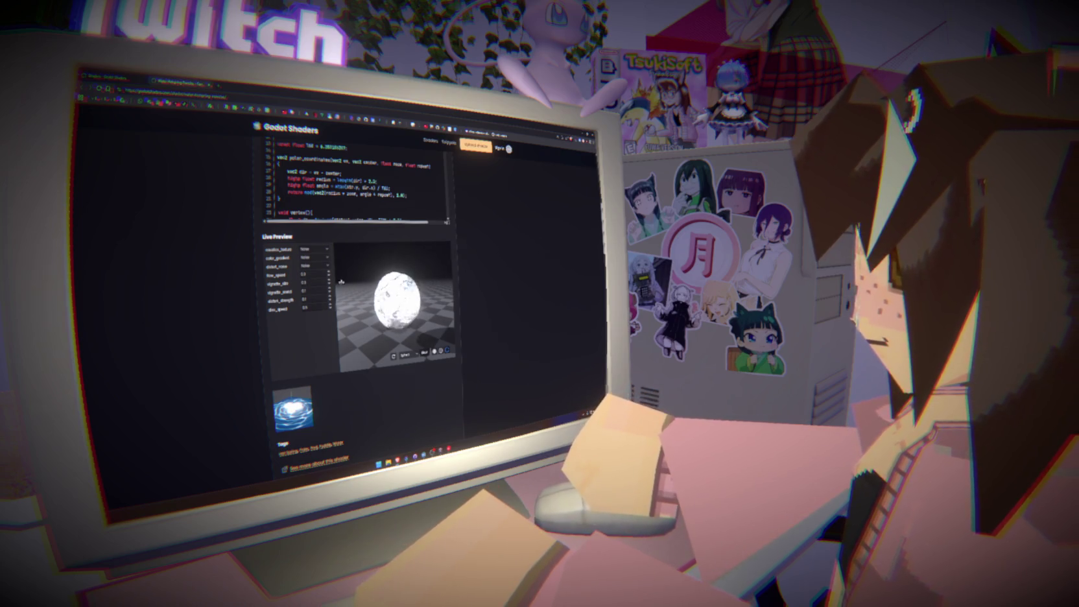
Go back to the water shader search results.
scroll(364, 304, up, 2)
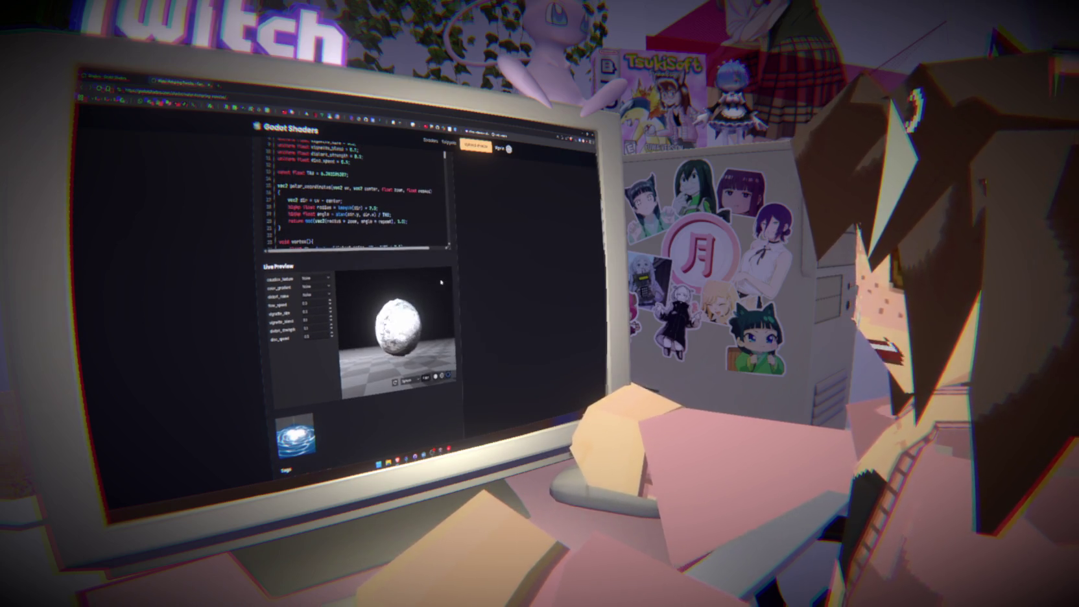
key(alt+Left)
scroll(360, 305, down, 2)
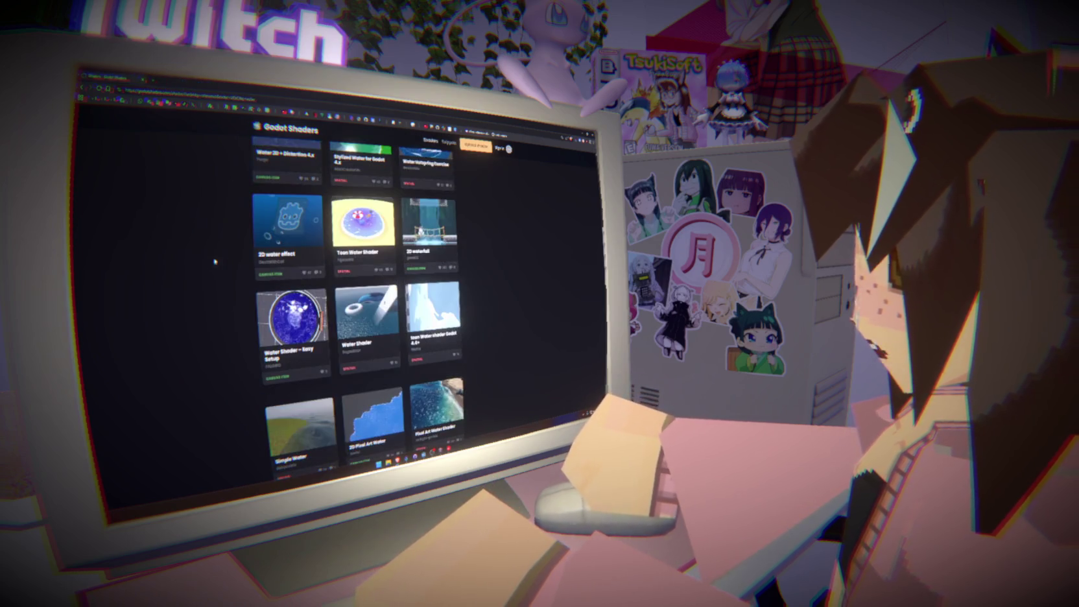
scroll(360, 305, up, 3)
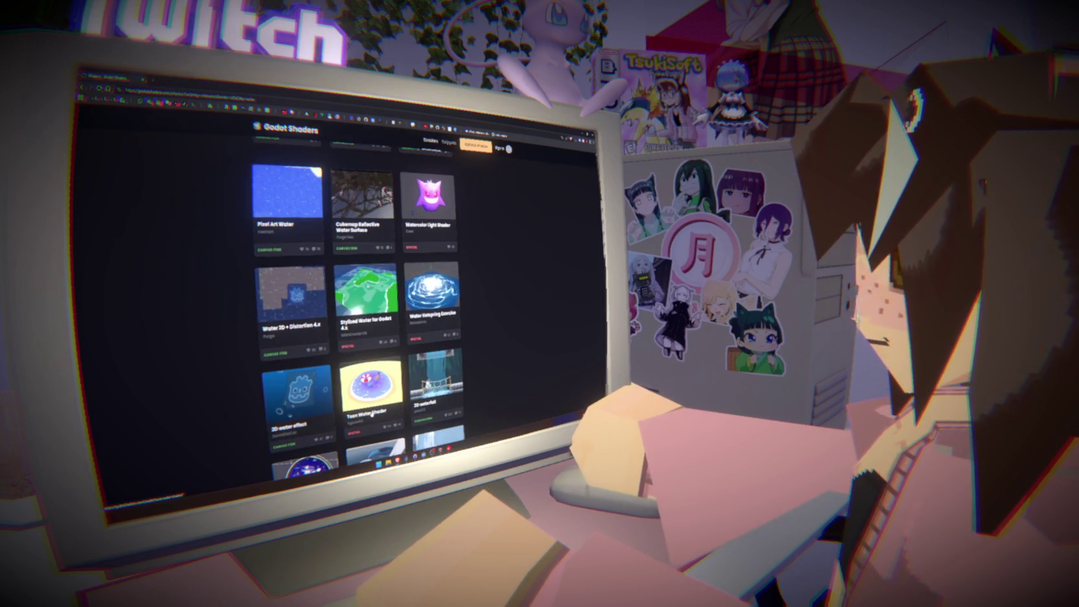
Browse the Toon Water Shader page's pool example images, then return to the water shaders.
key(alt+Right)
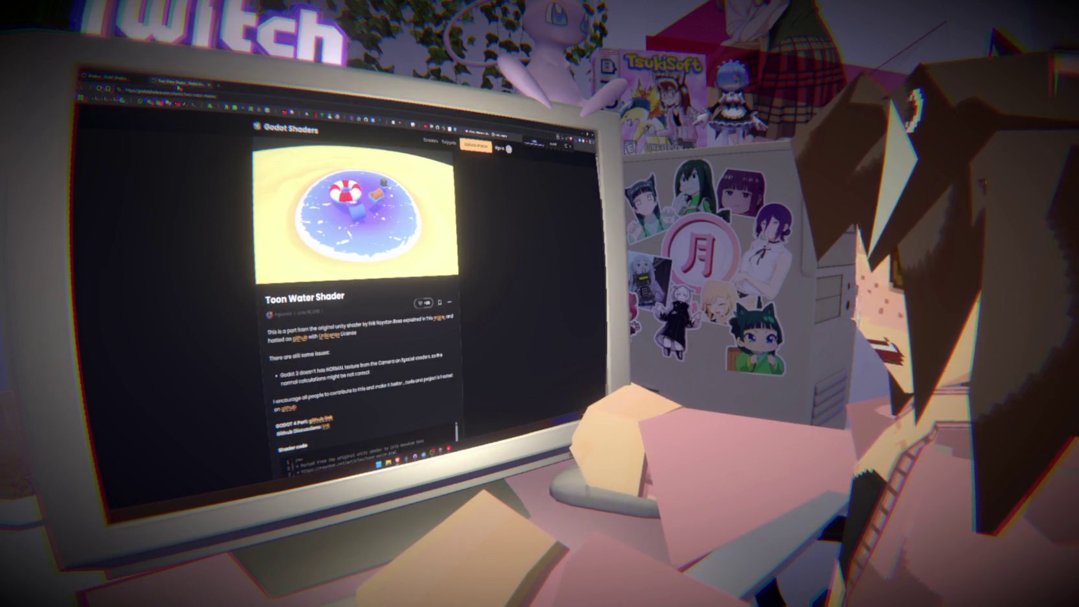
scroll(357, 291, down, 10)
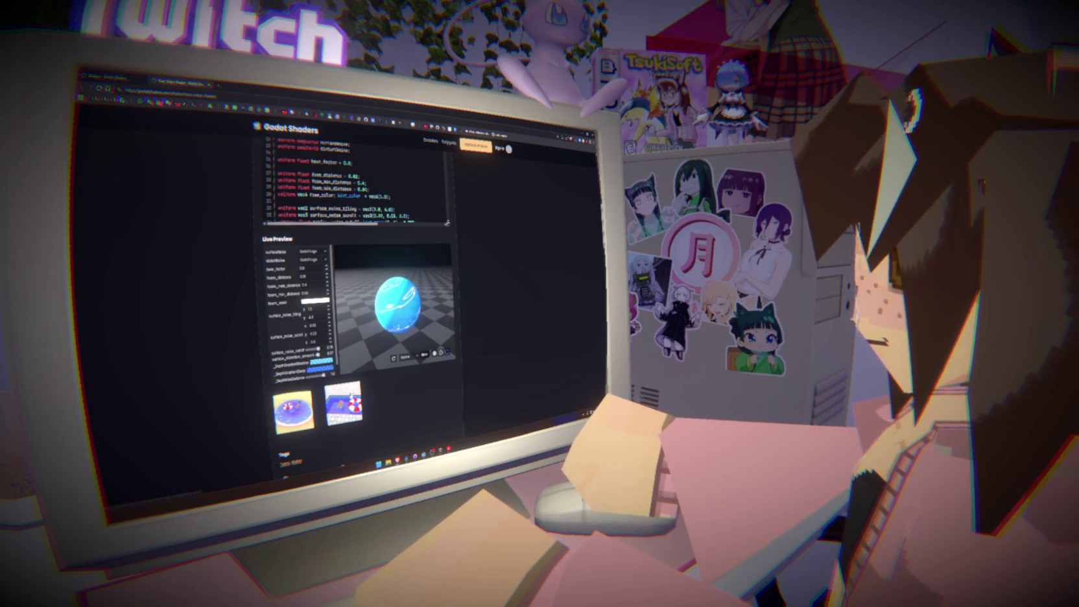
click(350, 389)
click(352, 384)
click(293, 409)
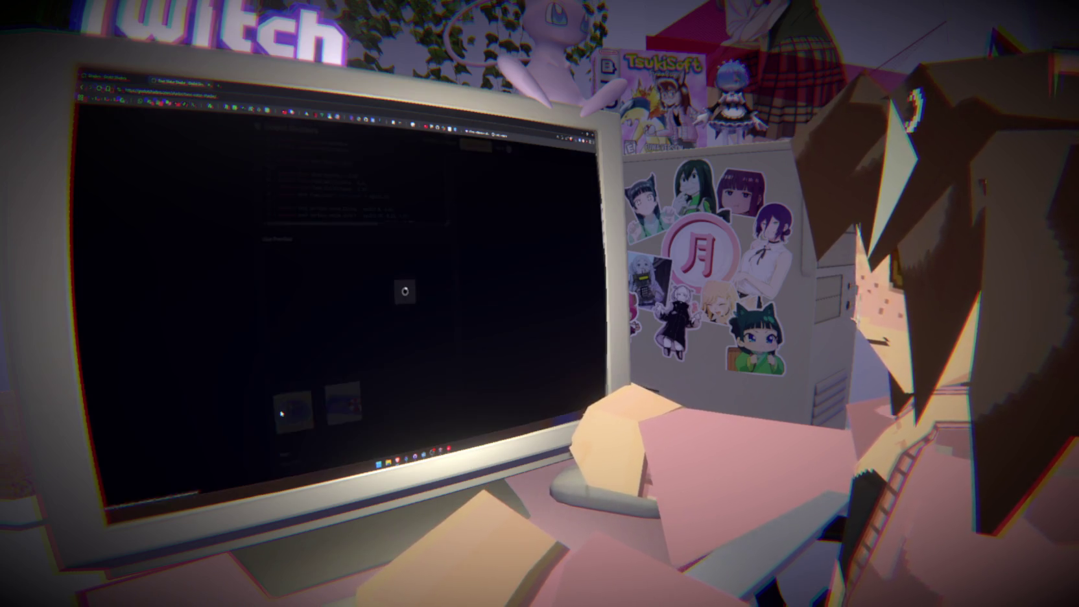
click(536, 331)
click(84, 88)
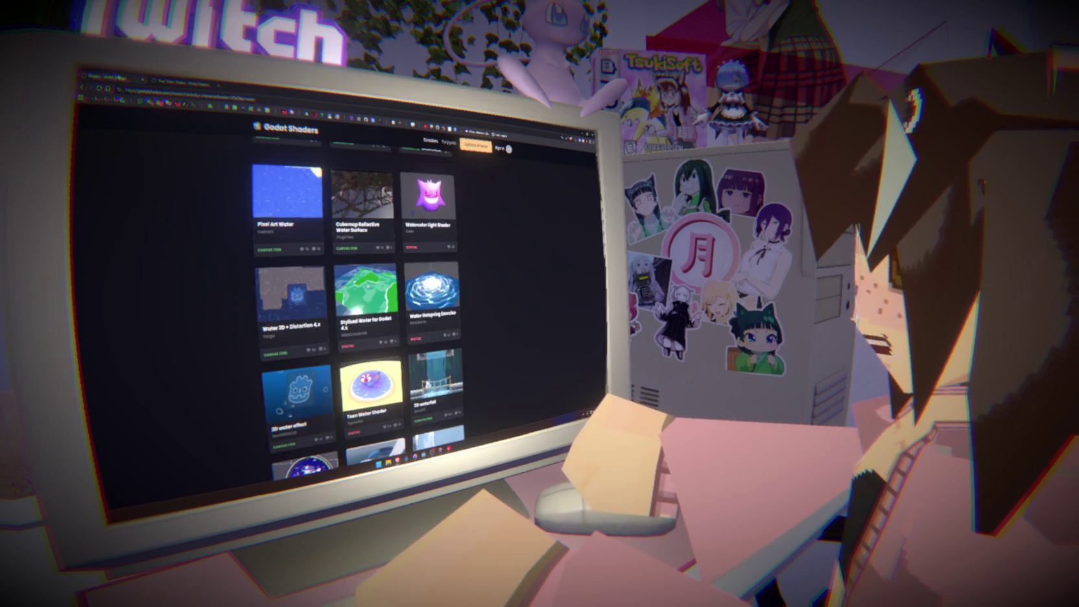
Scroll the water results down to Low Poly Waterfalls, Toon Water and Stylized Toon Water.
scroll(158, 223, down, 5)
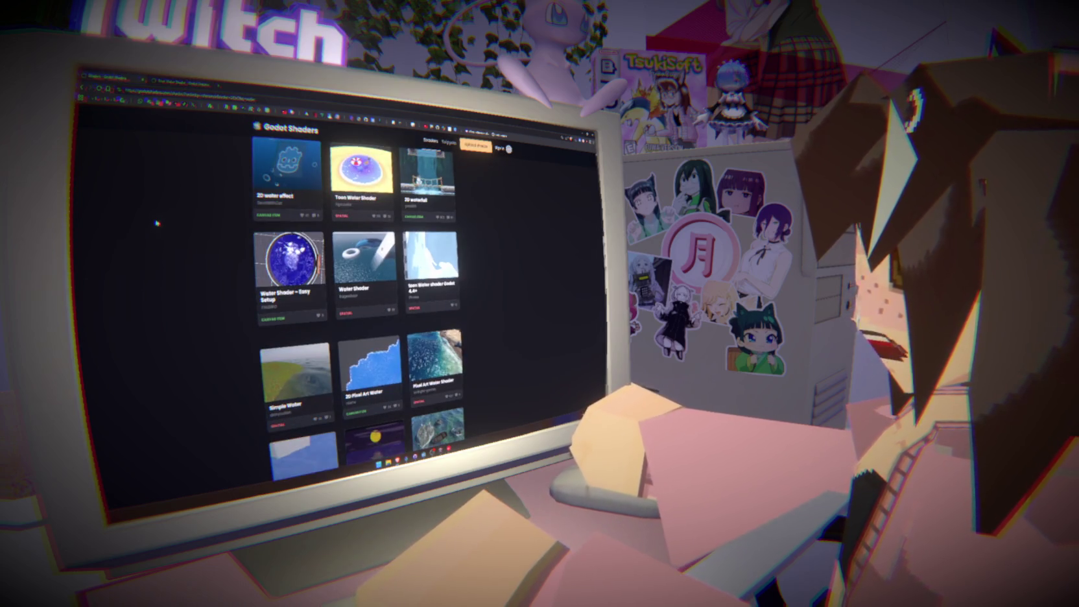
scroll(158, 223, down, 2)
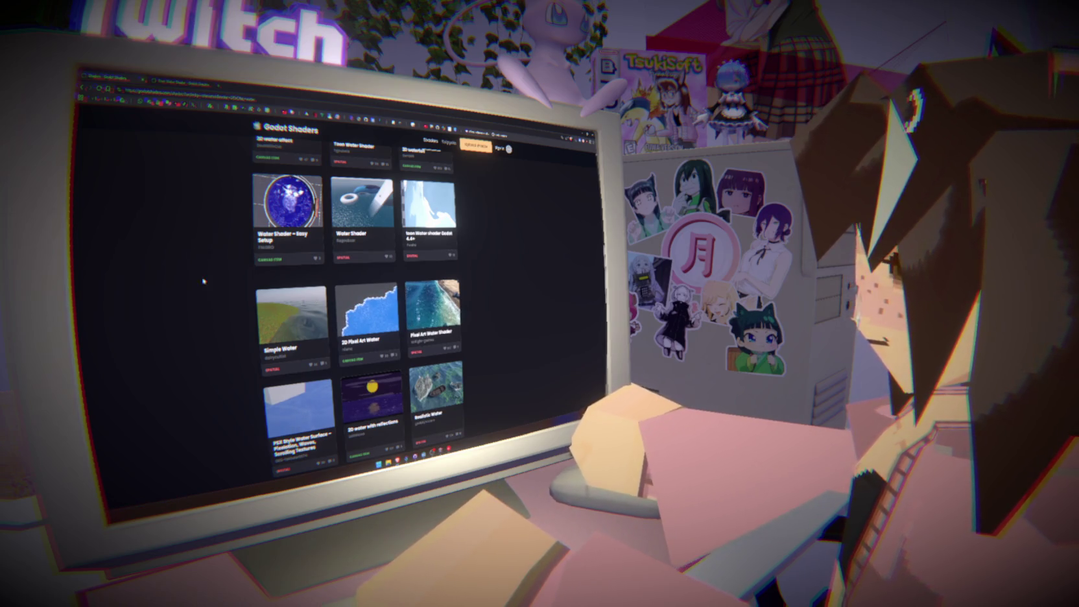
scroll(204, 286, down, 5)
scroll(208, 310, down, 3)
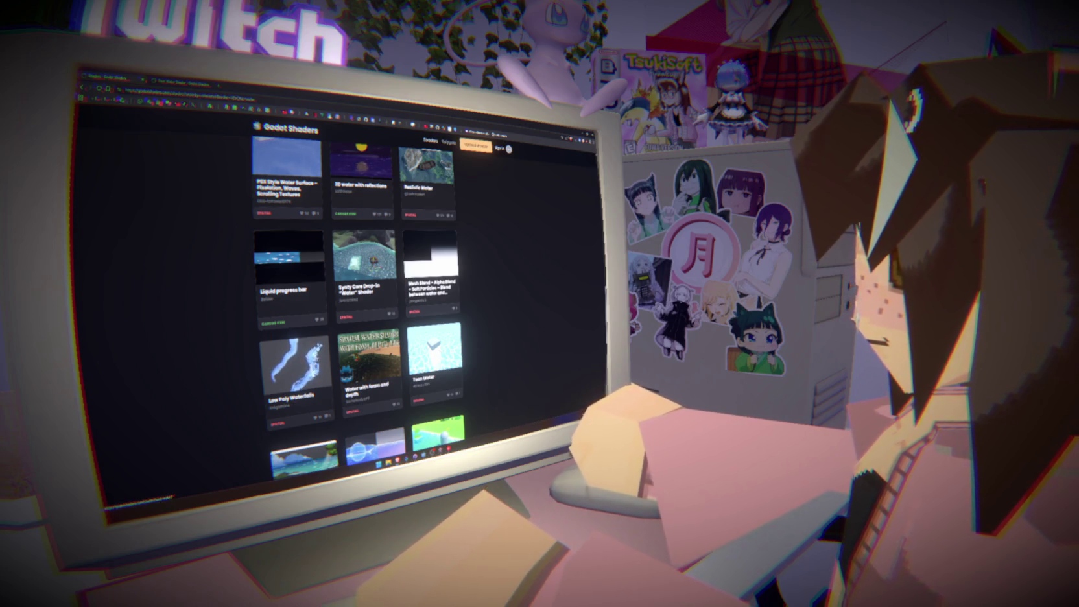
scroll(189, 318, down, 3)
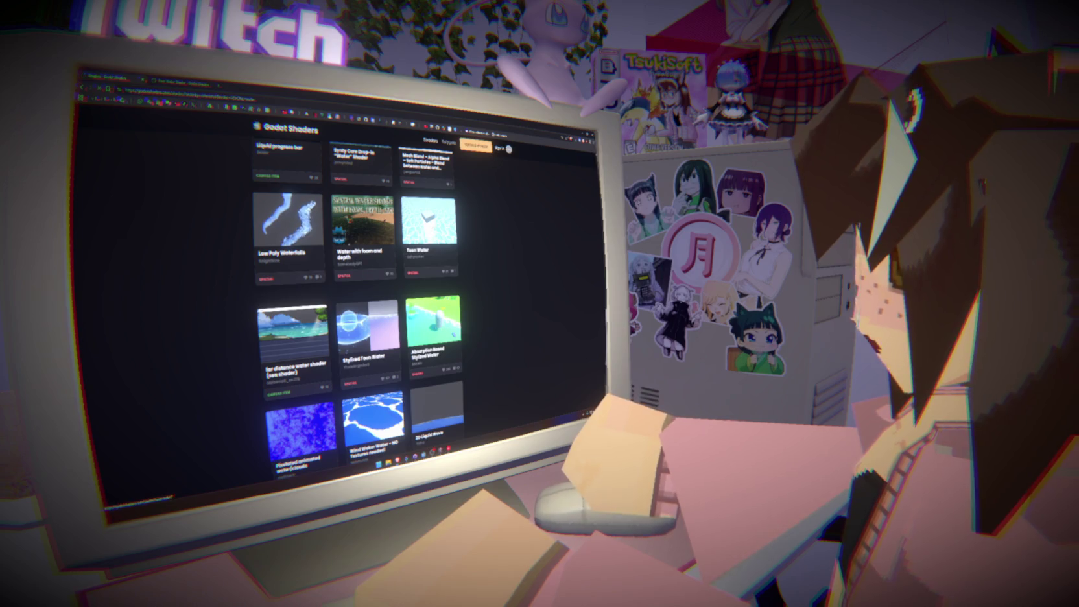
Open the Toon Water shader page and copy its shader code into the clipboard.
click(428, 224)
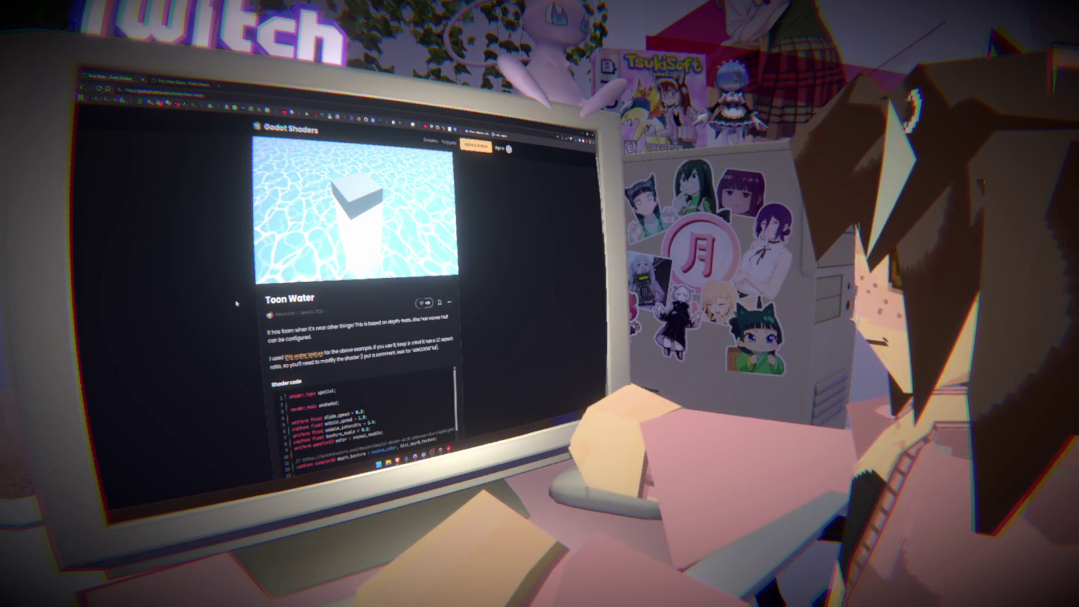
scroll(390, 276, down, 15)
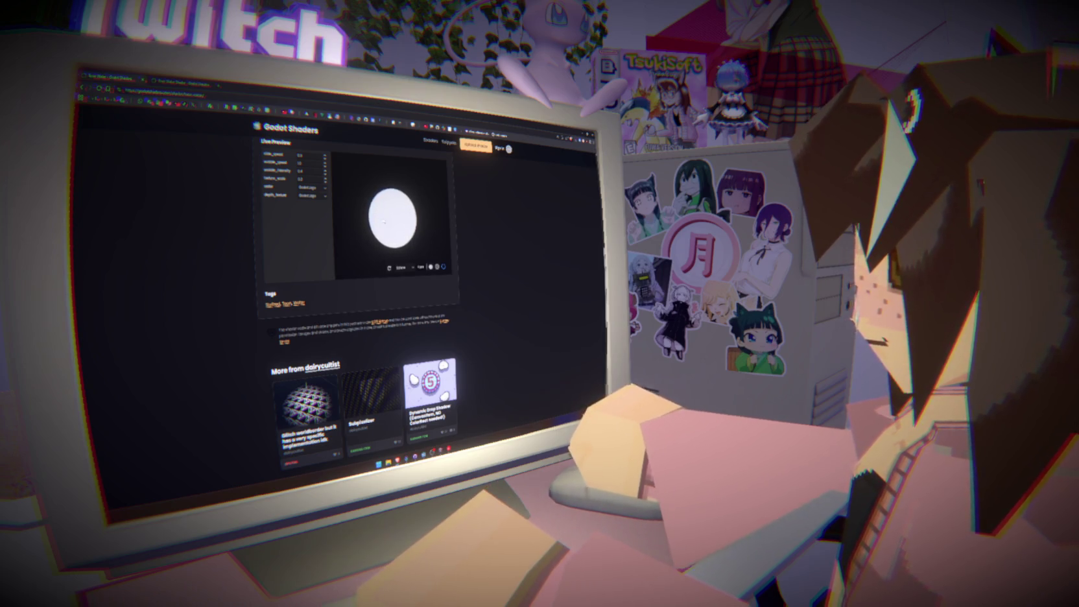
scroll(258, 292, up, 15)
click(373, 410)
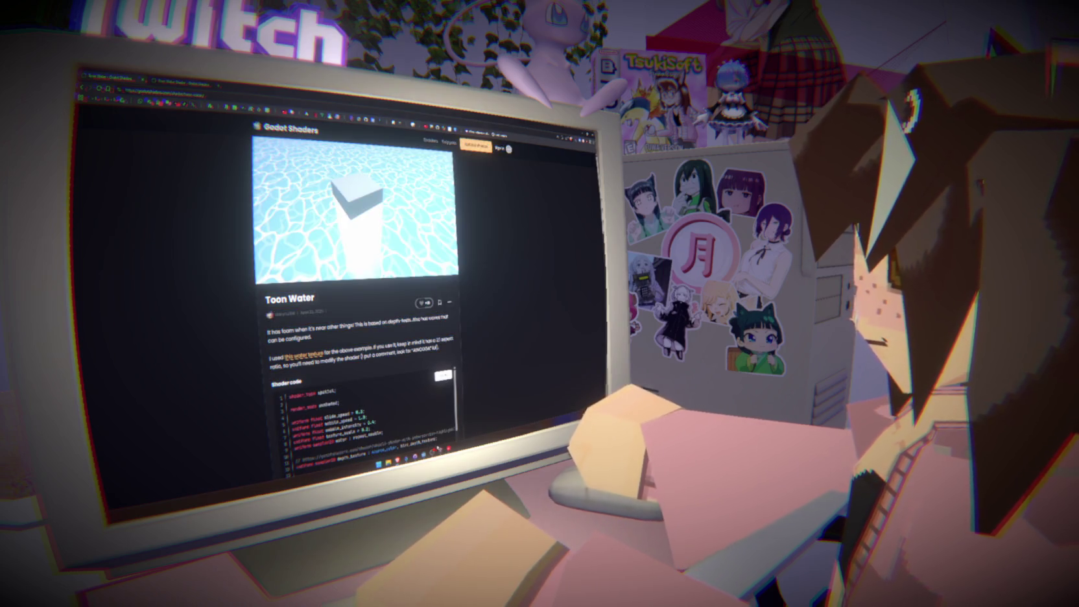
key(alt+Tab)
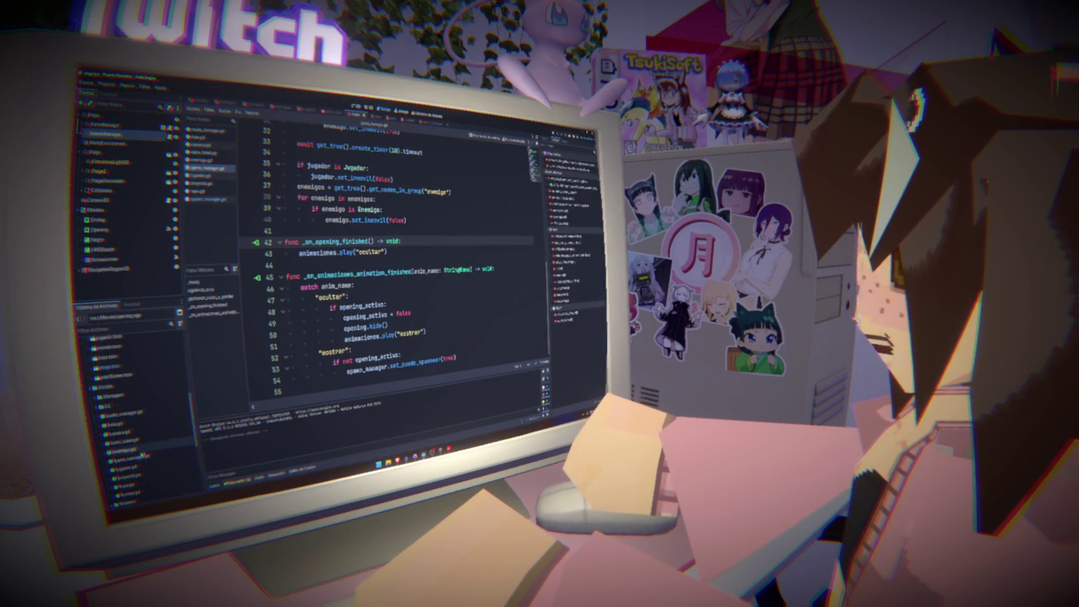
Create a new Shader resource file in the shaders folder.
scroll(143, 454, down, 5)
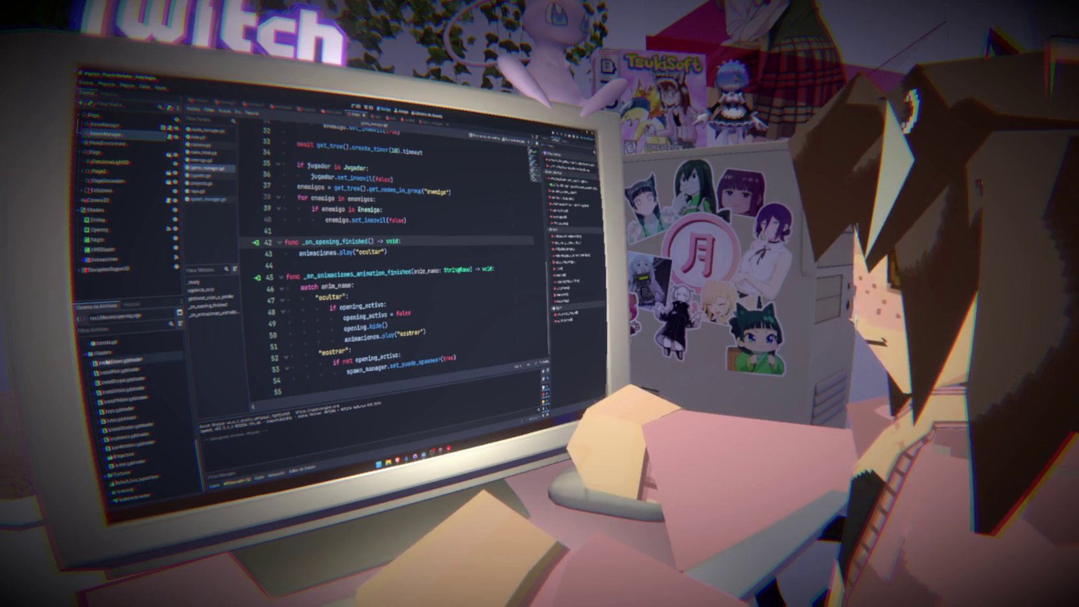
right_click(104, 354)
mouse_move(195, 357)
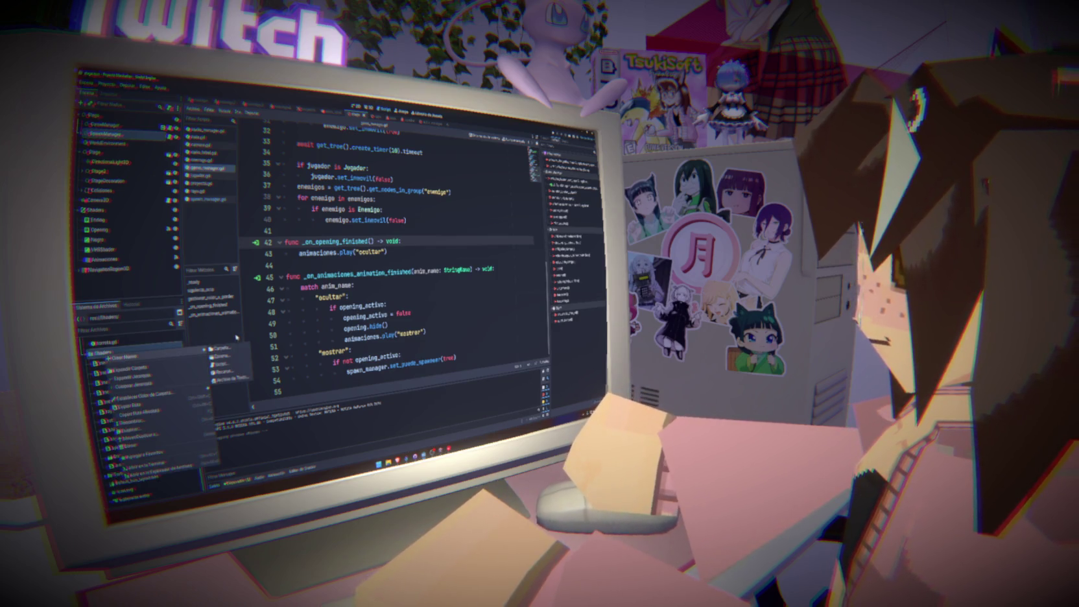
click(224, 371)
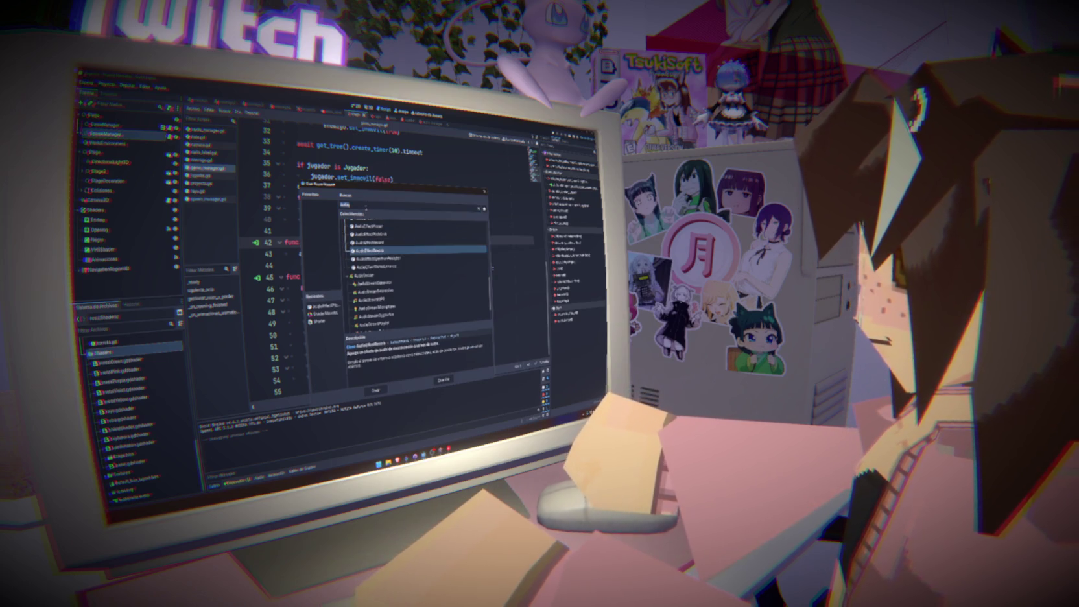
text(shader)
click(376, 389)
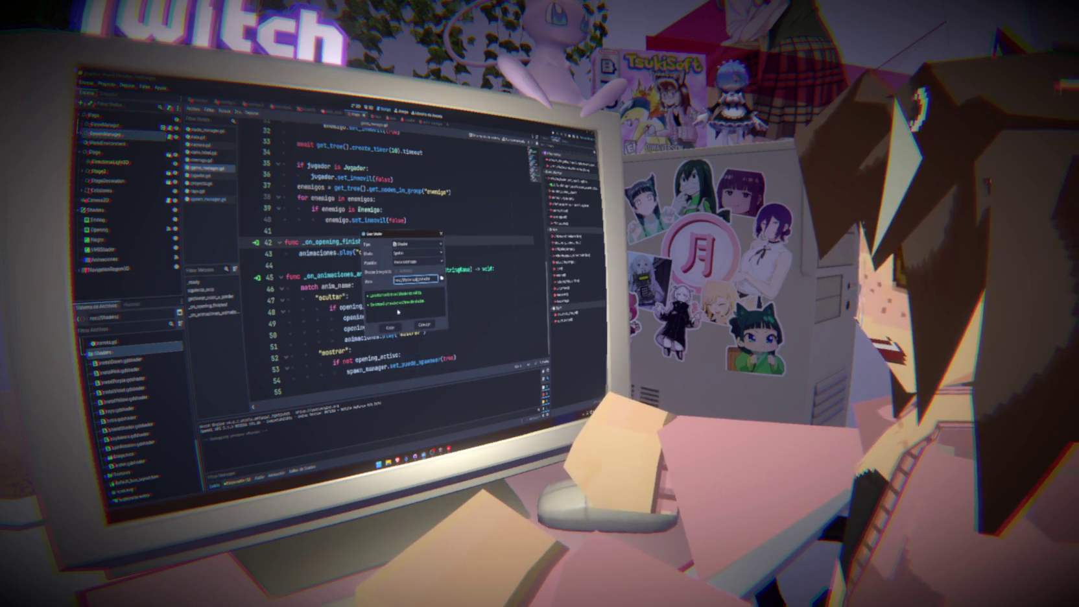
key(Return)
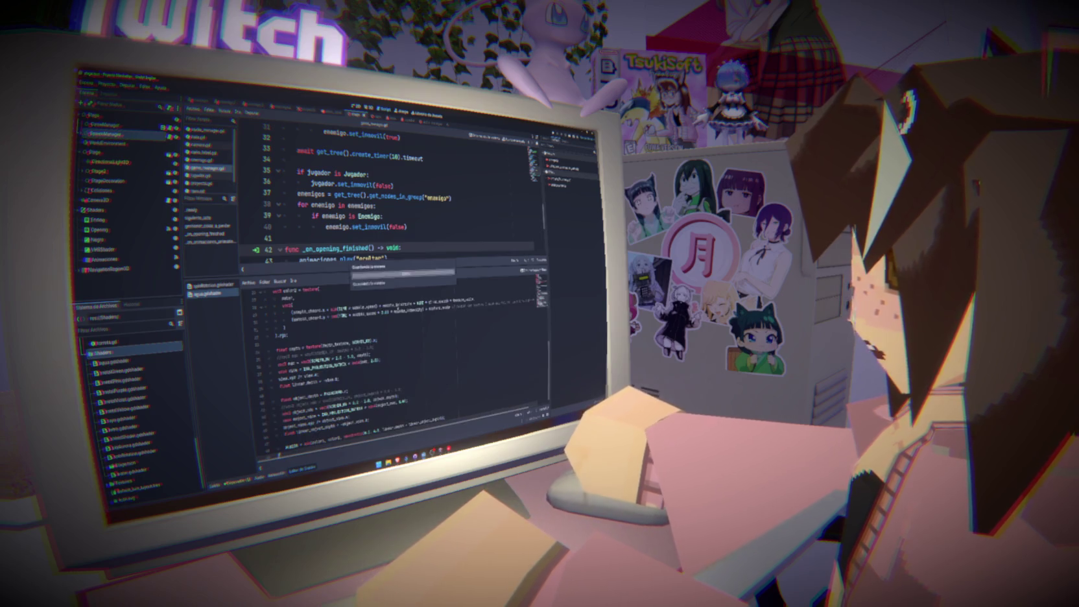
Replace the shader's template with the pasted Toon Water code and show the 3D scene.
key(ctrl+a)
key(ctrl+v)
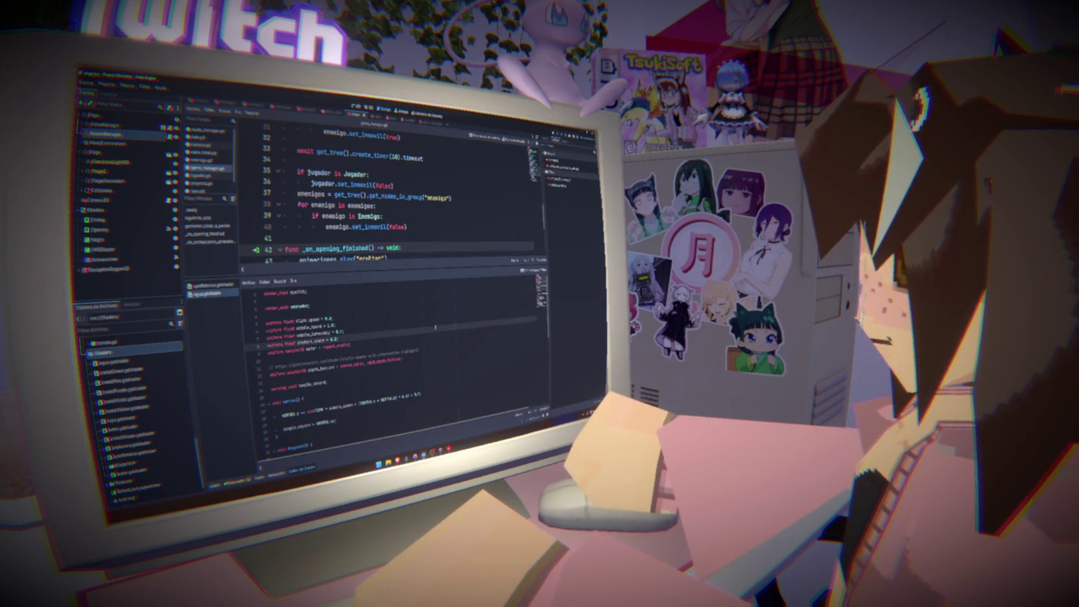
click(364, 107)
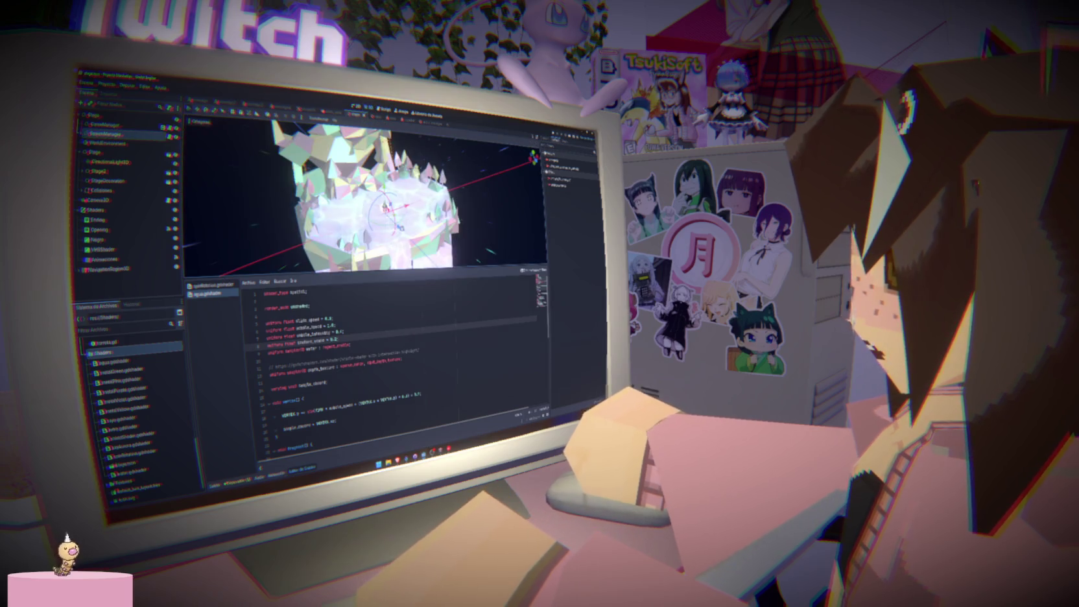
Orbit and enlarge the 3D view, then select the Cube_004 floor mesh under Stage2.
drag(363, 194, 405, 185)
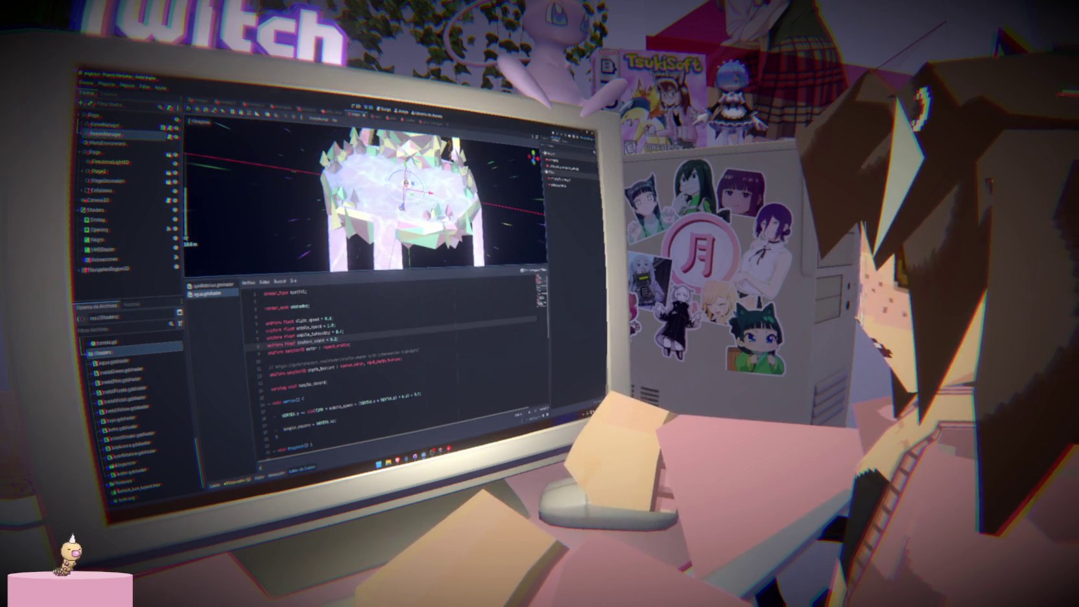
drag(363, 279, 390, 388)
click(99, 171)
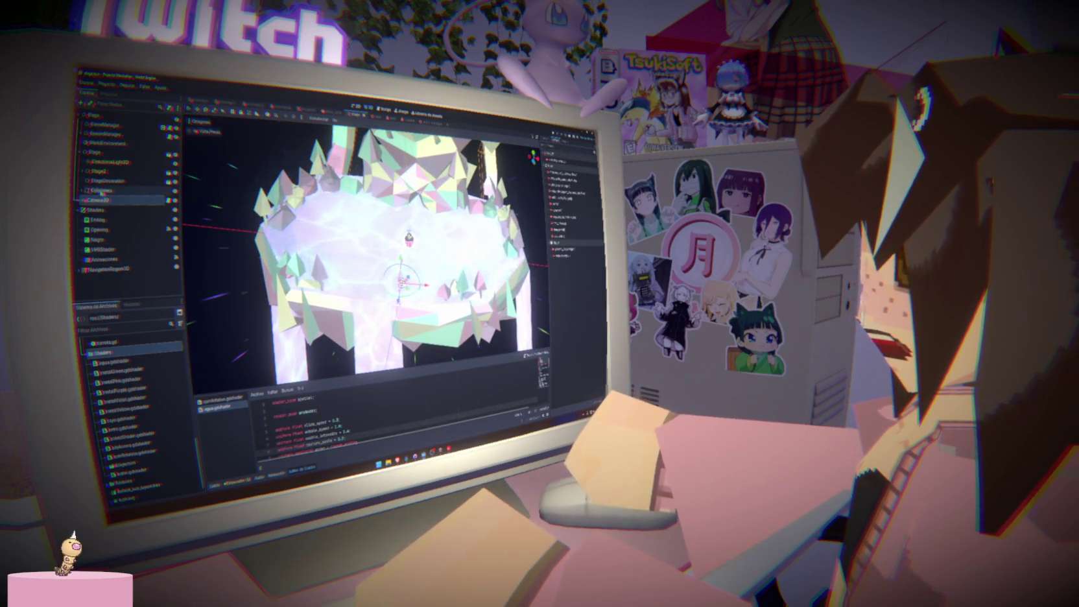
click(363, 298)
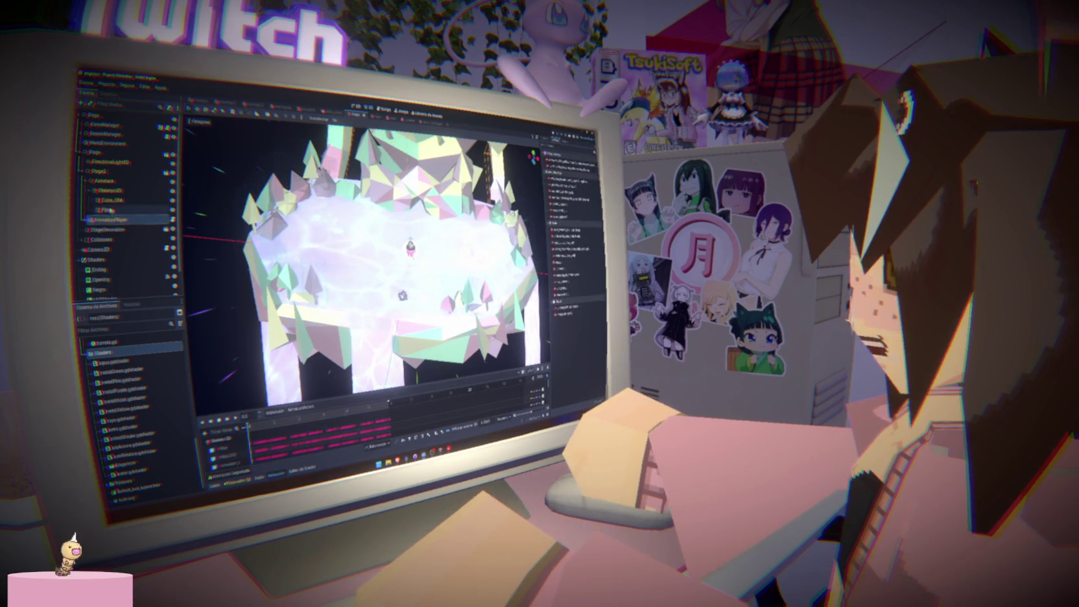
click(111, 199)
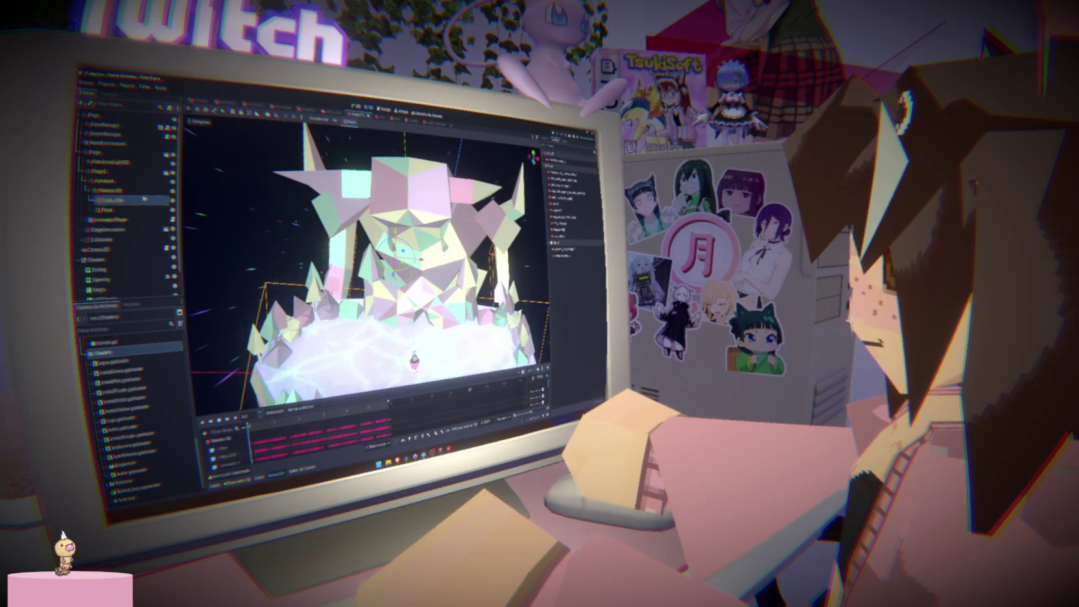
click(117, 190)
click(142, 201)
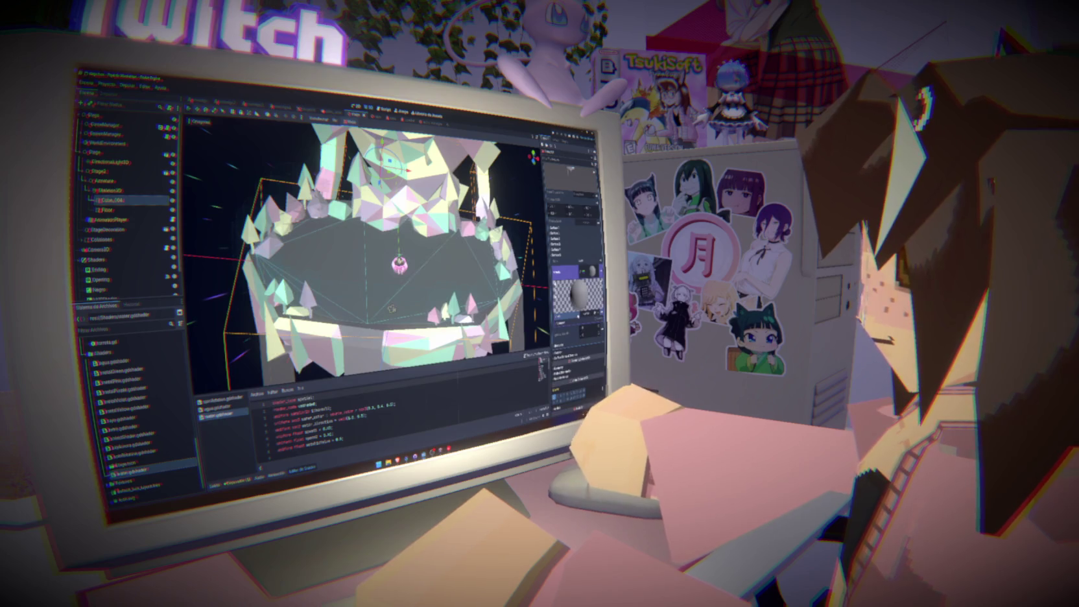
Assign agua.gdshader to the floor material and pick a texture from the Textures folder.
click(112, 363)
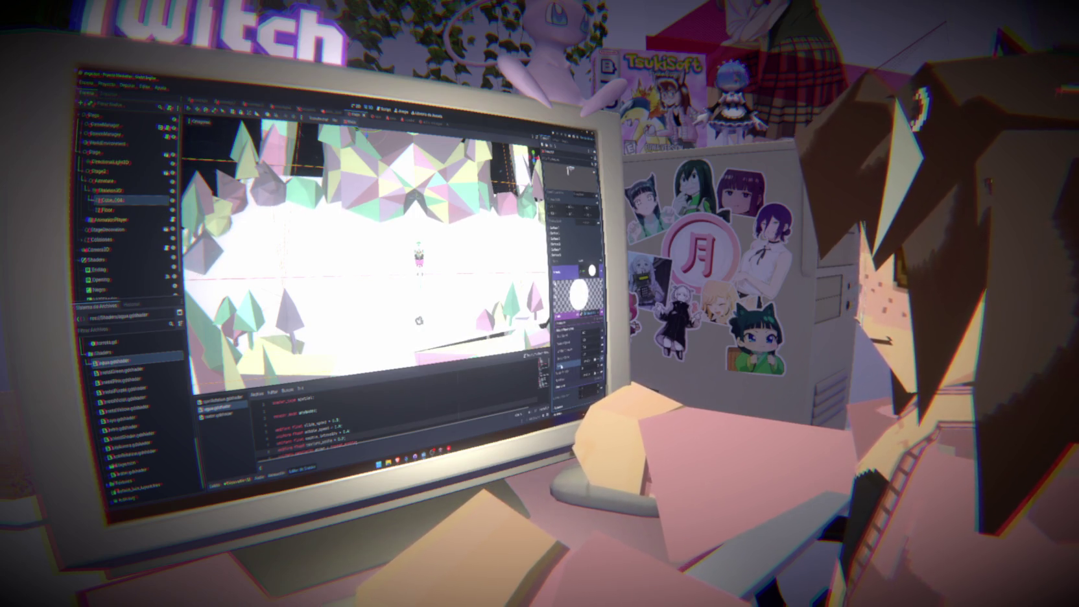
scroll(137, 415, down, 1)
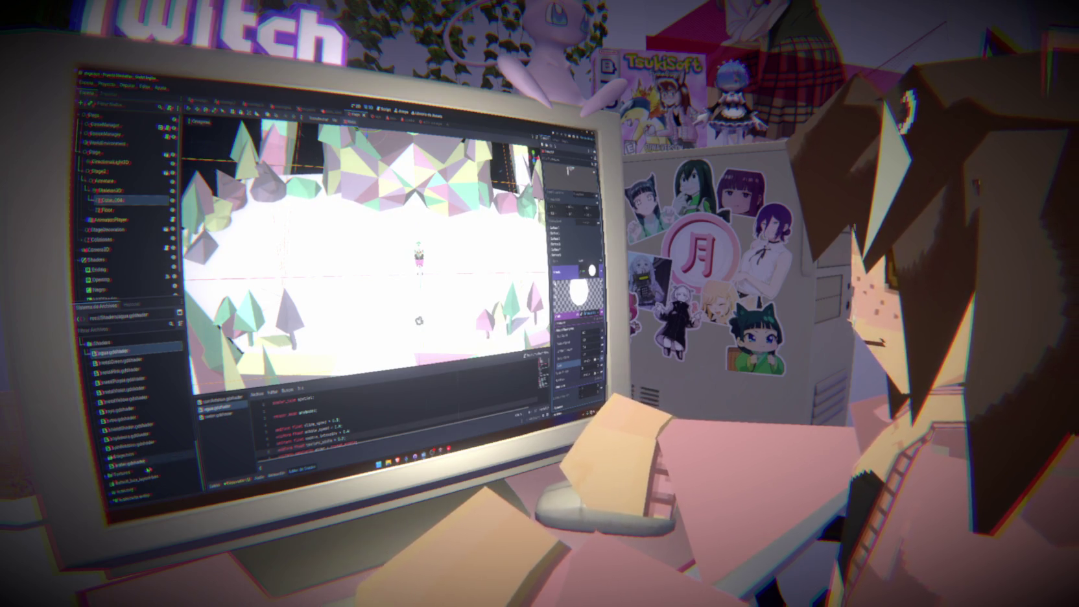
click(121, 473)
double_click(123, 473)
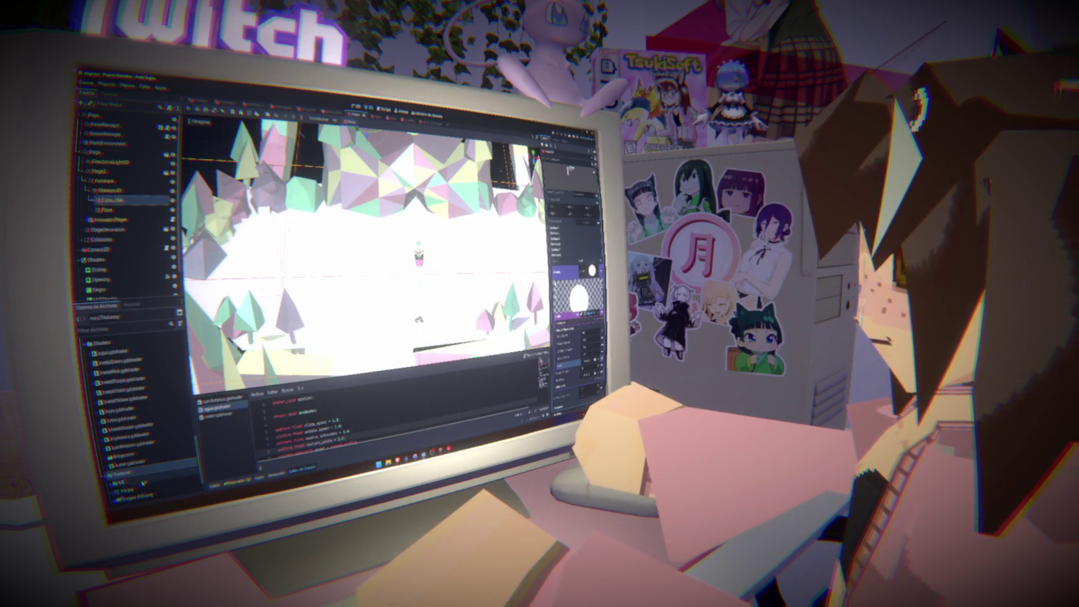
click(130, 489)
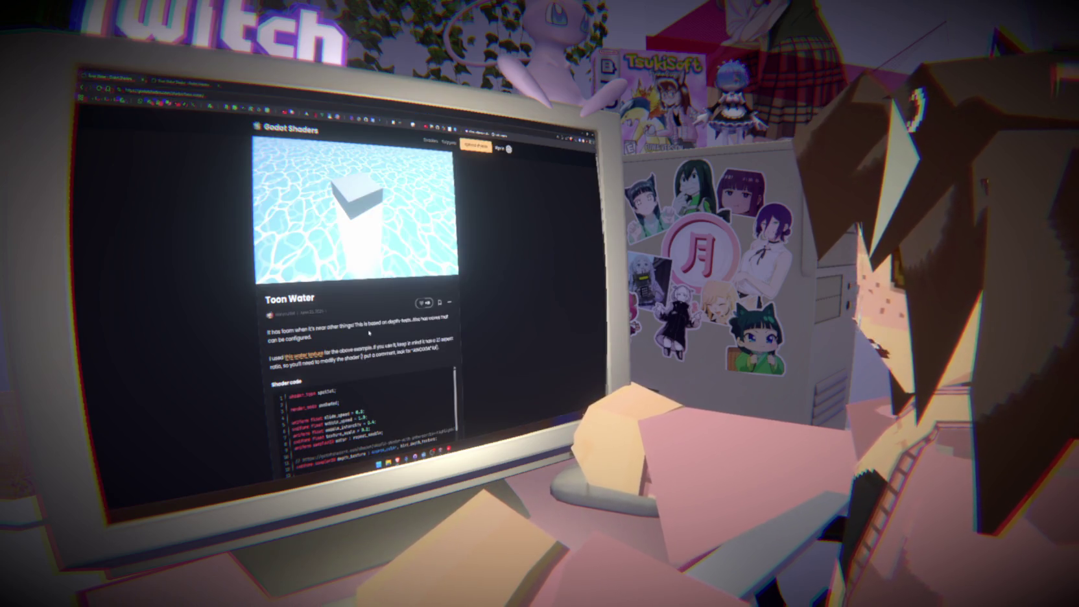
Check the water texture linked in Toon Water's notes, then return to the shader listing.
drag(270, 359, 362, 349)
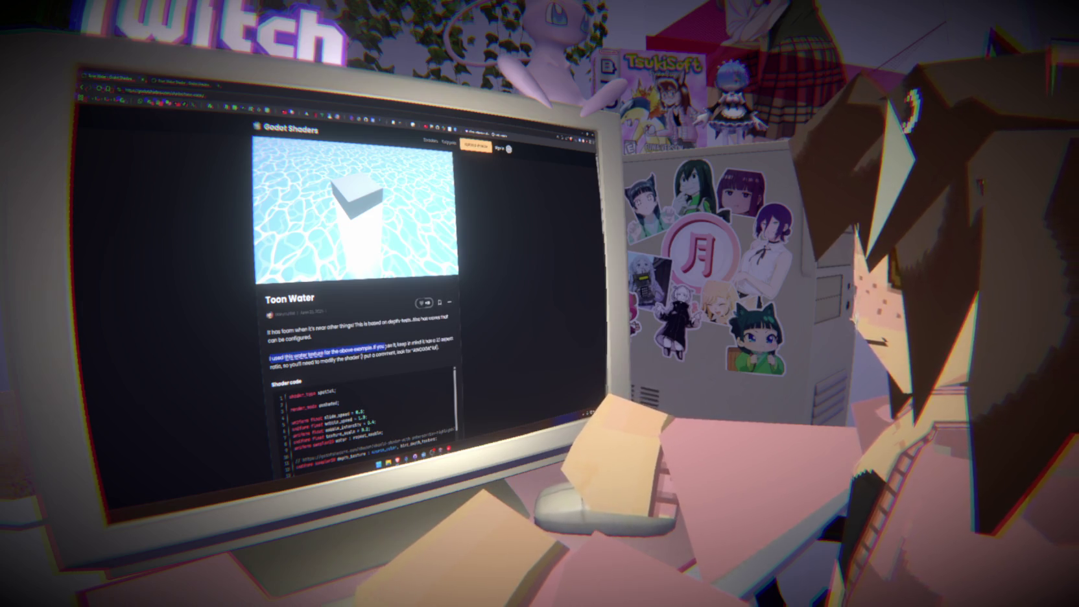
click(306, 356)
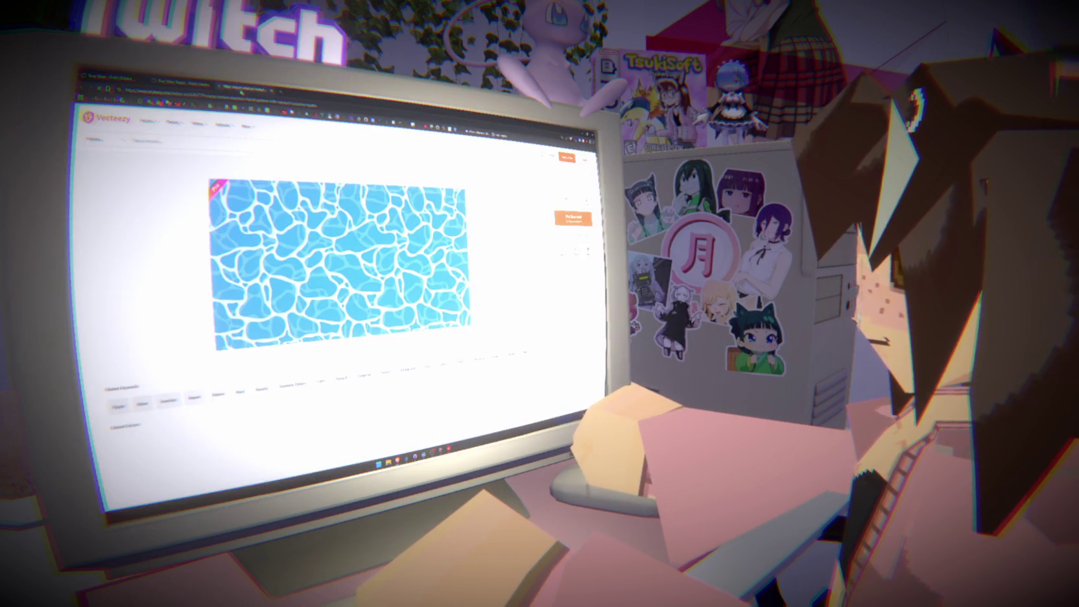
key(ctrl+w)
key(ctrl+w)
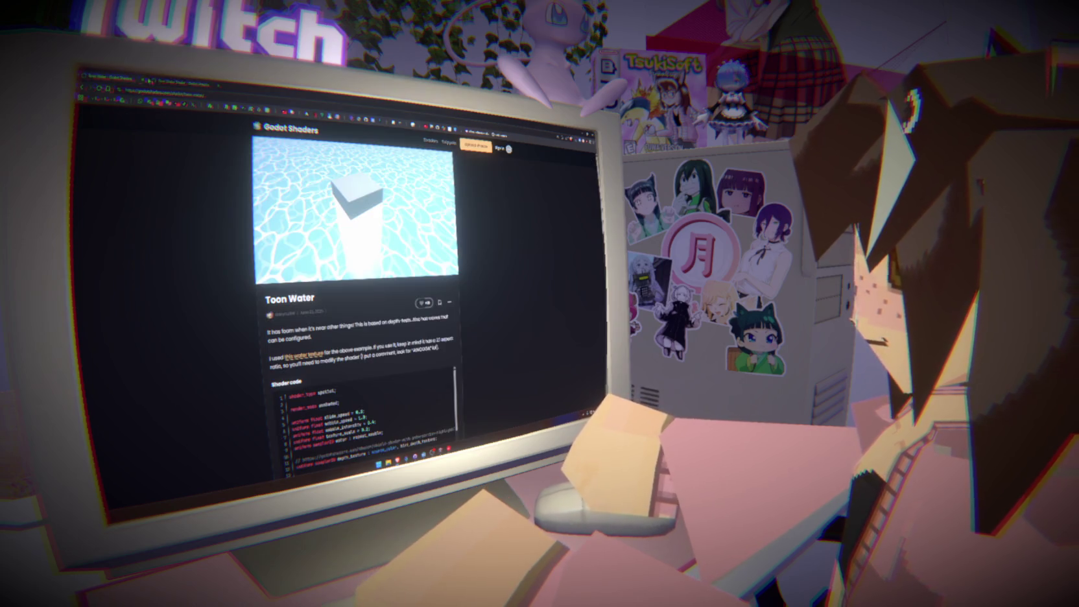
key(alt+Left)
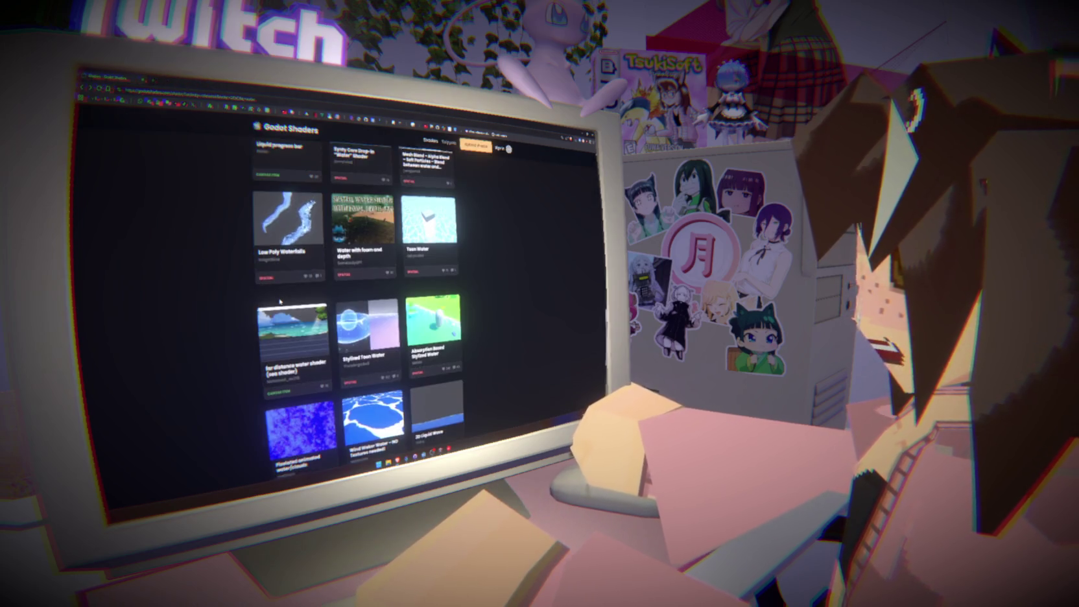
Close the browser tab, return to Godot and save the scene.
scroll(339, 312, down, 2)
key(ctrl+w)
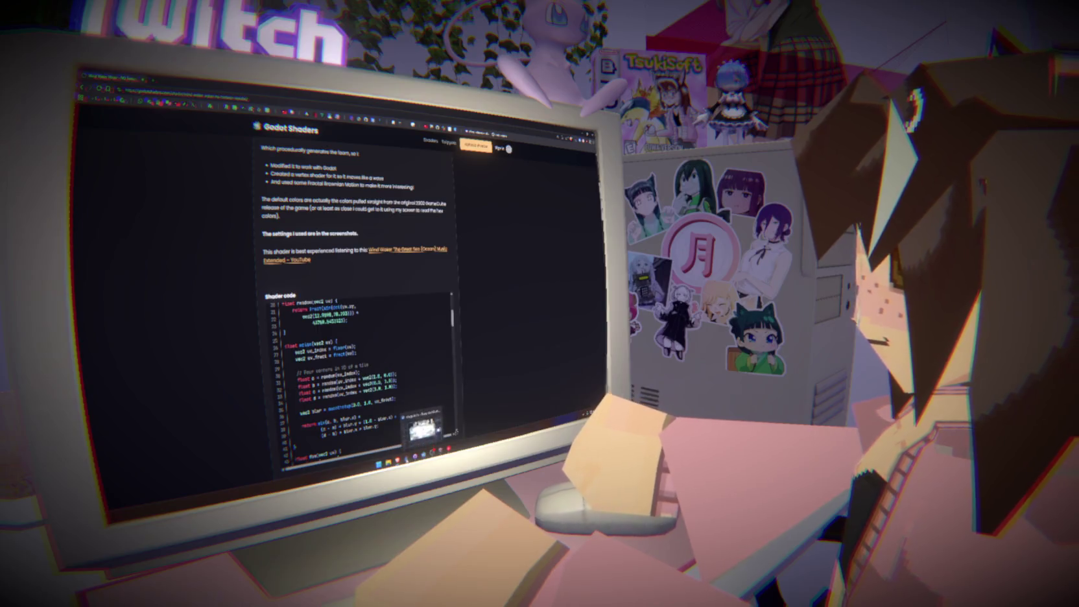
key(alt+Tab)
key(ctrl+s)
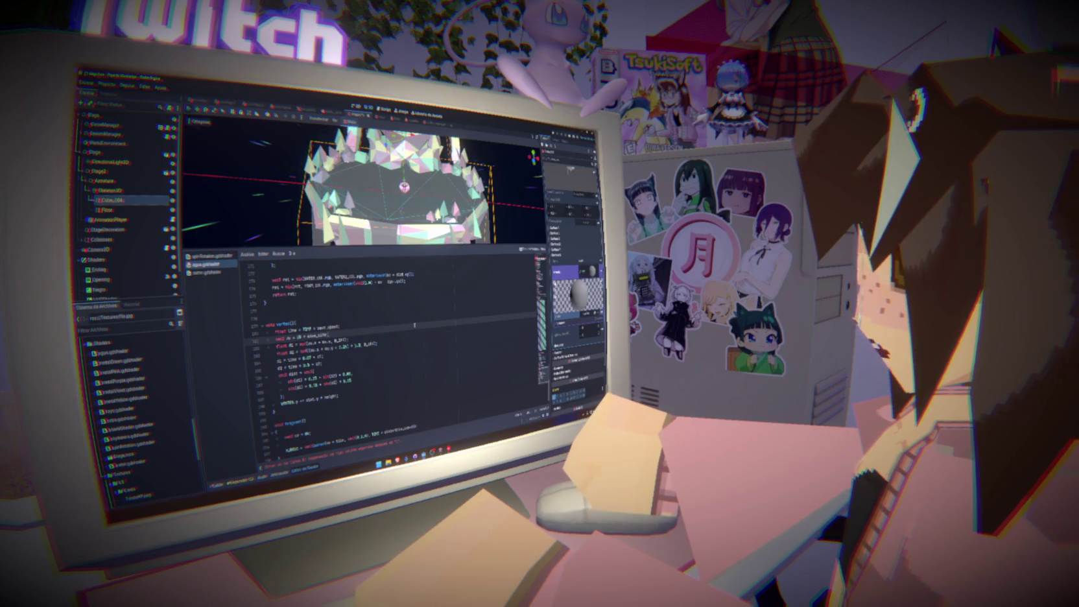
Switch from the Godot editor over to the browser.
key(alt+Tab)
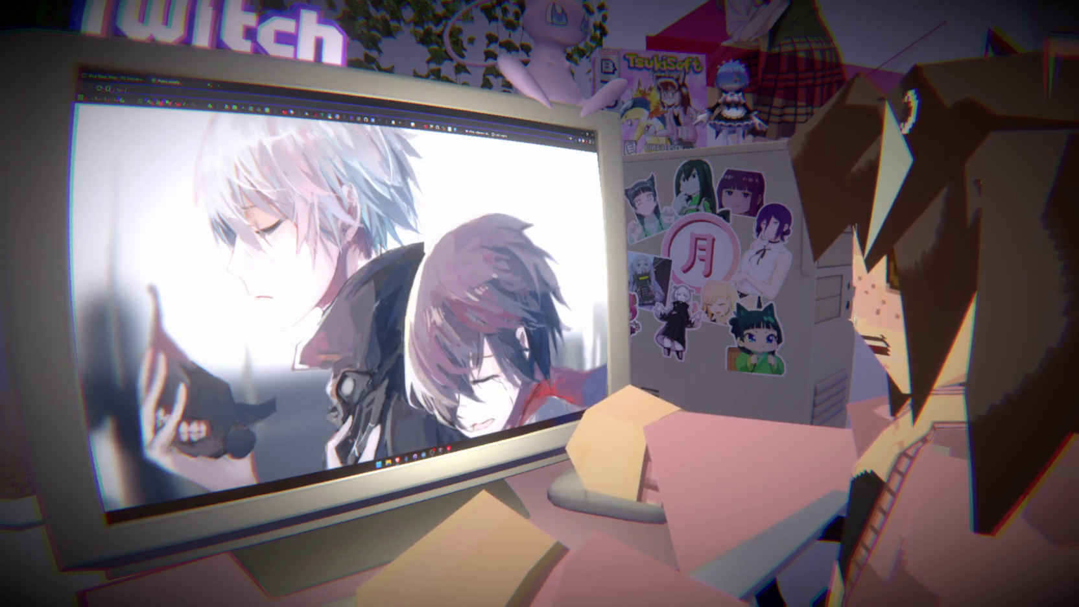
Go to GitHub and open the Party-Quest repository from your repositories list.
click(286, 101)
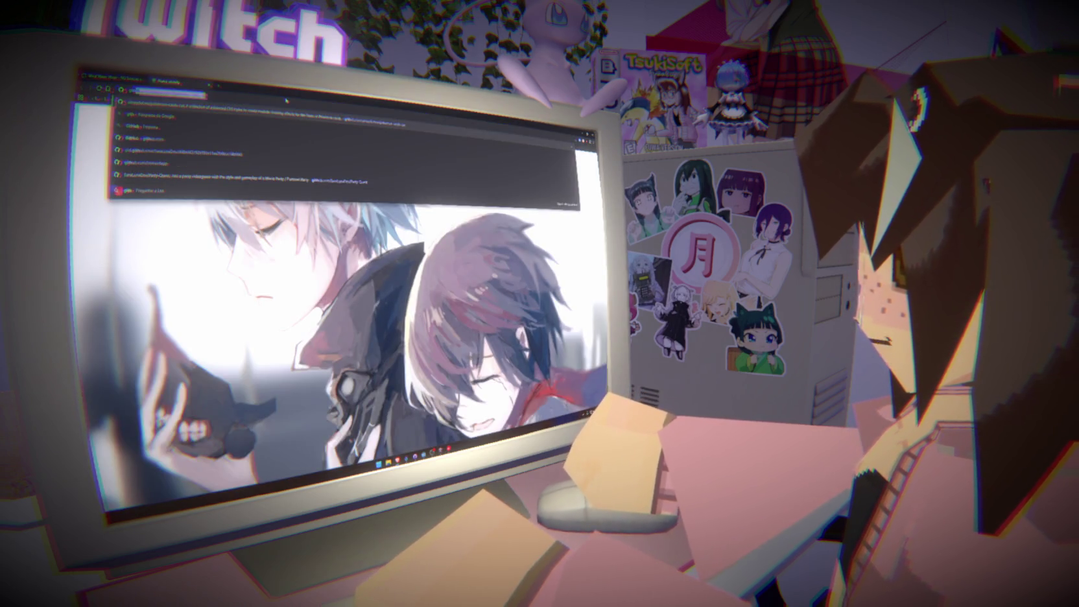
key(Return)
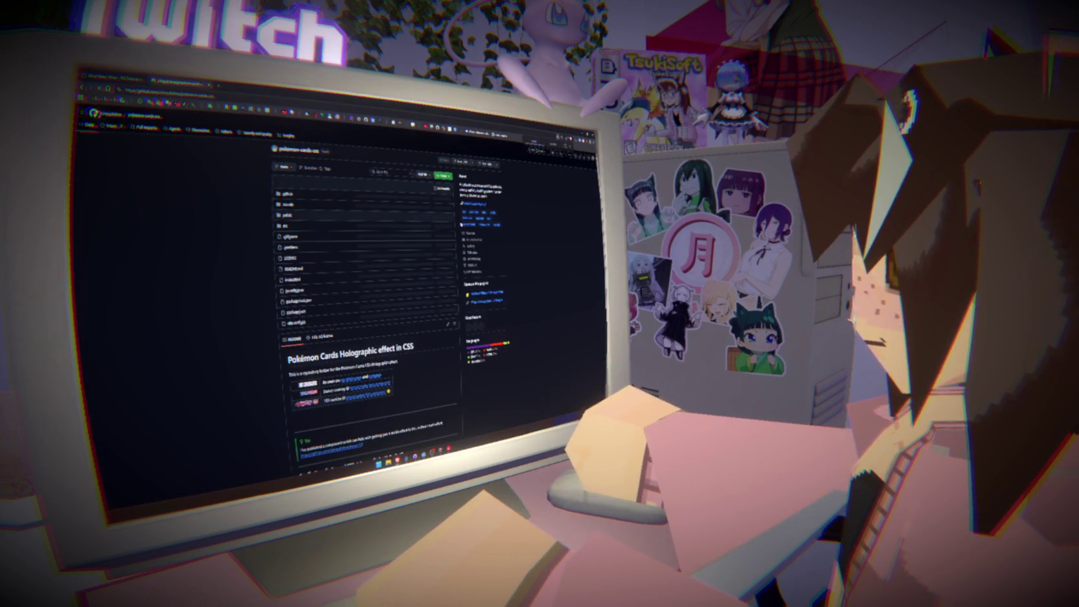
click(591, 158)
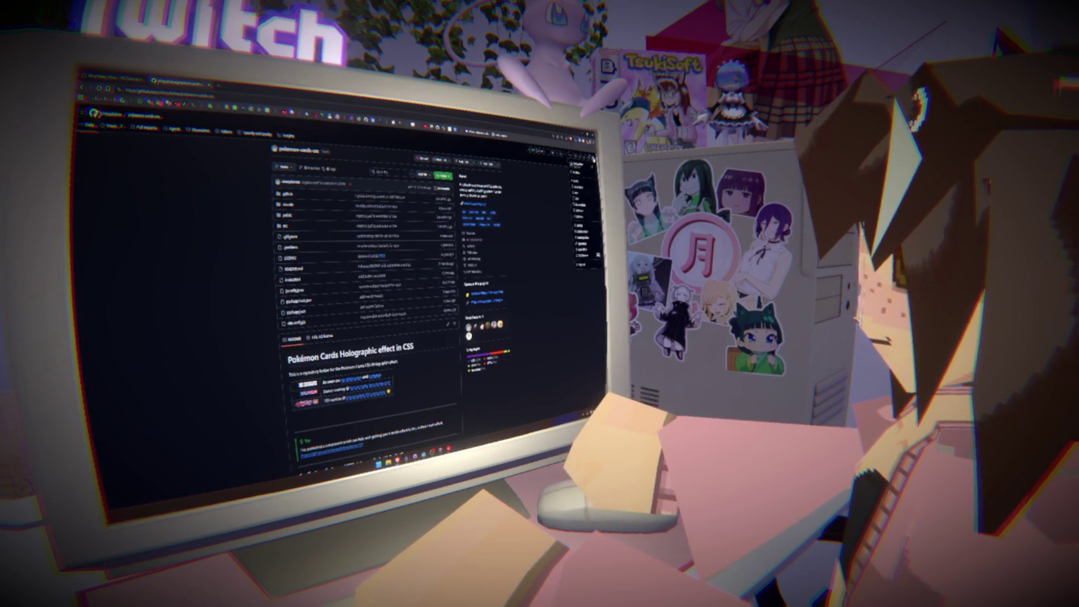
click(579, 184)
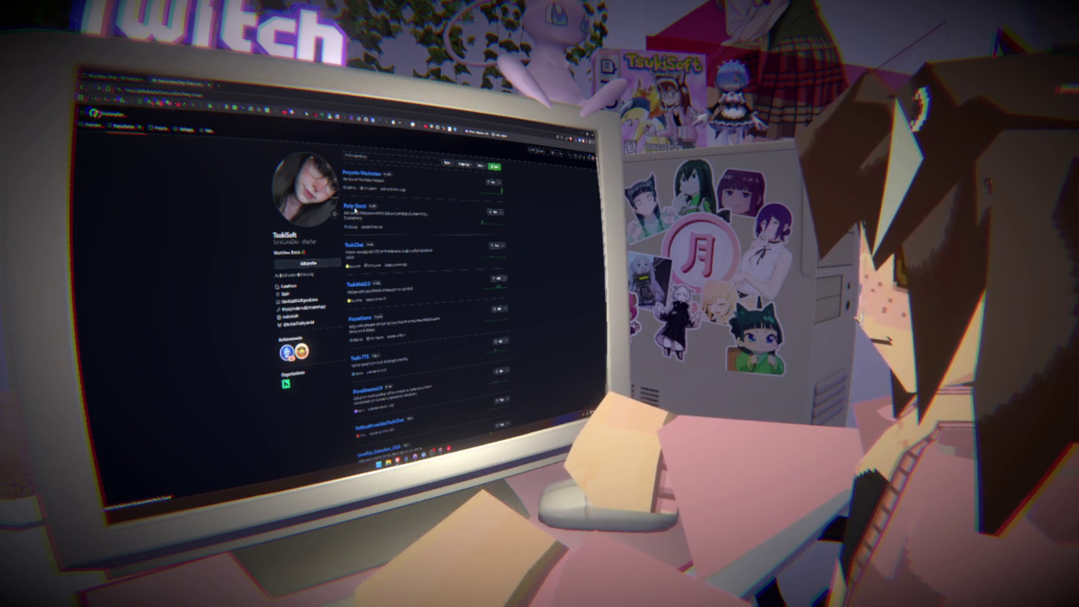
click(355, 207)
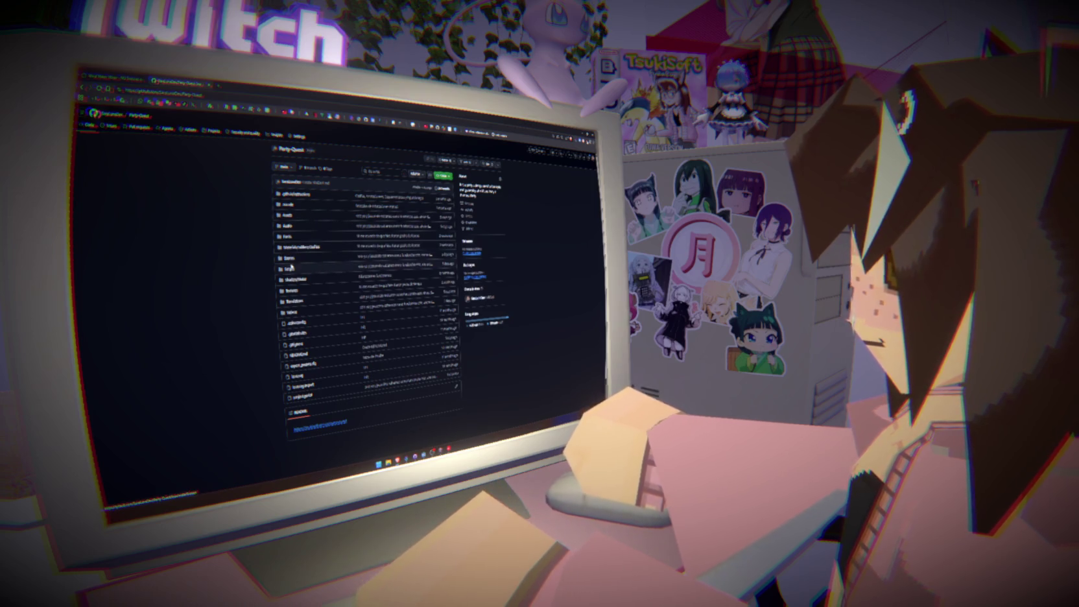
Open the Shaders/Water shader file and select all its code.
click(299, 279)
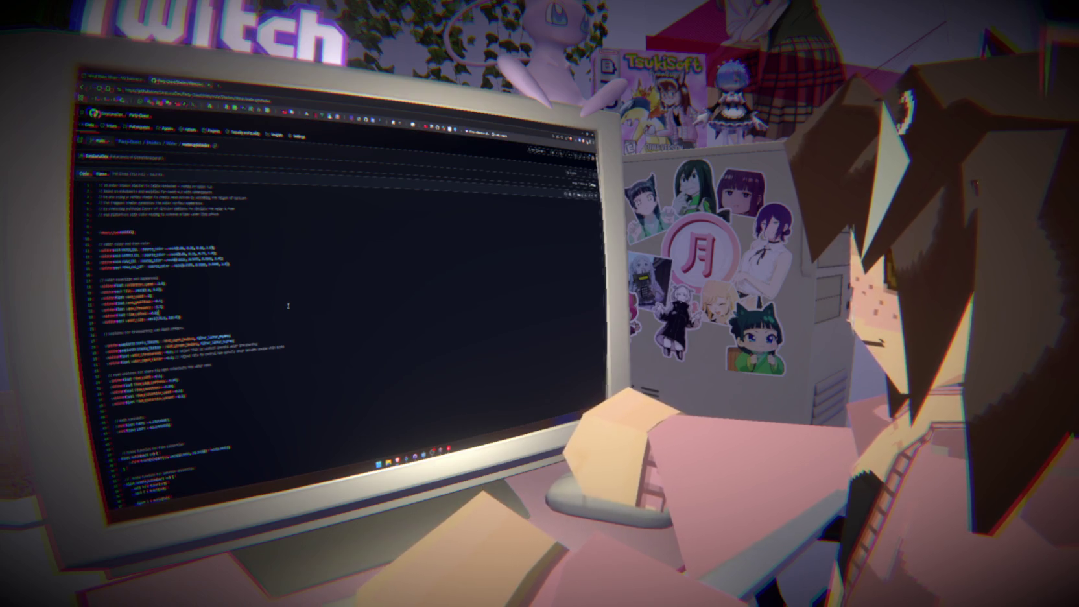
key(ctrl+a)
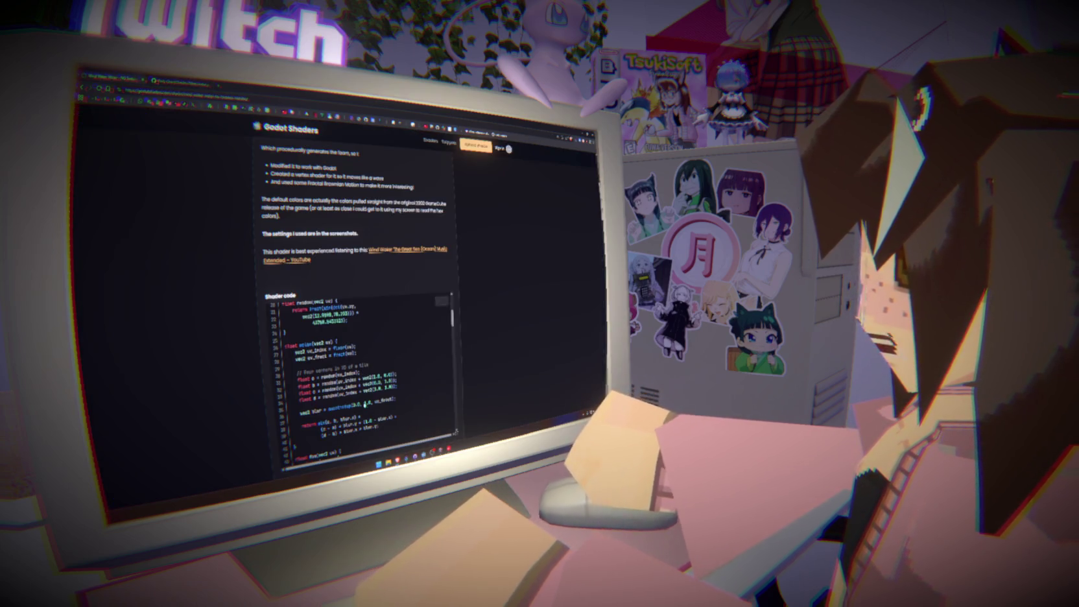
click(428, 453)
Overwrite agua.gdshader with the GitHub water shader code and locate it in FileSystem.
key(ctrl+a)
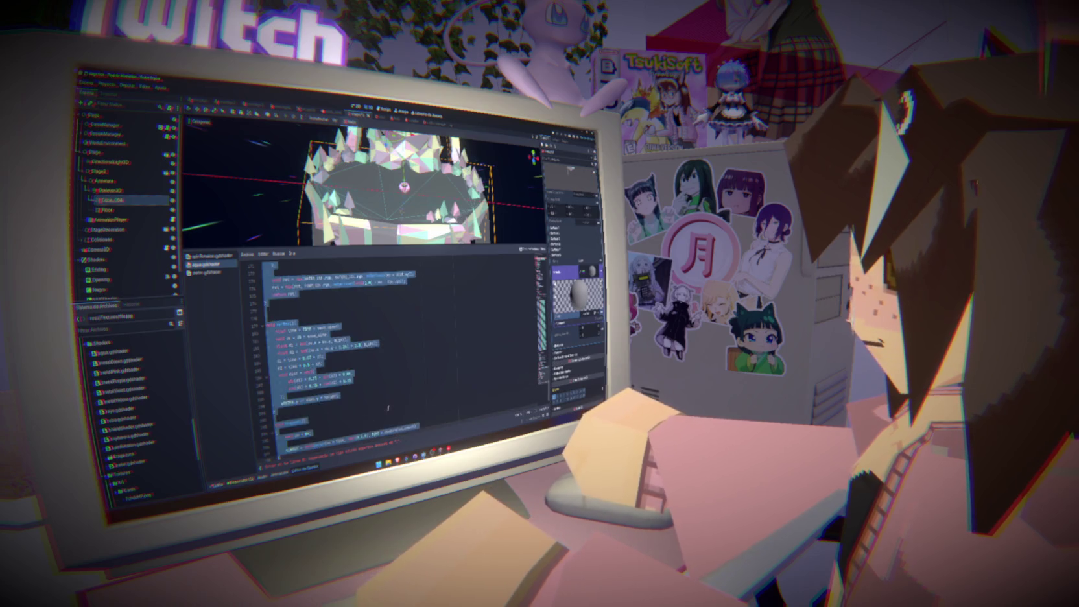
key(ctrl+v)
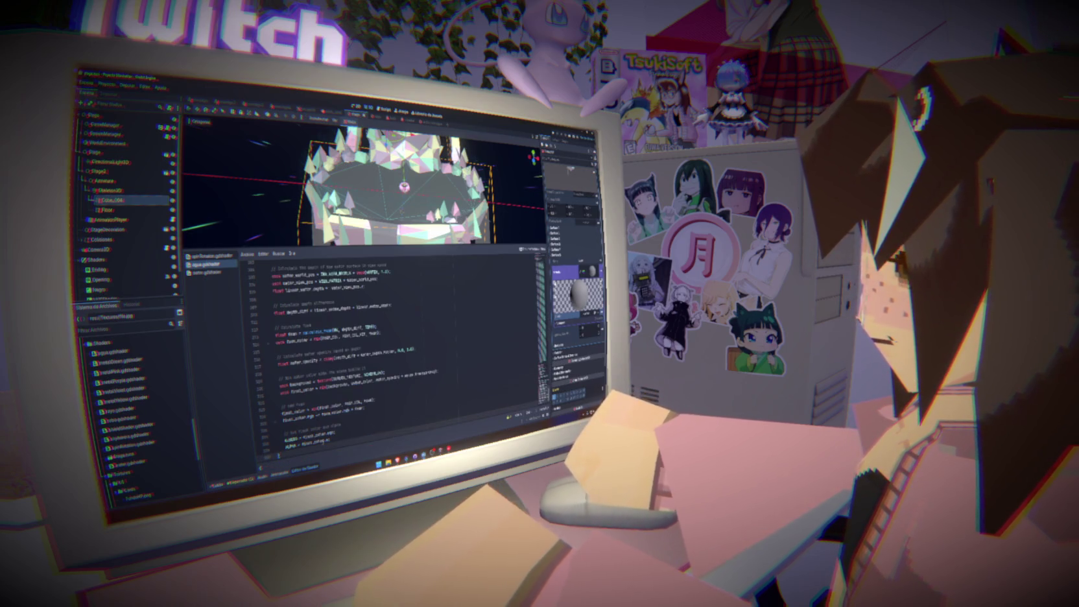
scroll(389, 351, up, 20)
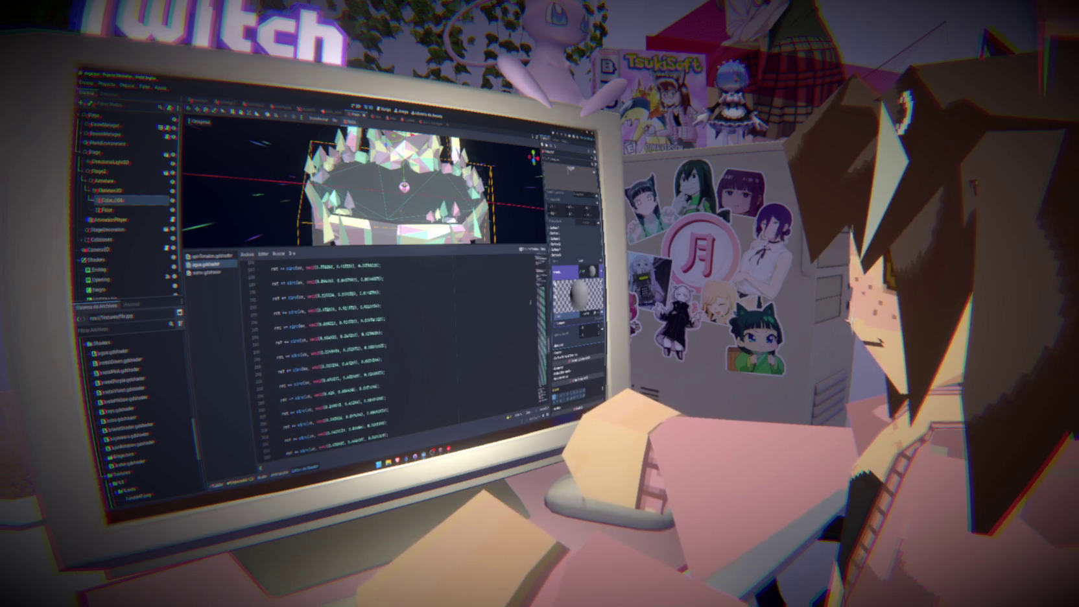
click(113, 351)
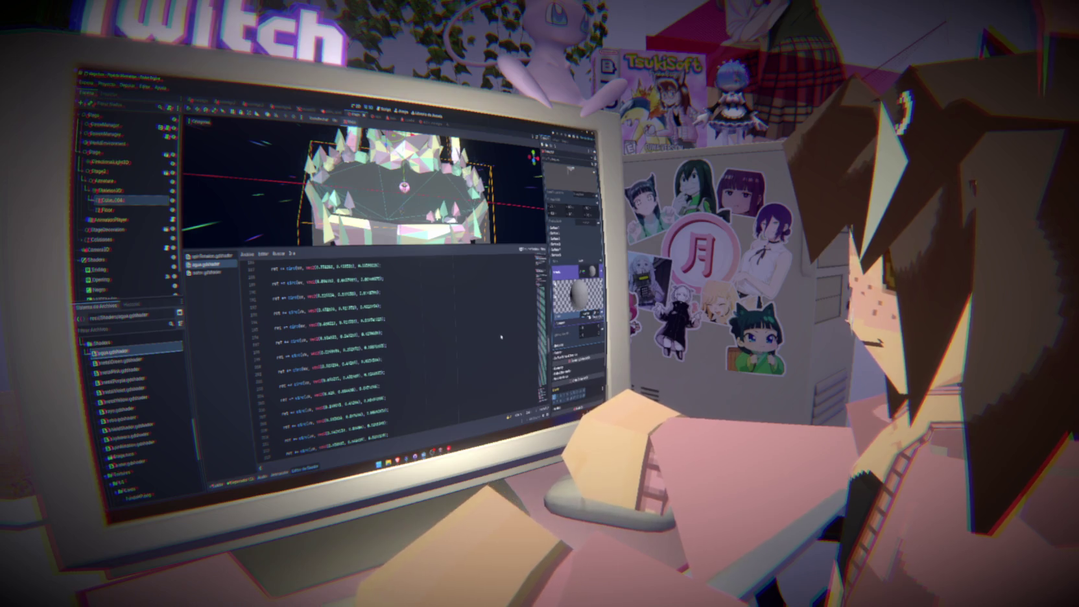
Enlarge the 3D view, inspect the island's underside and floor from above, and save.
drag(363, 249, 364, 367)
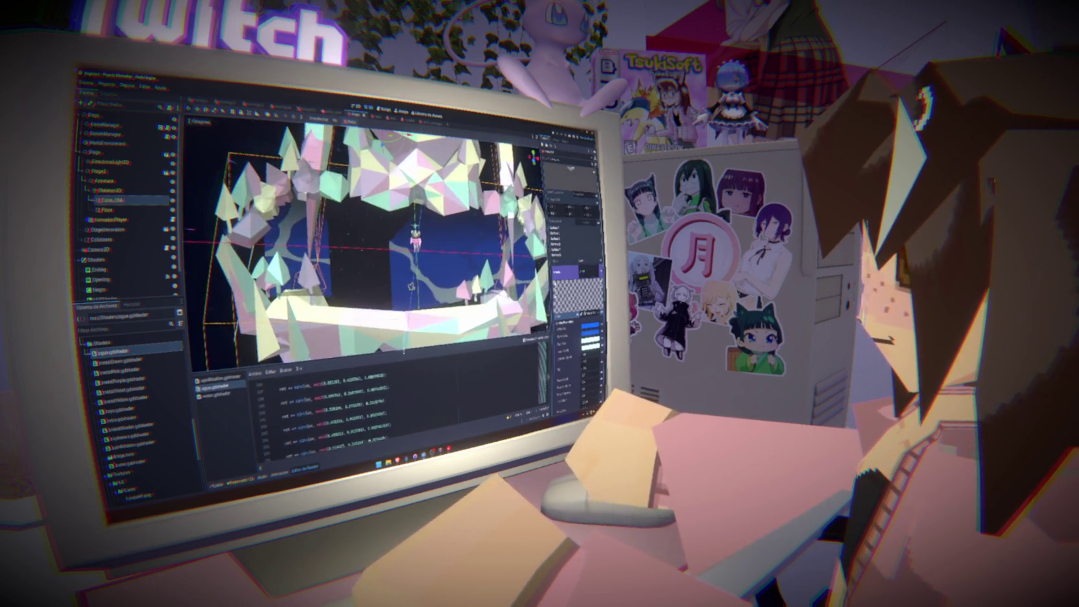
scroll(412, 285, up, 10)
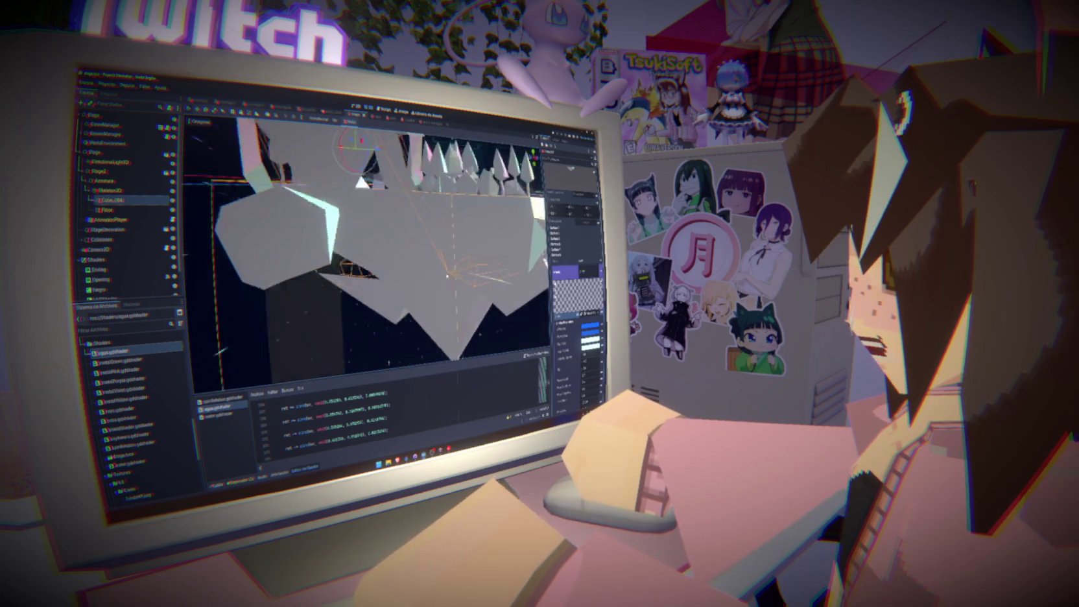
scroll(390, 260, down, 10)
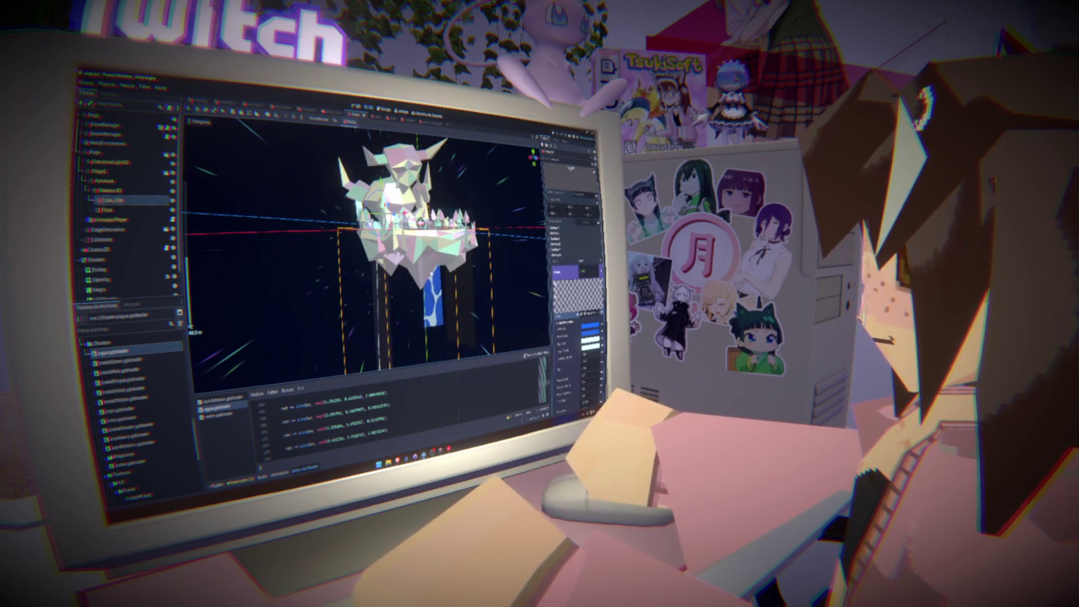
mouse_move(389, 279)
mouse_down()
mouse_move(351, 283)
mouse_move(389, 272)
mouse_up()
scroll(392, 257, up, 4)
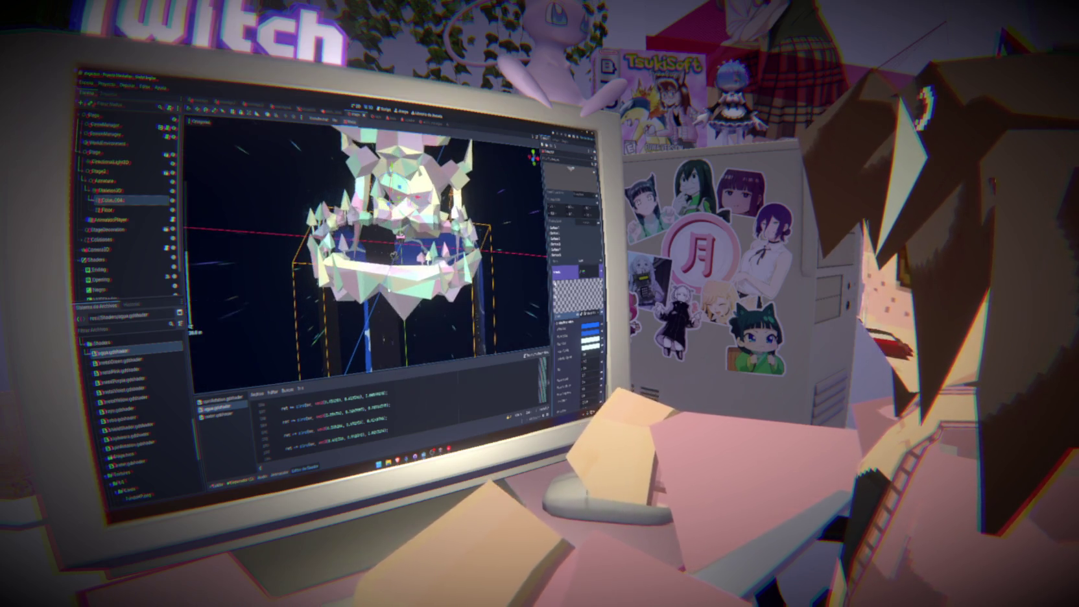
scroll(363, 252, up, 3)
scroll(397, 279, up, 3)
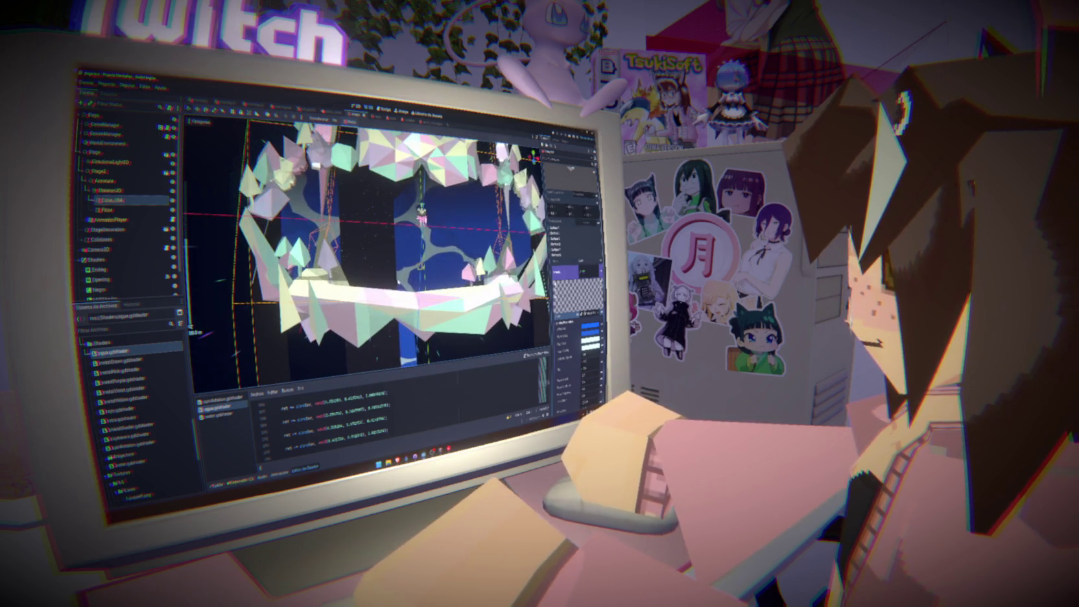
drag(398, 279, 399, 207)
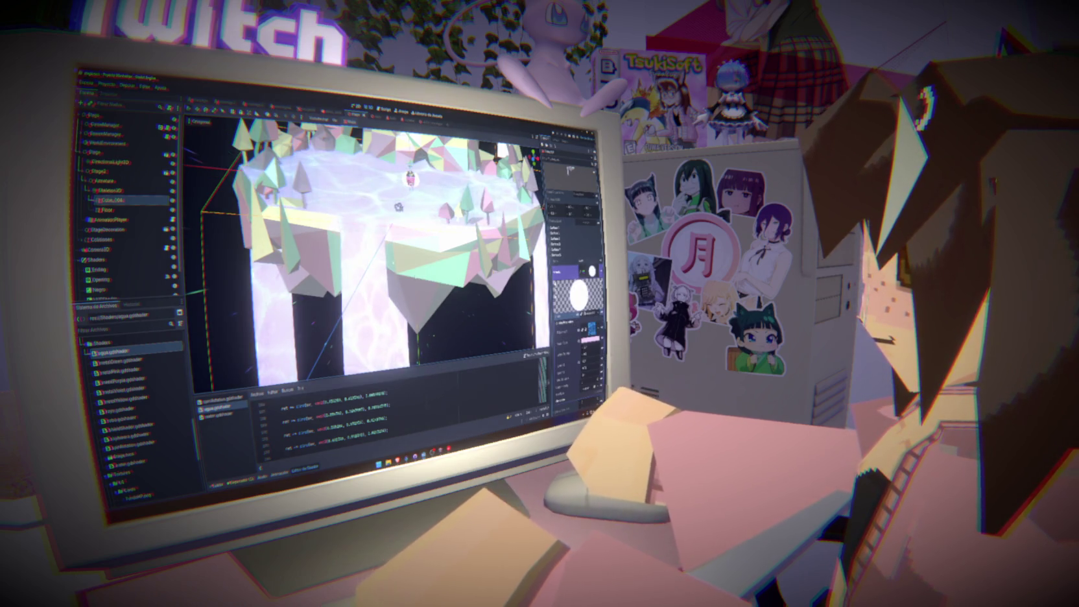
mouse_move(398, 206)
mouse_down()
mouse_move(428, 313)
mouse_move(422, 302)
mouse_up()
key(ctrl+s)
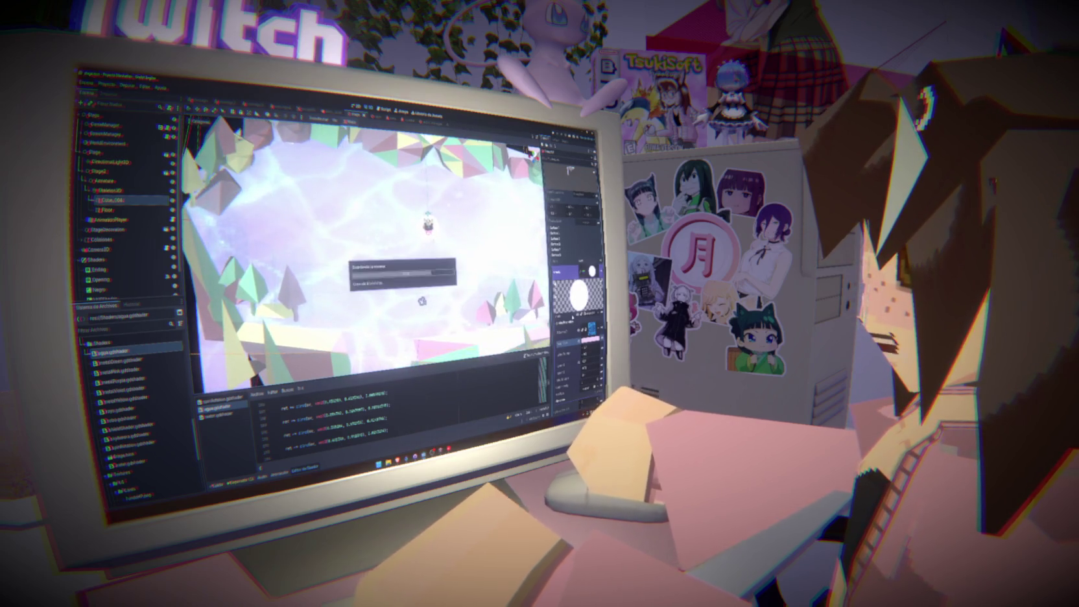
Set the water shader's colour parameter to white and save the scene.
click(591, 338)
drag(598, 247, 598, 220)
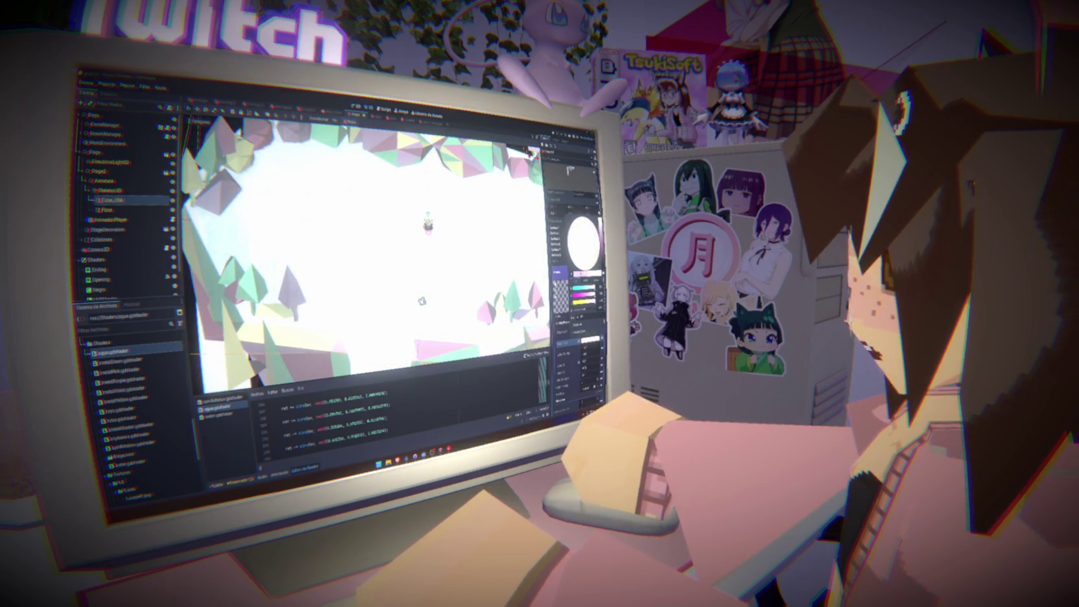
scroll(422, 300, down, 10)
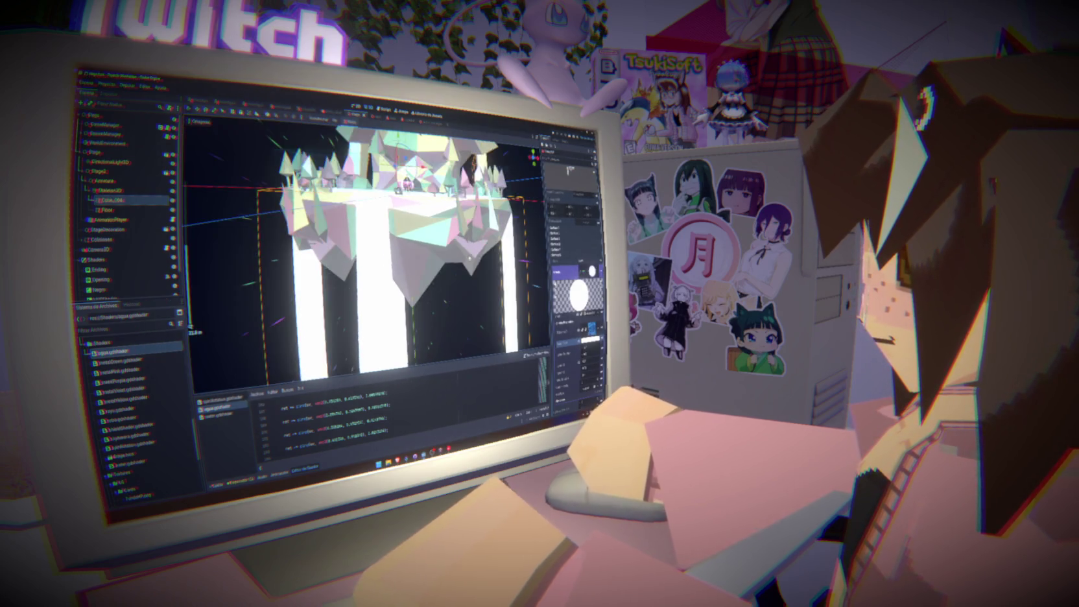
scroll(469, 262, up, 8)
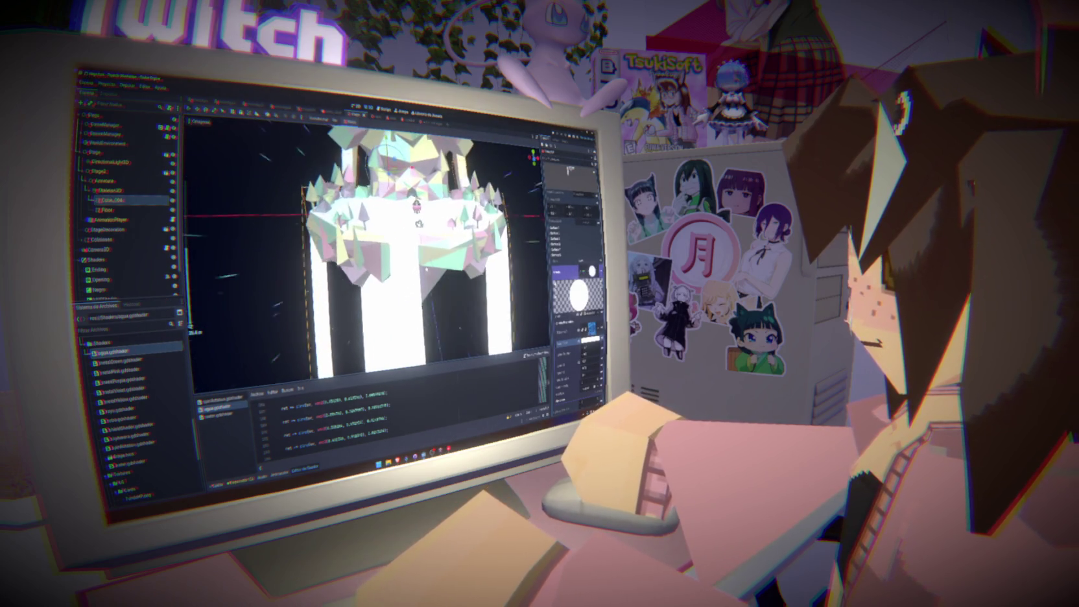
scroll(422, 221, up, 5)
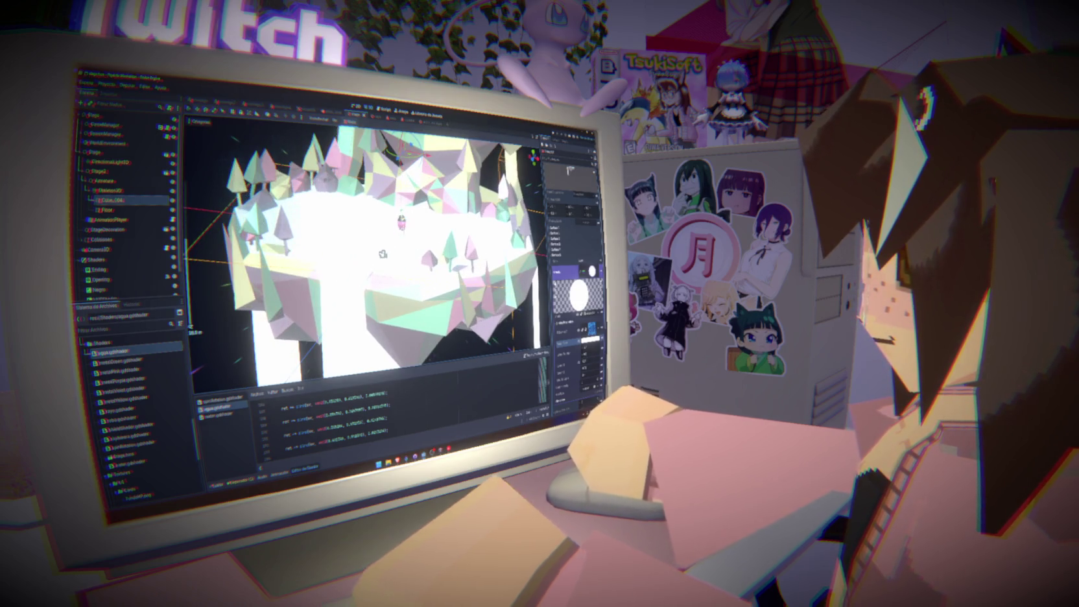
key(ctrl+s)
scroll(427, 270, up, 5)
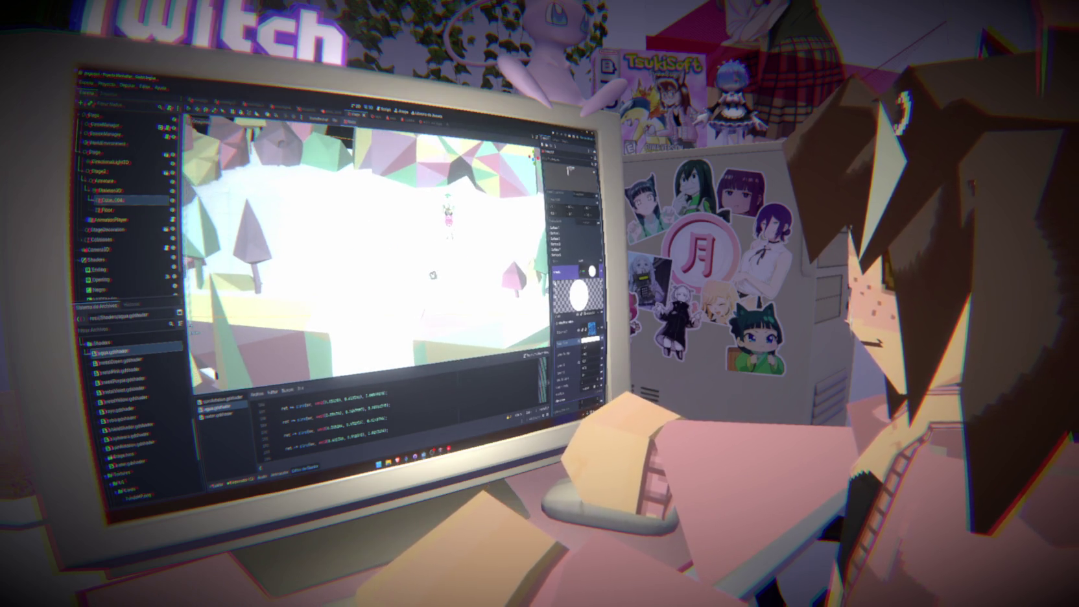
key(ctrl+s)
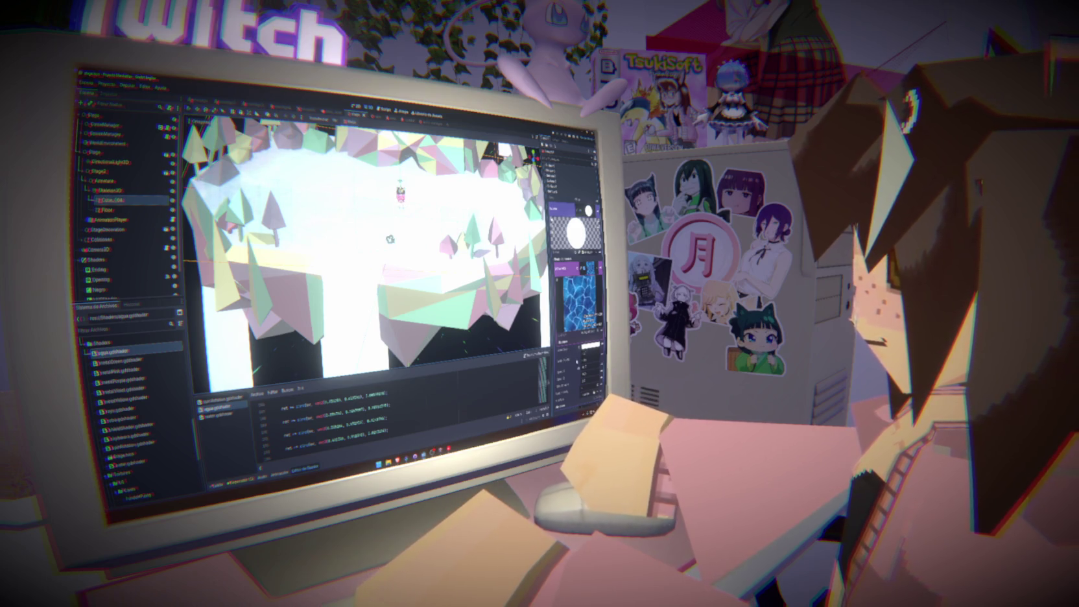
scroll(576, 259, down, 2)
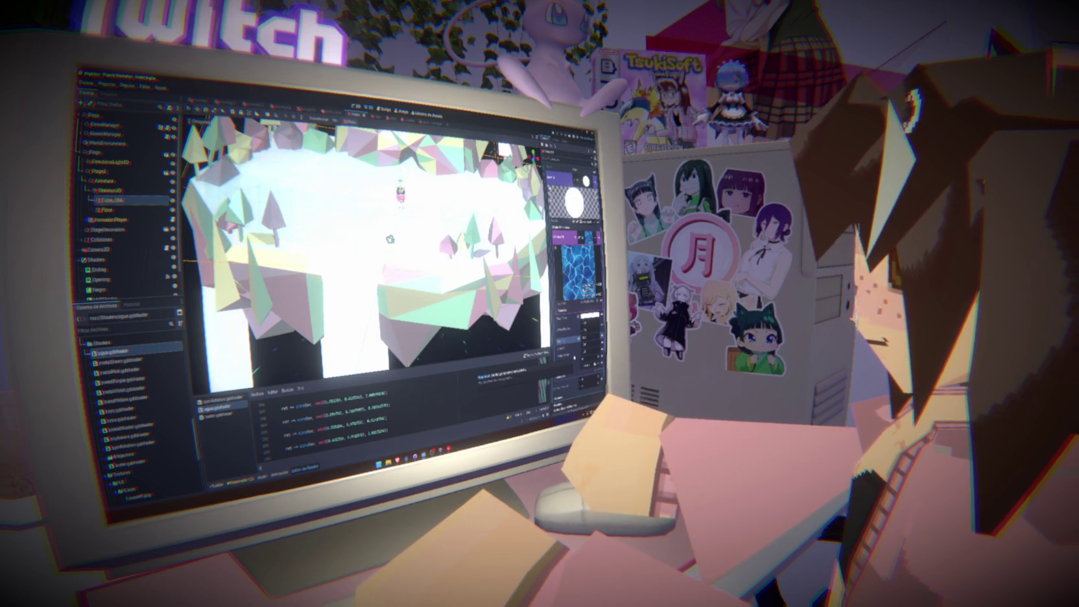
In Photopea's Open dialog, browse from Documentos through Fotos to the Texturas folder.
key(alt+Tab)
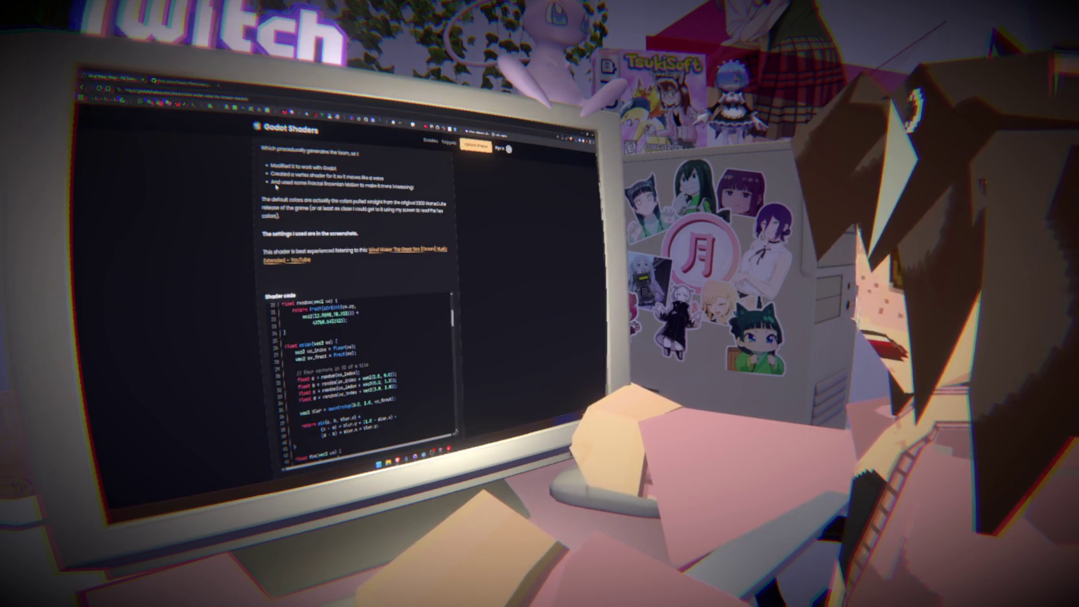
key(ctrl+s)
key(Escape)
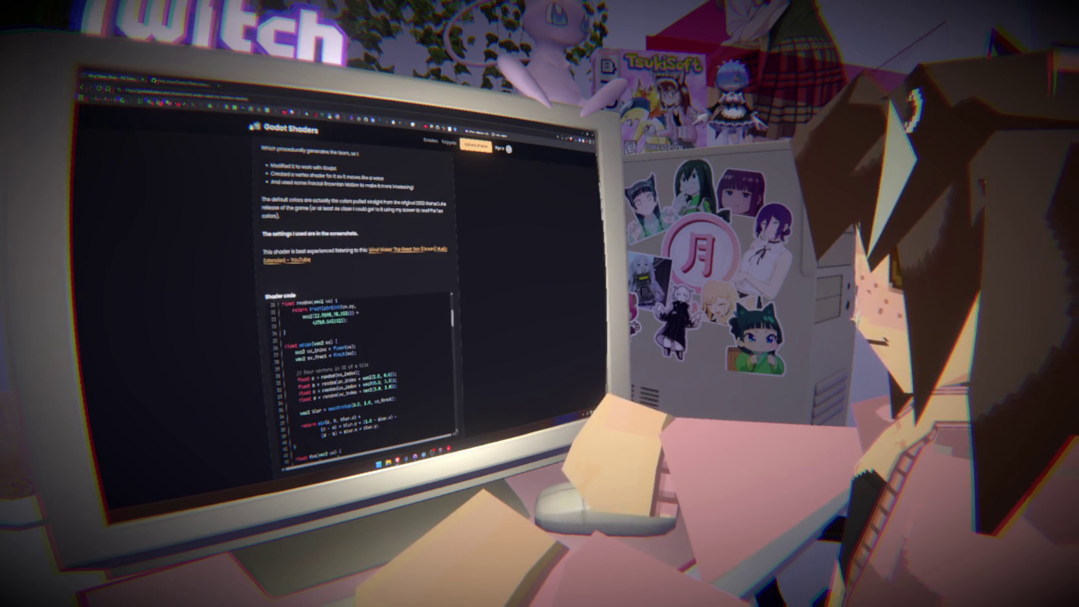
key(ctrl+o)
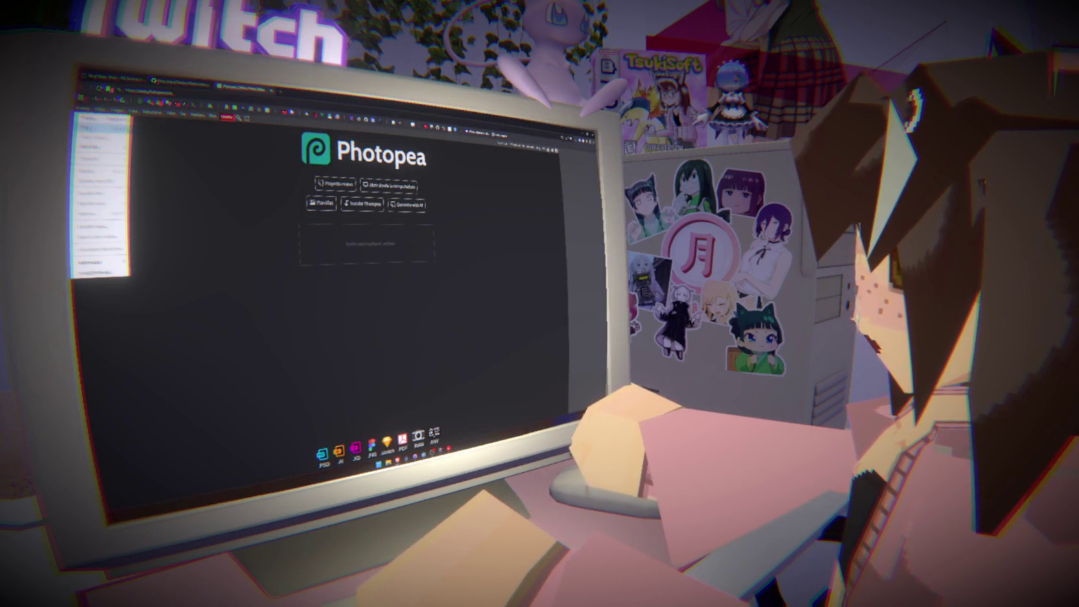
click(97, 160)
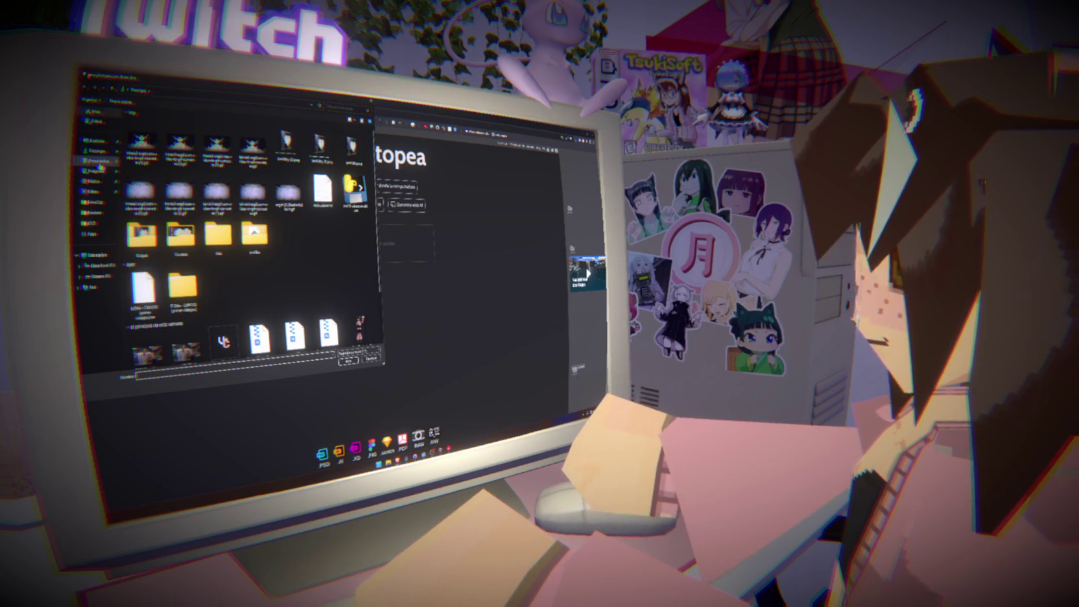
double_click(189, 171)
double_click(185, 138)
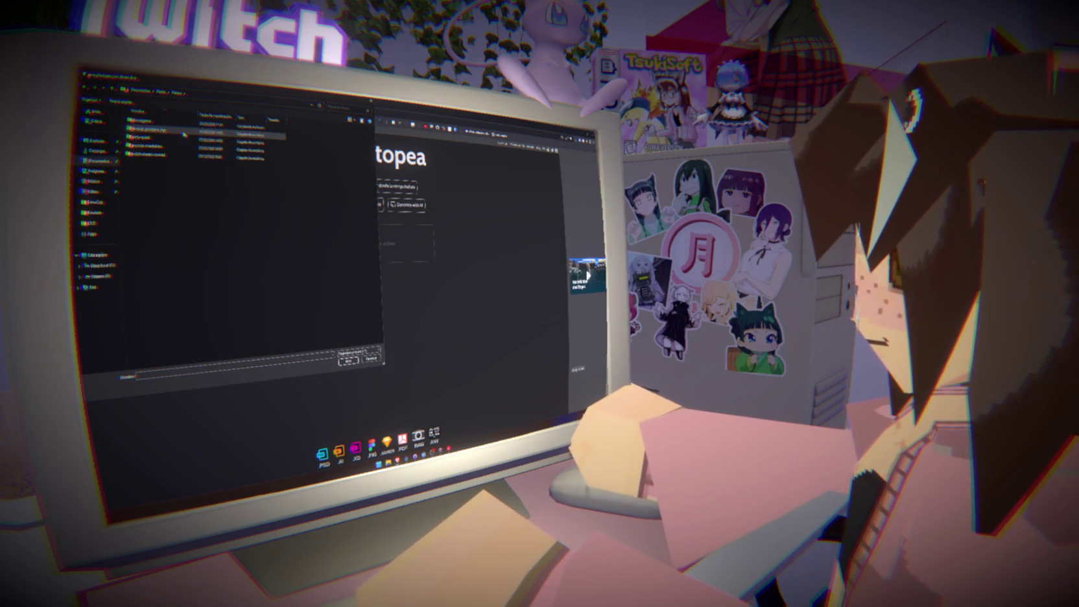
double_click(153, 146)
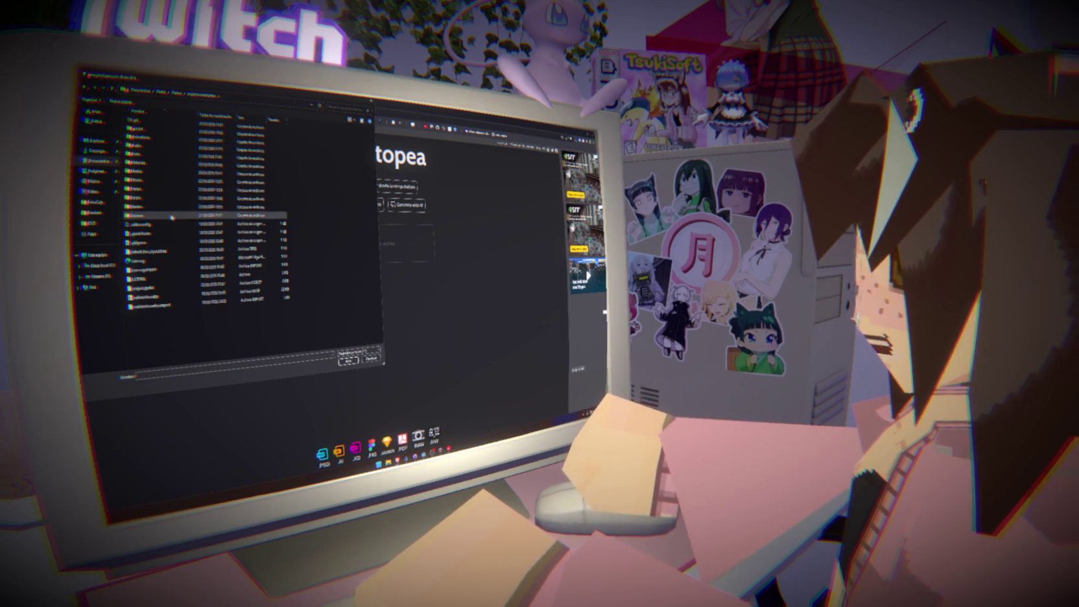
double_click(157, 165)
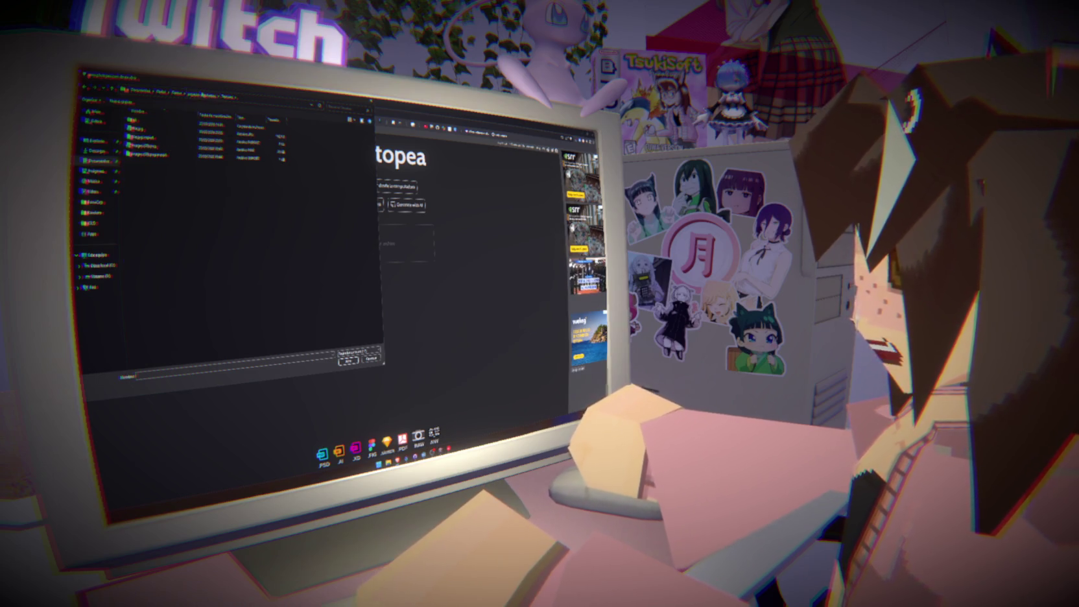
click(202, 94)
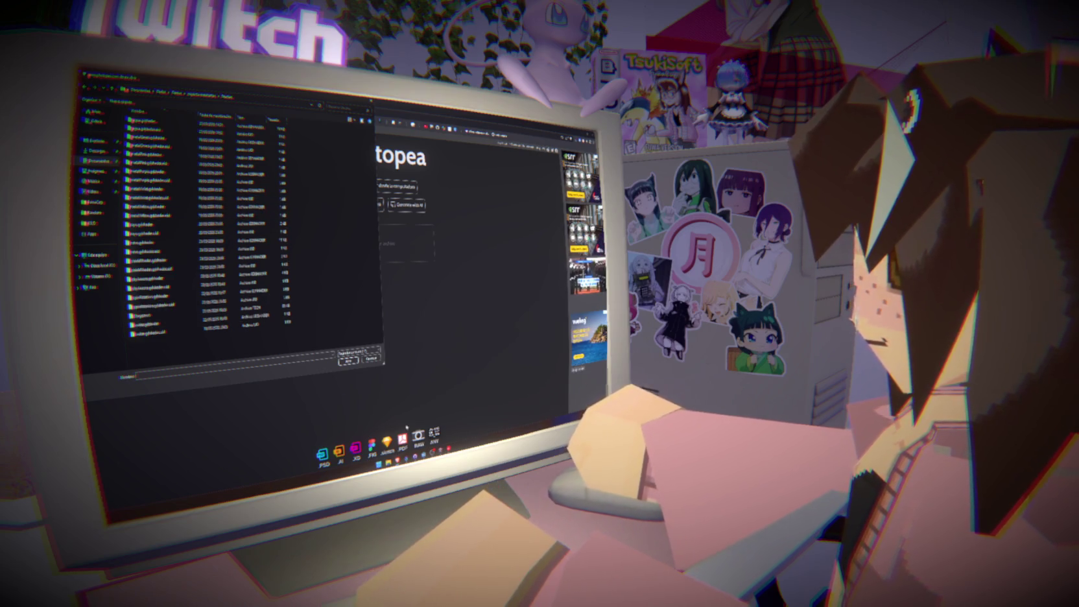
Open the dark blue water texture image from its folder onto the canvas.
key(alt+Tab)
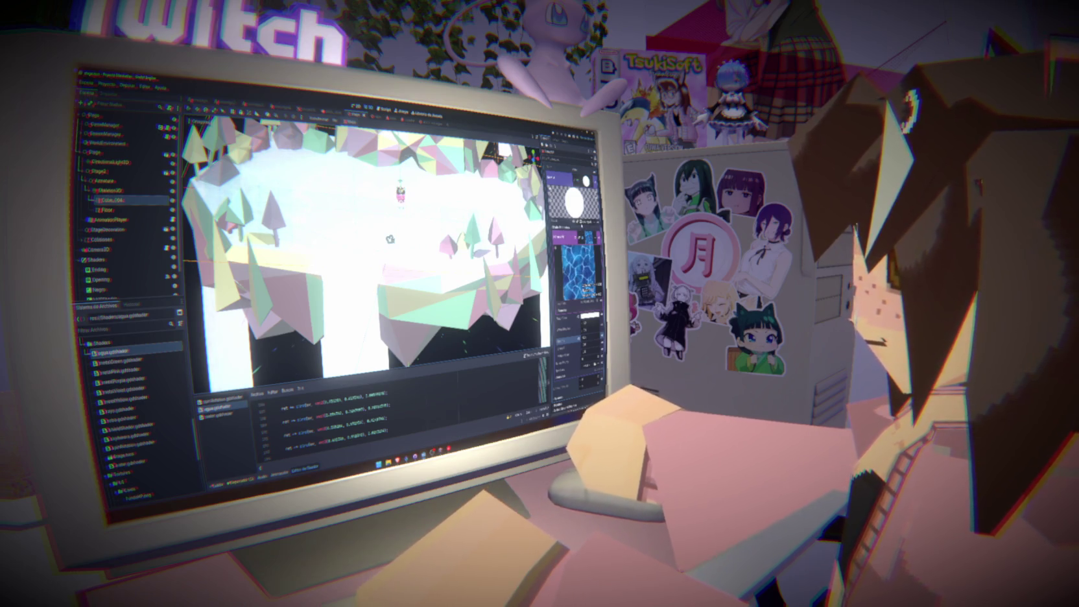
key(alt+Tab)
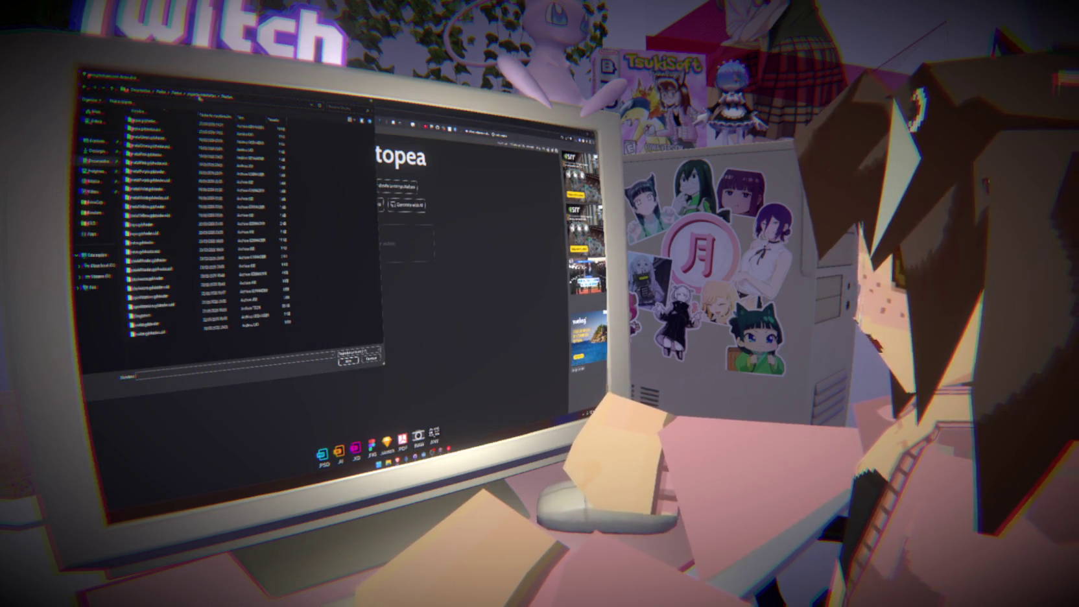
double_click(142, 206)
click(149, 139)
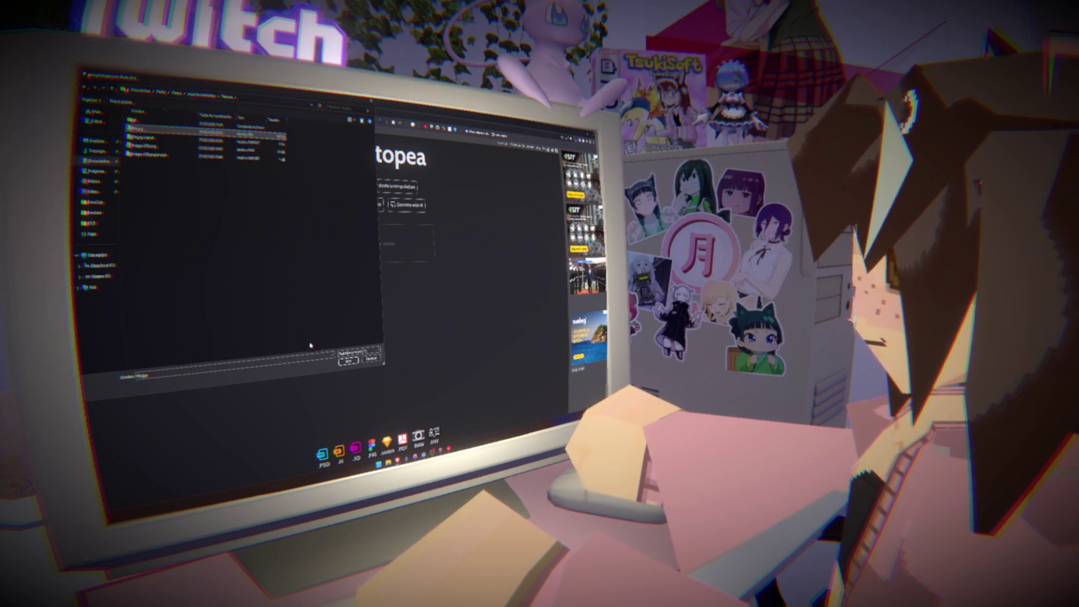
click(344, 358)
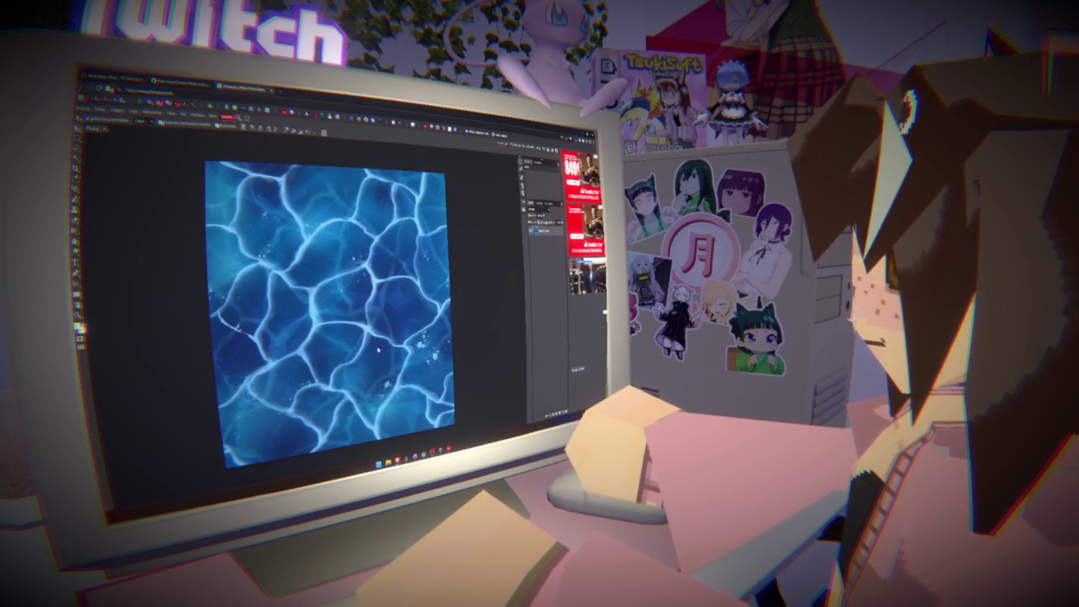
Start a new browser tab for a texture search.
scroll(379, 350, down, 2)
scroll(375, 348, up, 1)
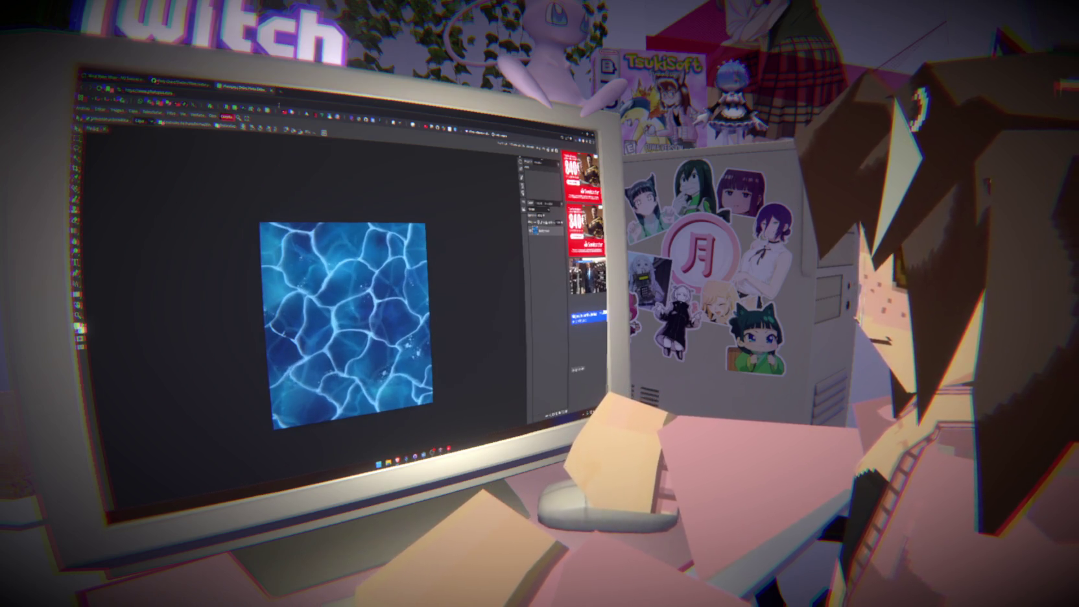
key(ctrl+t)
Search Google Images for 'water texture' and check the blue tiled cartoon pattern's source.
text(water texture)
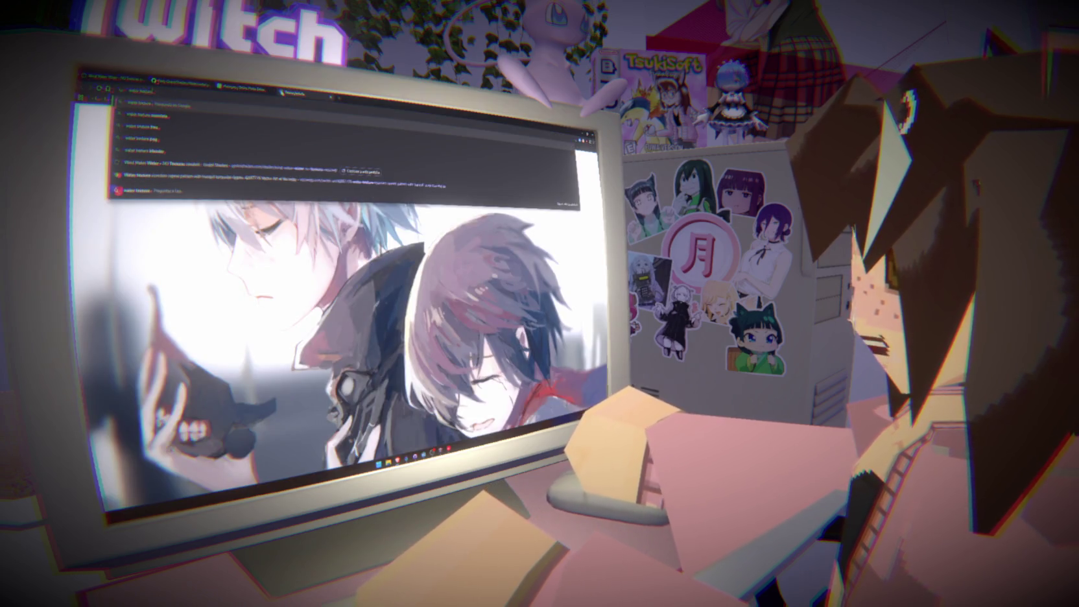
key(Return)
click(324, 211)
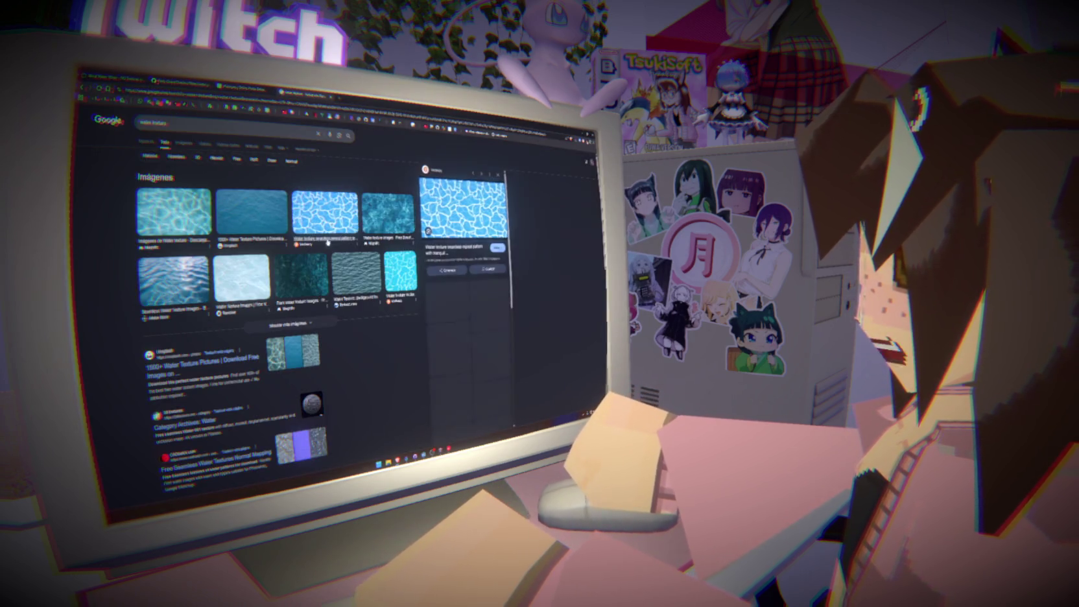
click(460, 207)
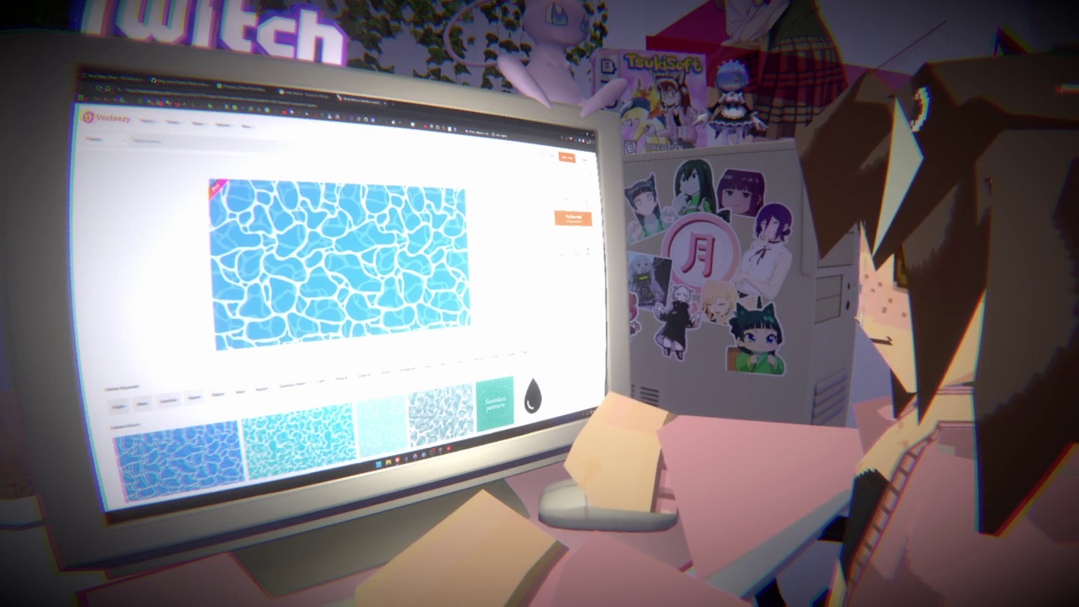
key(ctrl+w)
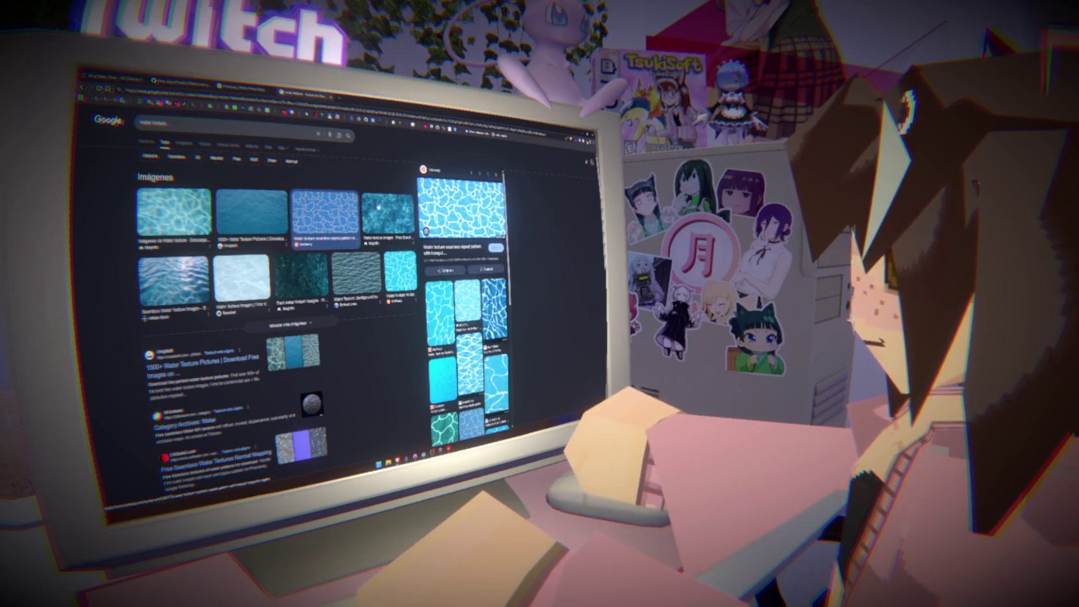
click(252, 85)
Paste the cartoon water pattern, scale it to the top half and cover the lower half too.
key(ctrl+v)
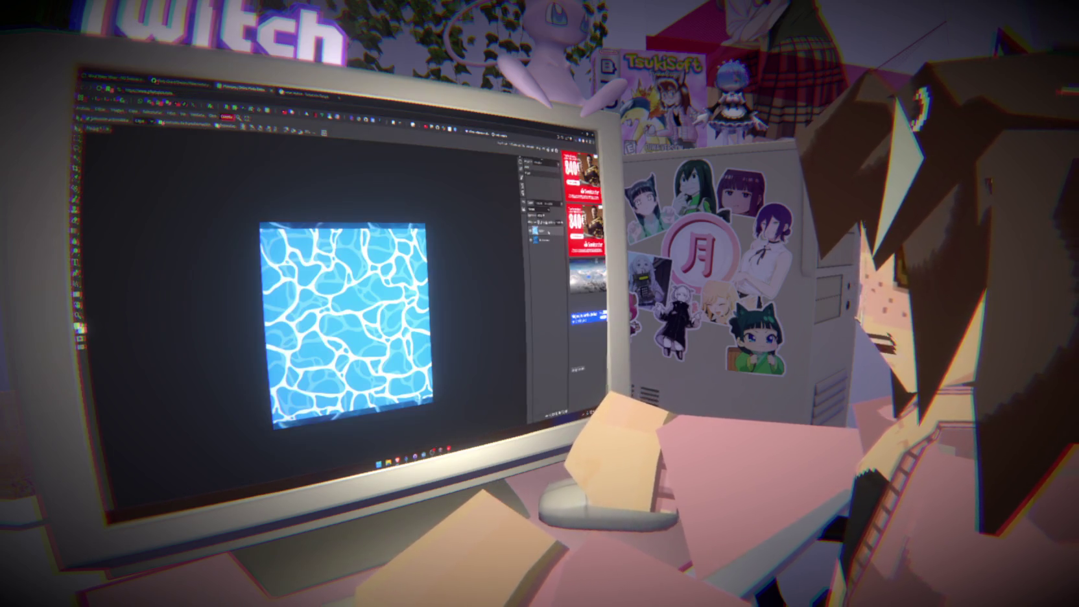
key(ctrl+alt+t)
mouse_move(489, 387)
mouse_down()
mouse_move(426, 331)
mouse_move(431, 311)
mouse_up()
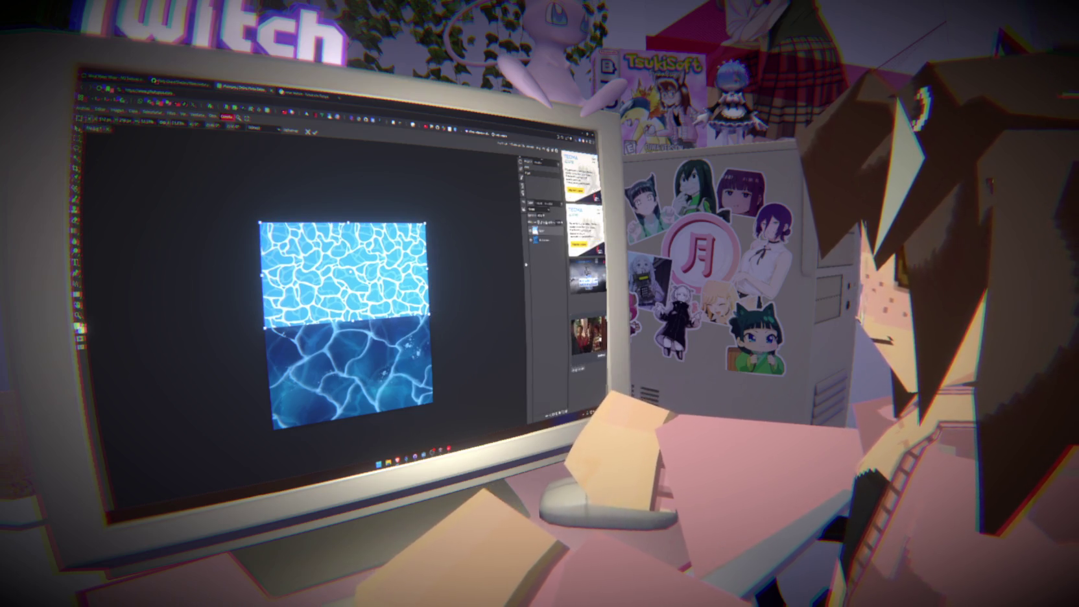
key(Return)
key(ctrl+t)
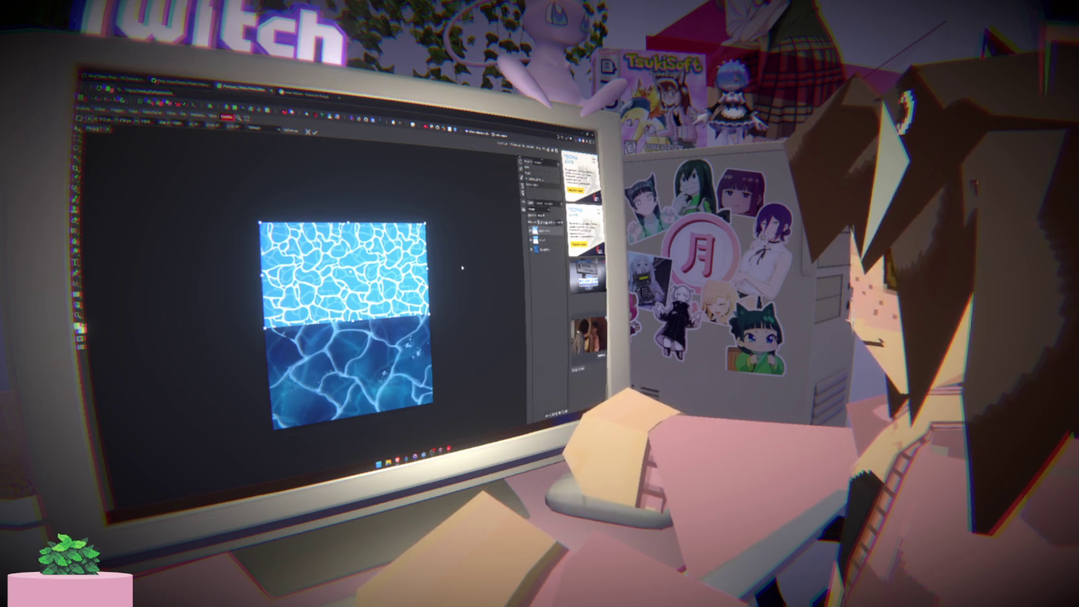
drag(351, 272, 354, 369)
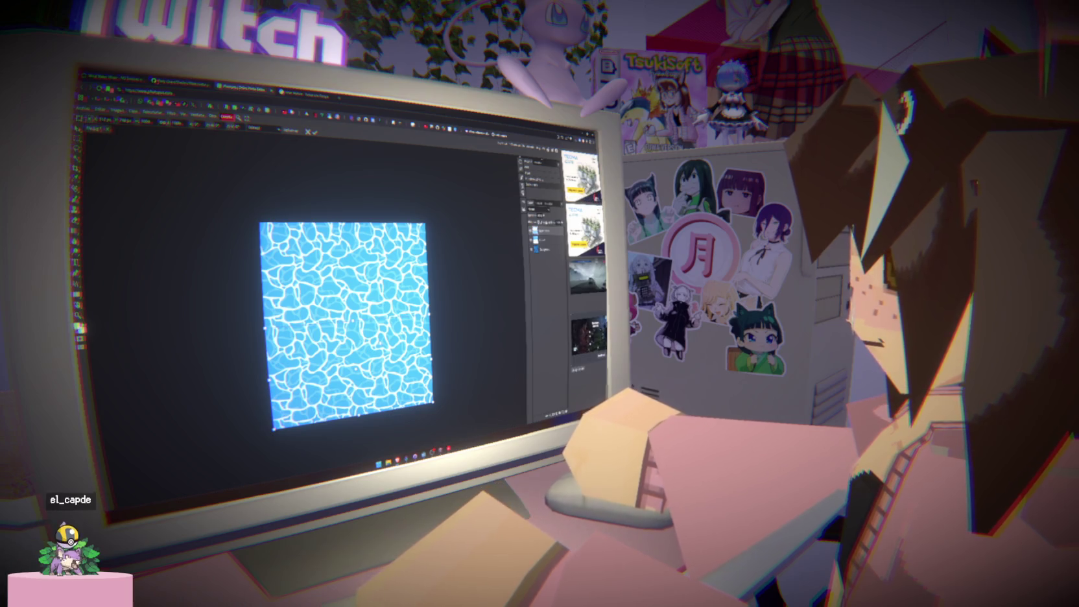
key(Return)
Bring up the File > Export as > JPG settings for the image.
scroll(351, 312, down, 2)
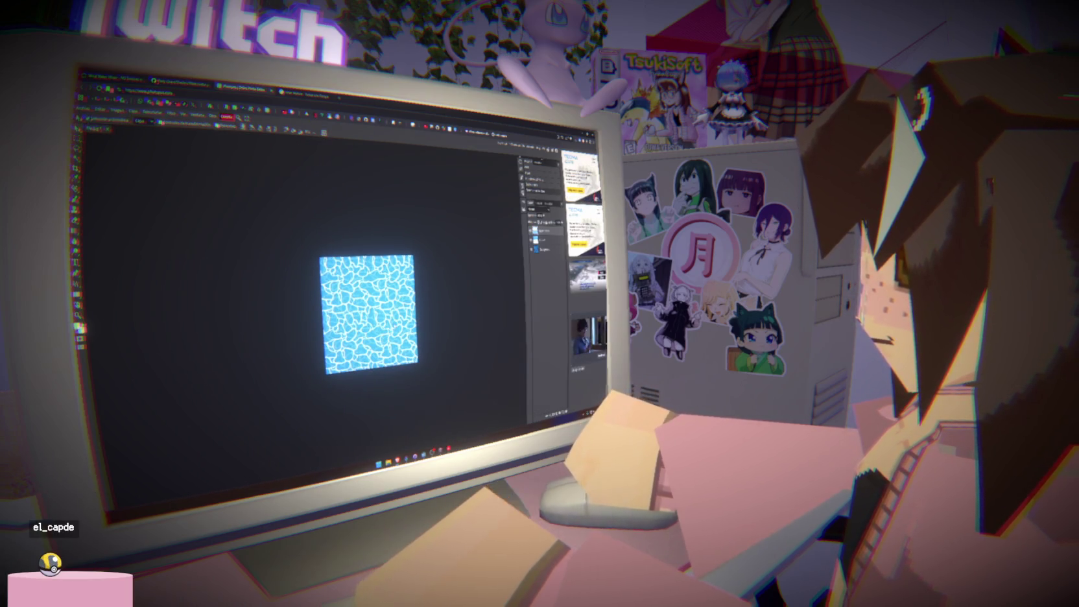
key(ctrl+s)
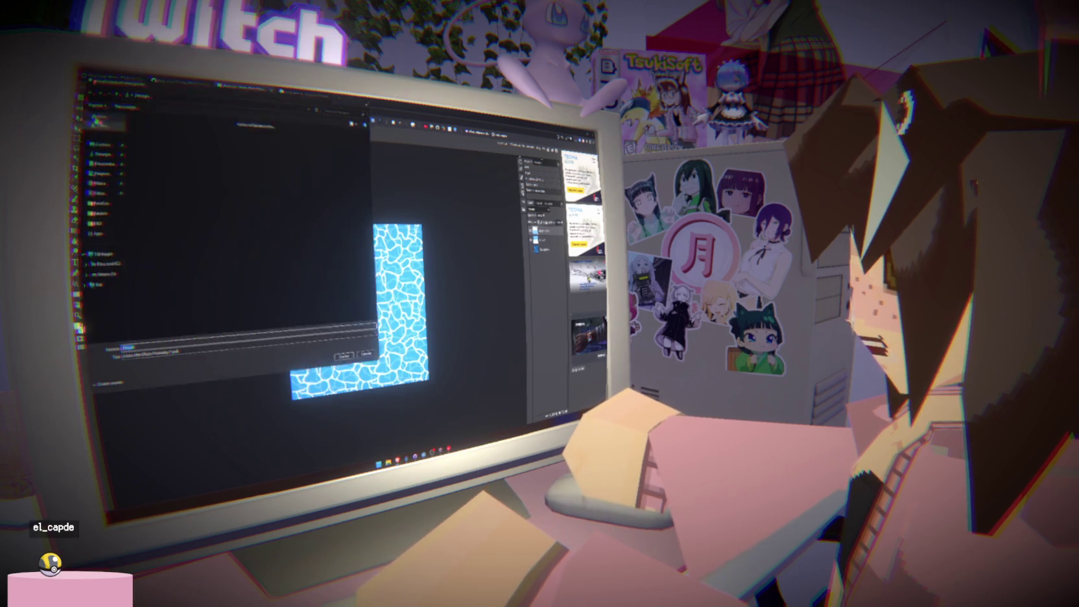
key(Escape)
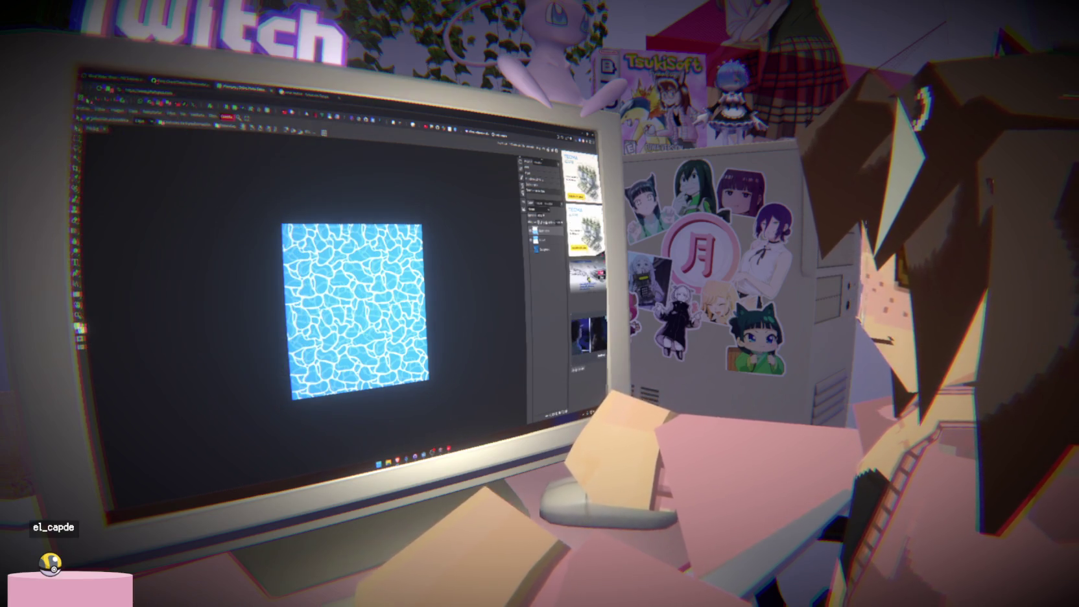
click(81, 108)
mouse_move(91, 203)
click(139, 213)
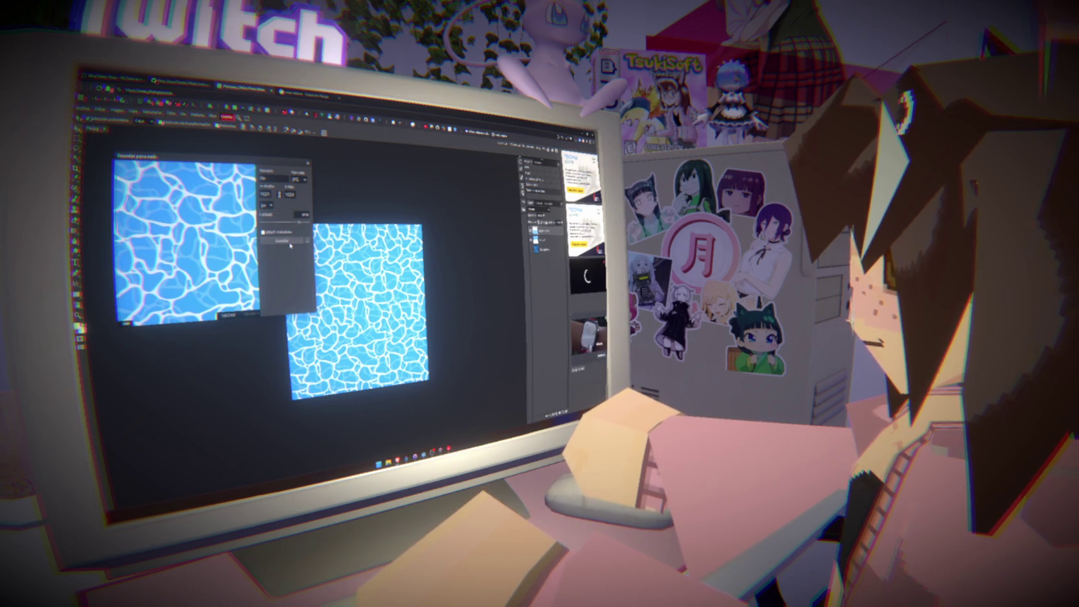
Save the JPG into the project's texture folder under Documentos and return to Godot.
click(292, 241)
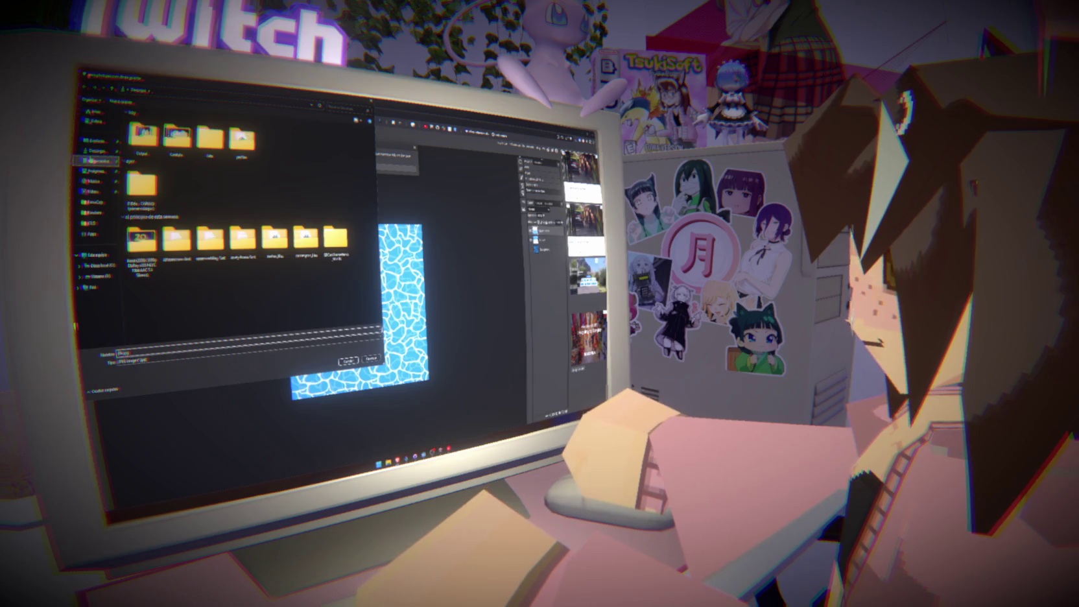
click(98, 160)
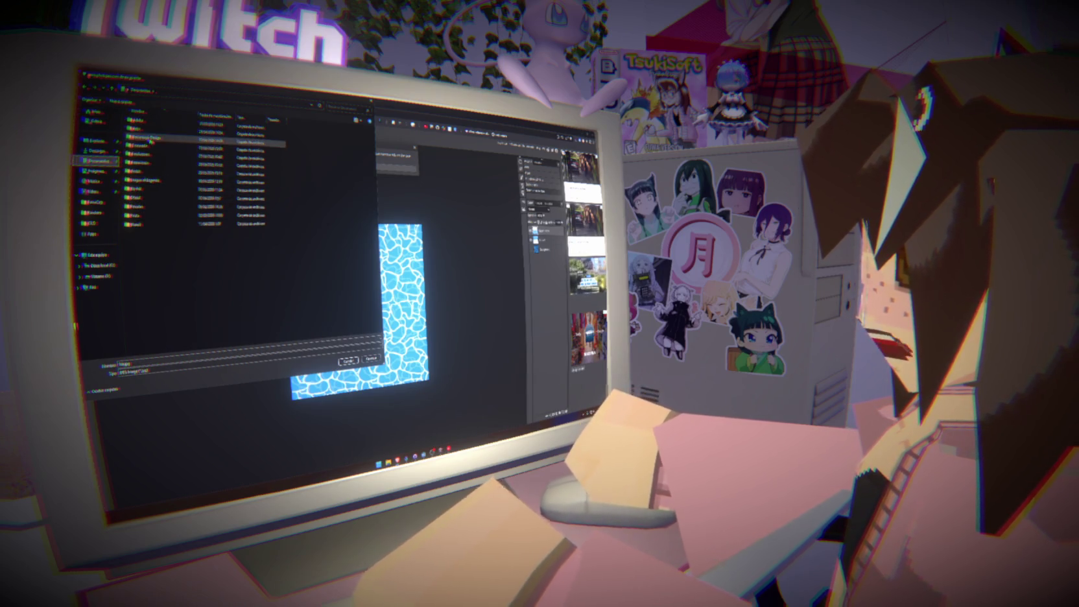
double_click(149, 172)
click(151, 137)
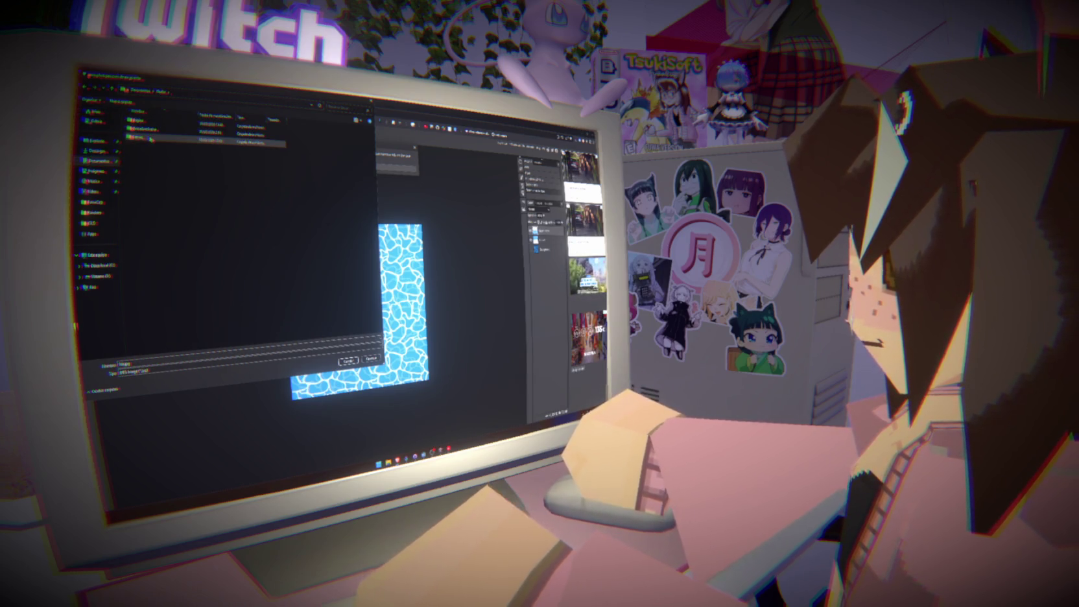
double_click(150, 137)
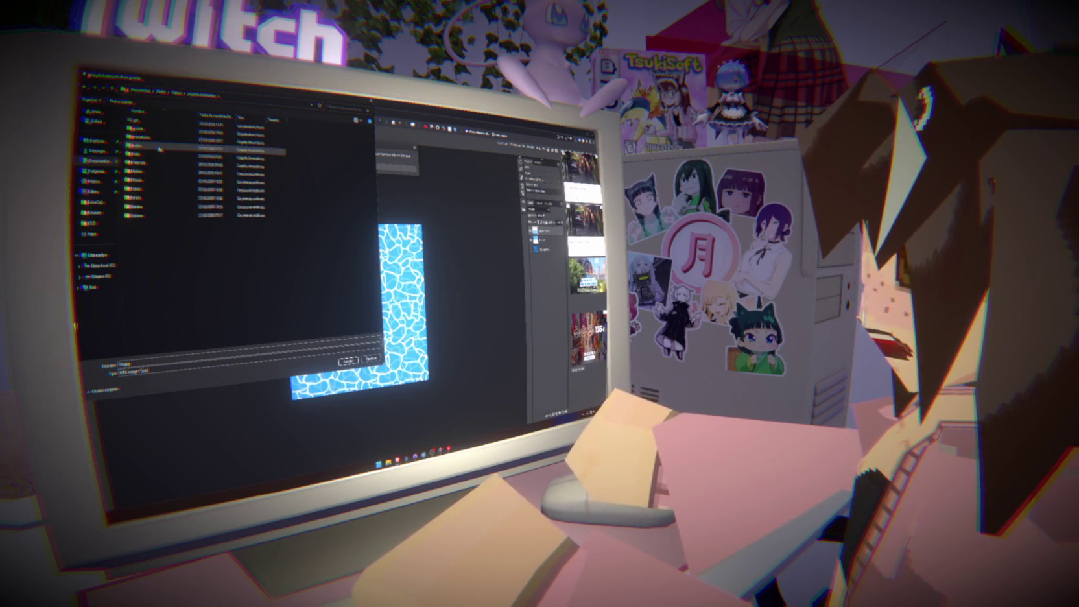
double_click(162, 208)
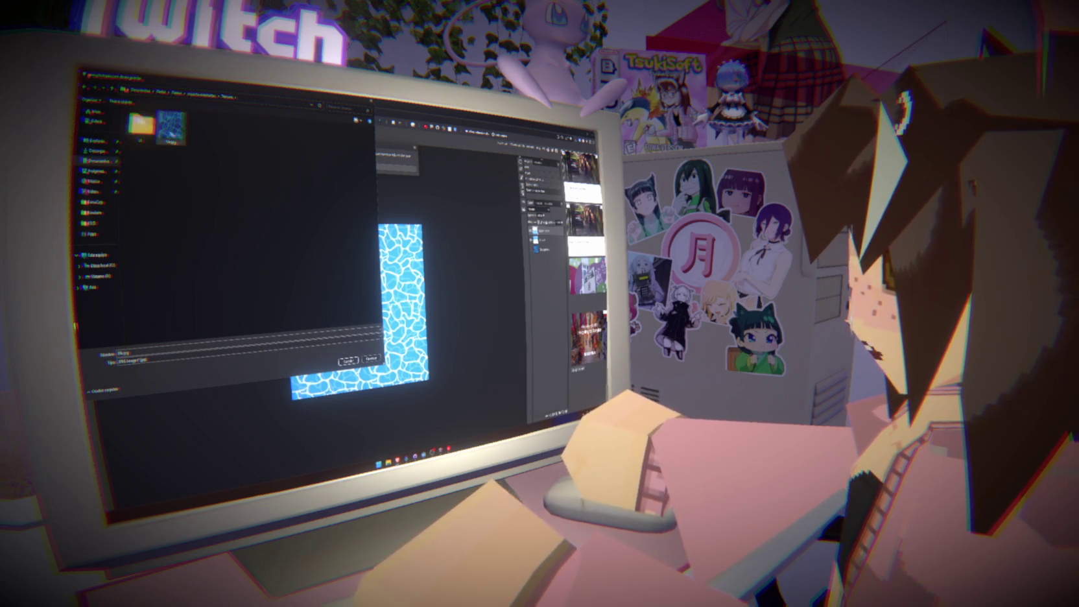
key(Return)
key(Return)
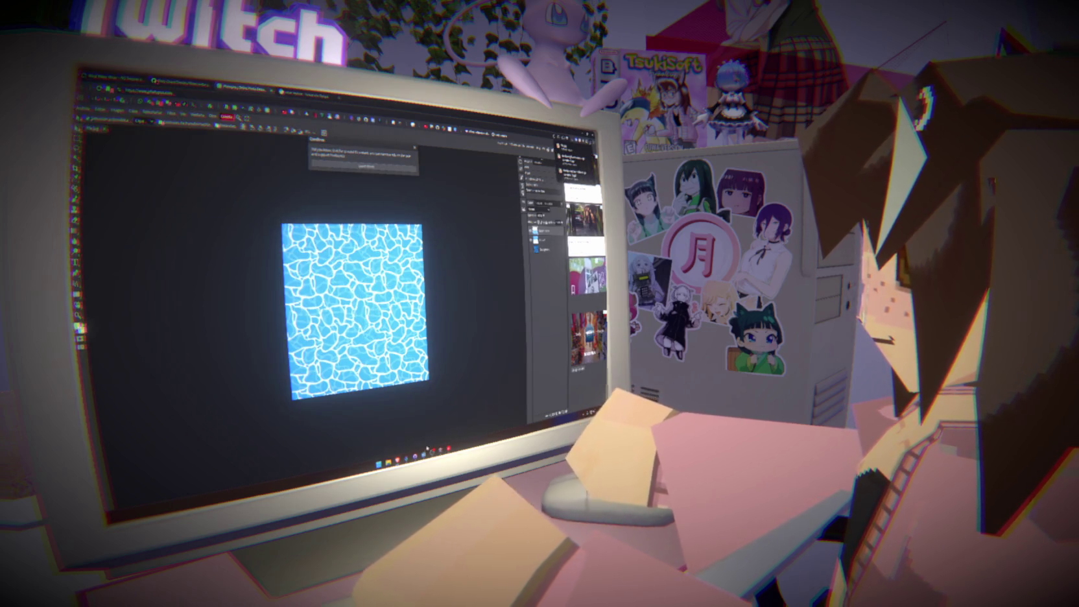
key(alt+Tab)
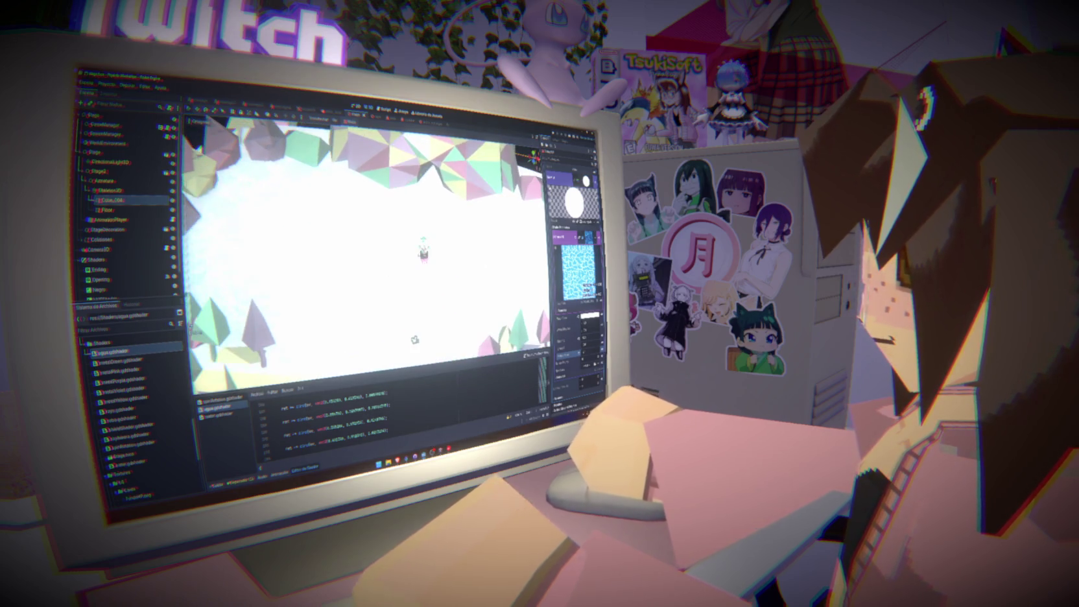
Save the scene, adjust the water shader's colour, then switch to the texture in Photopea.
key(ctrl+s)
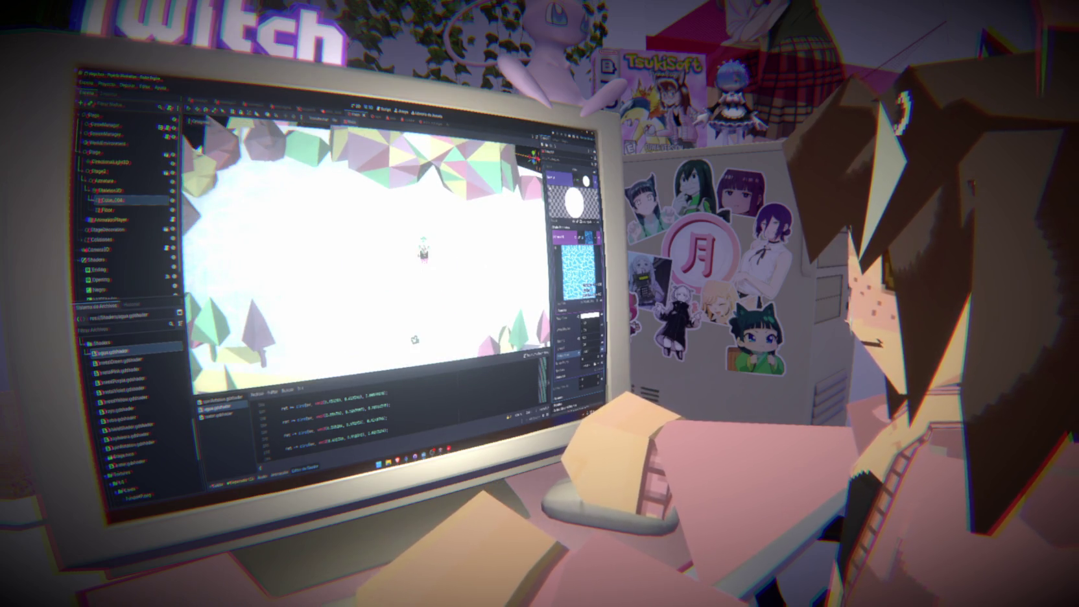
key(ctrl+s)
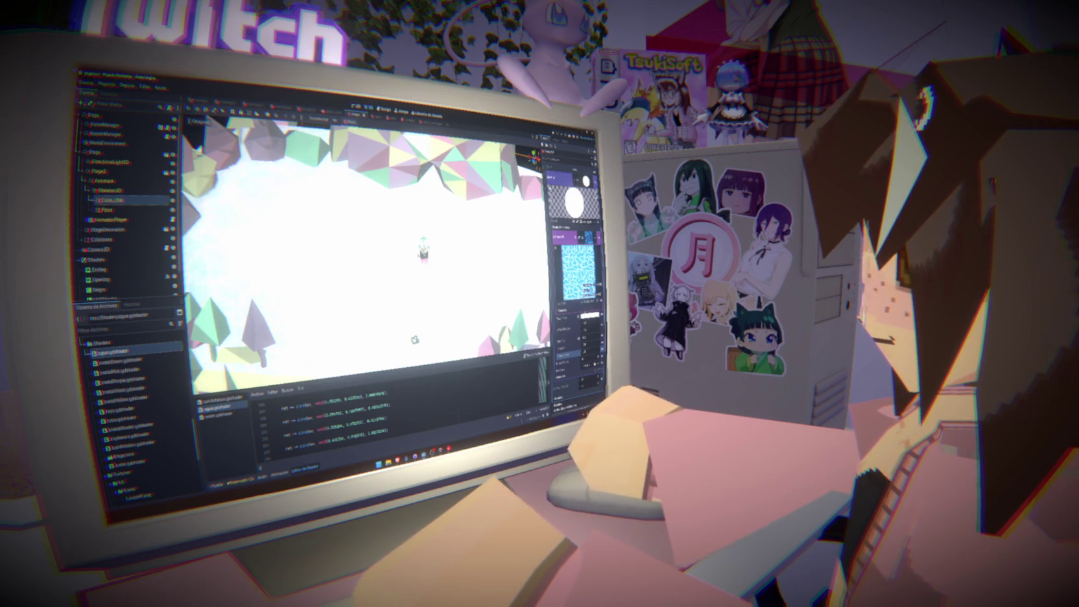
click(574, 181)
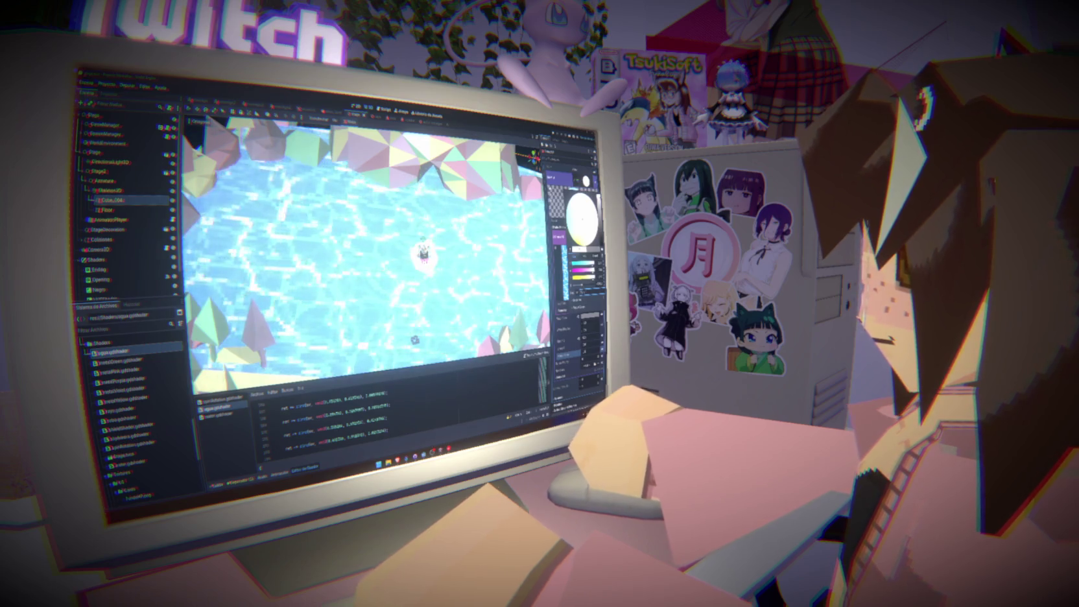
scroll(363, 253, down, 5)
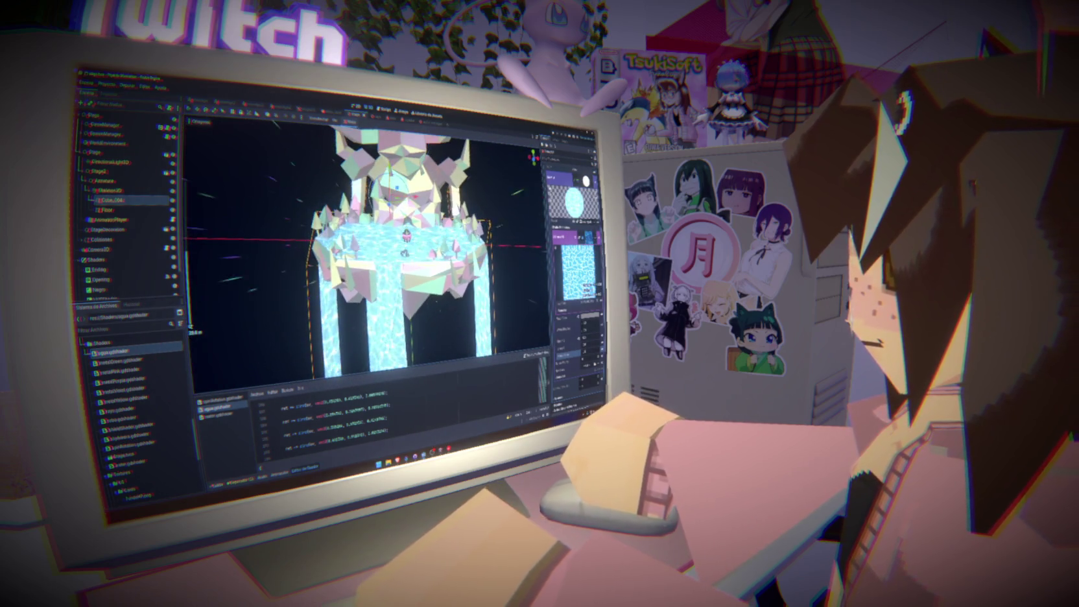
scroll(363, 253, up, 4)
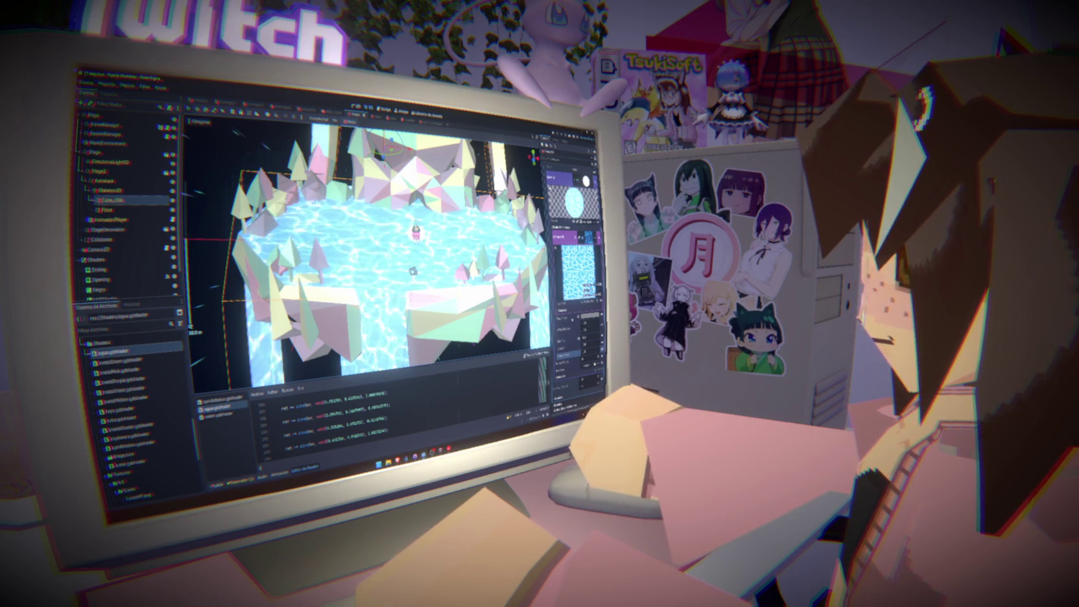
click(577, 239)
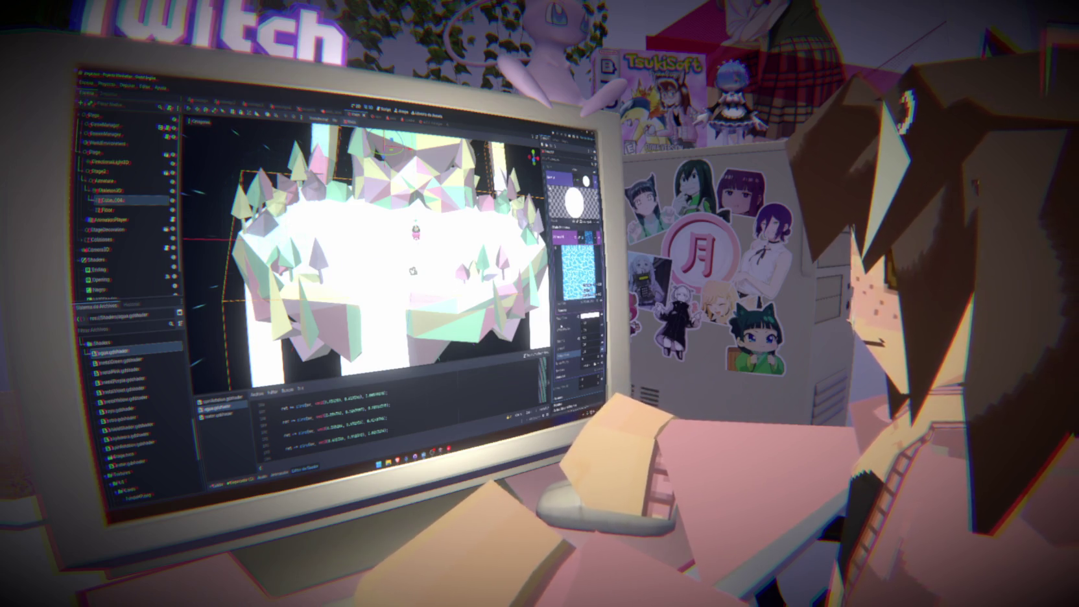
key(alt+Tab)
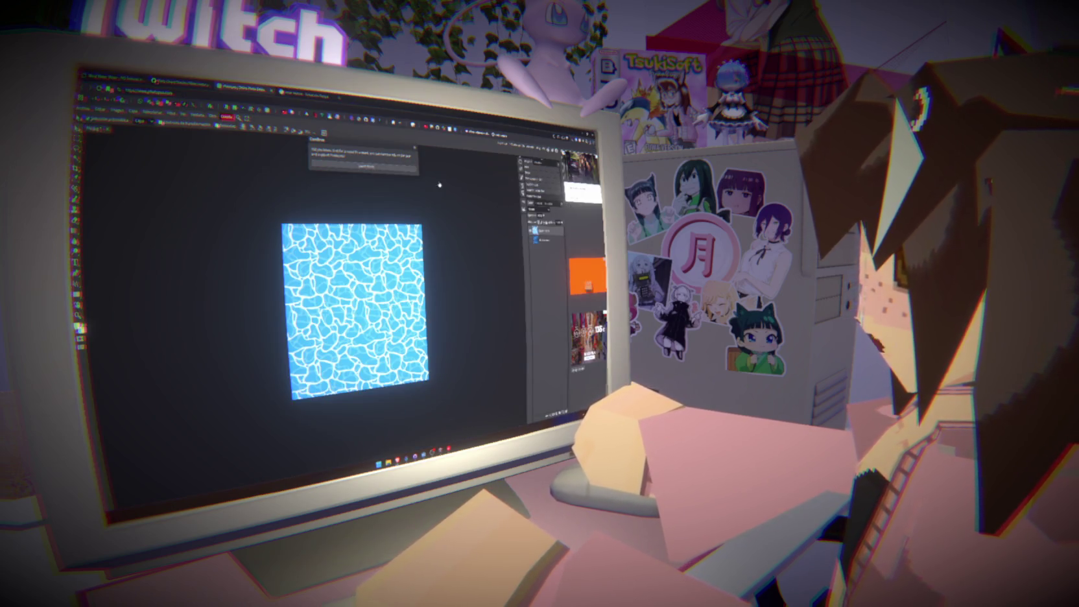
Turn the water texture greyscale and raise its brightness with an adjustment.
click(414, 147)
click(557, 357)
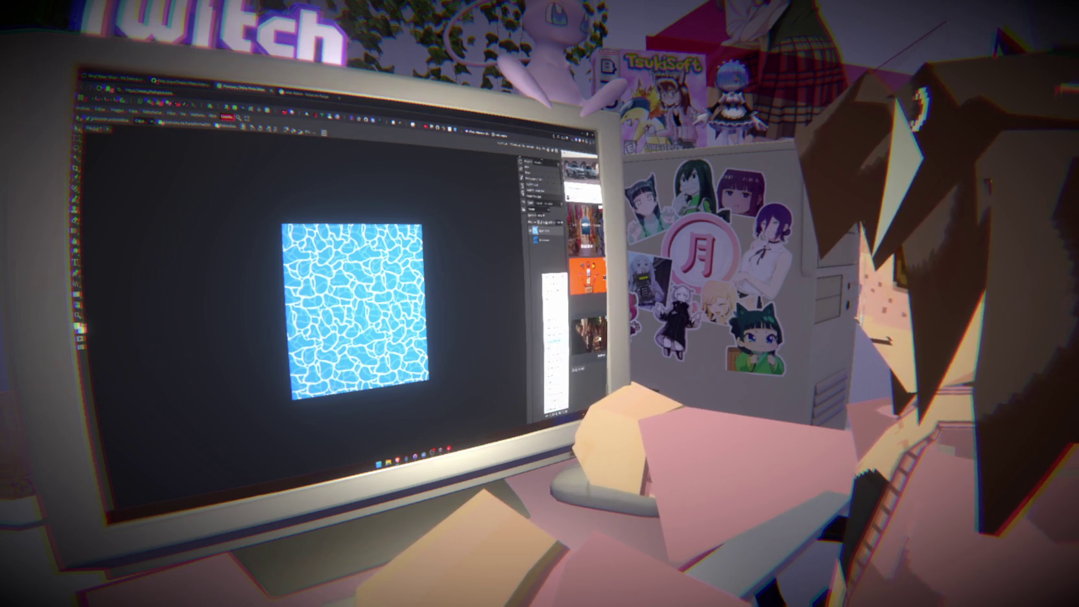
click(555, 342)
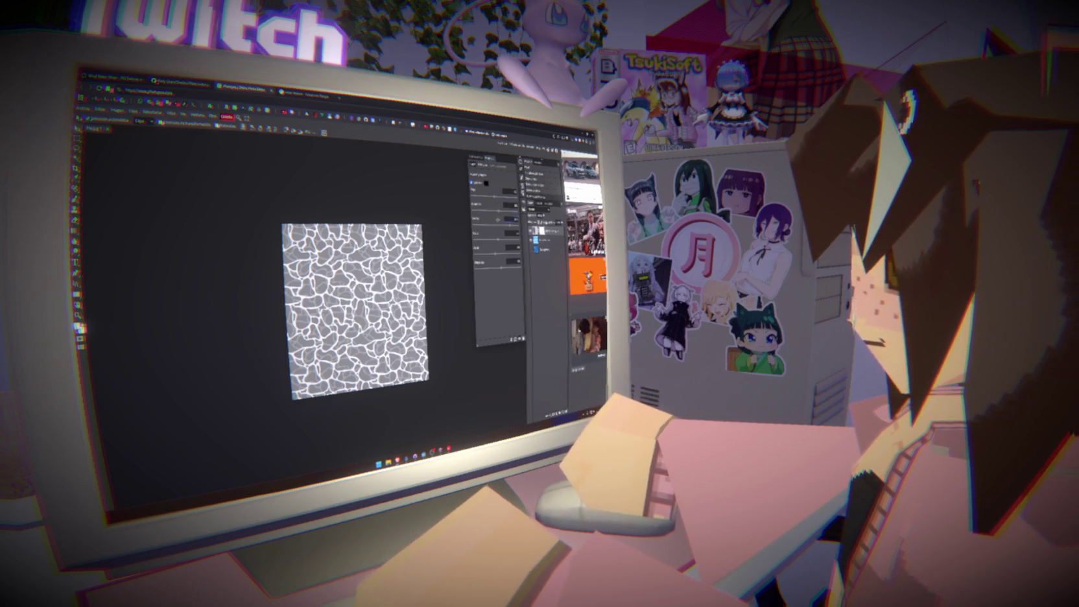
drag(496, 255, 492, 270)
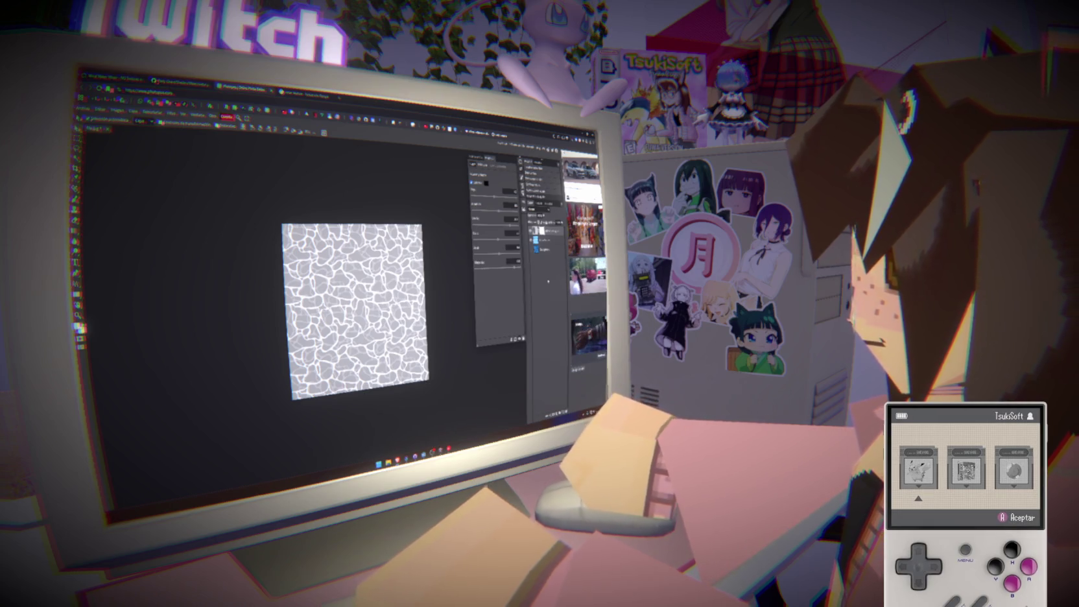
key(Return)
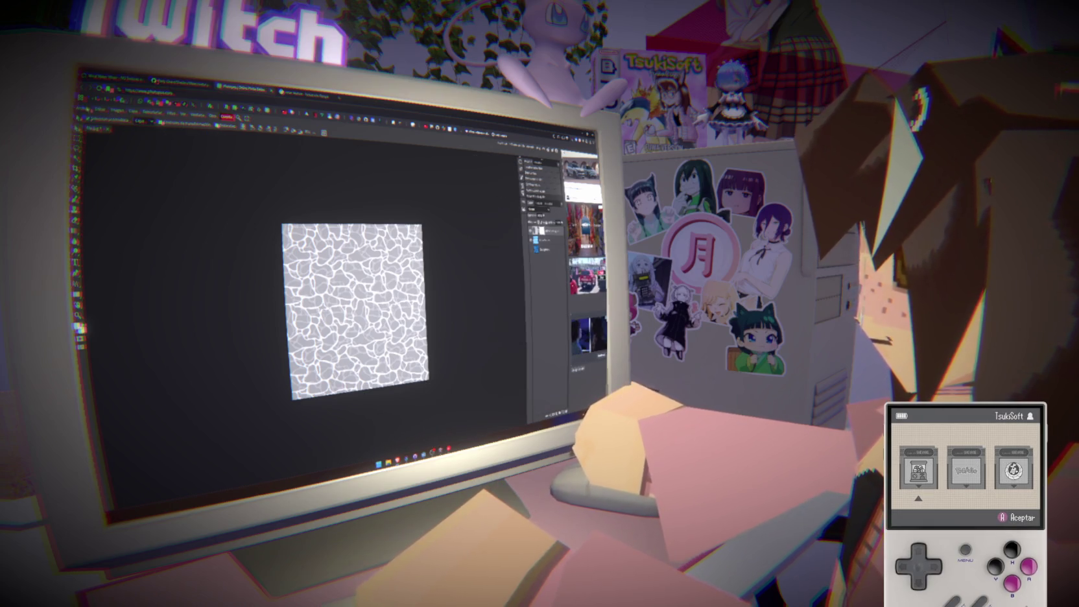
Export the greyscale texture as a JPG file and return to Godot.
click(82, 109)
mouse_move(99, 203)
click(148, 212)
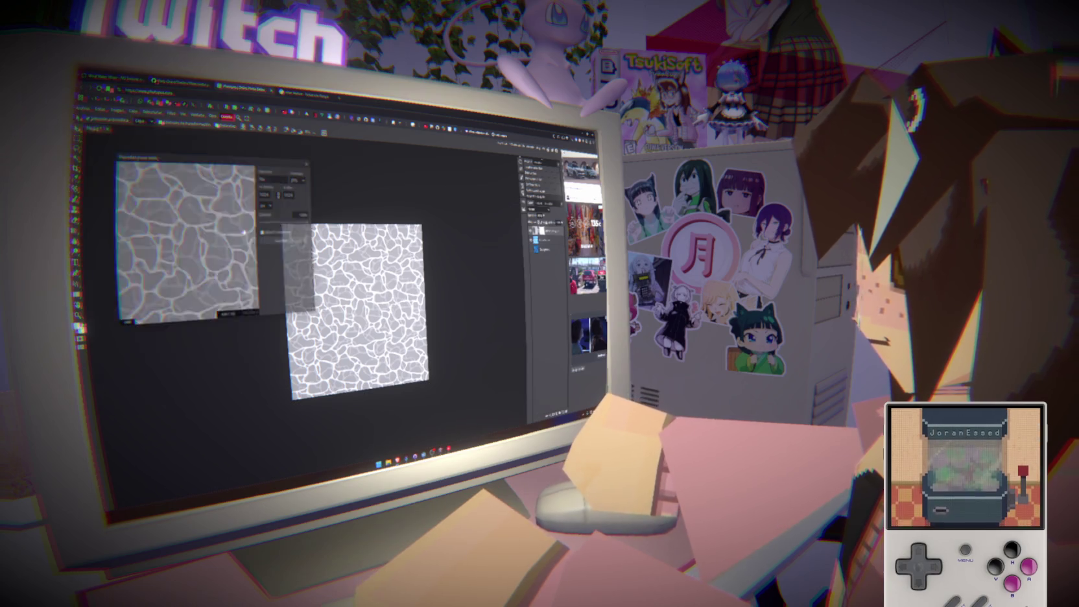
click(279, 241)
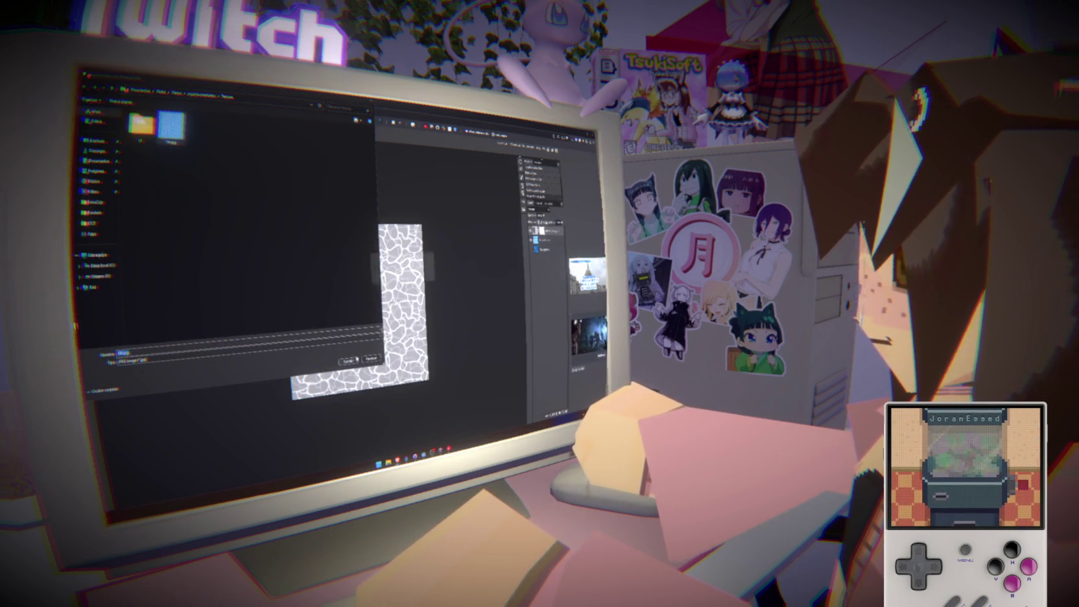
click(356, 360)
key(alt+Tab)
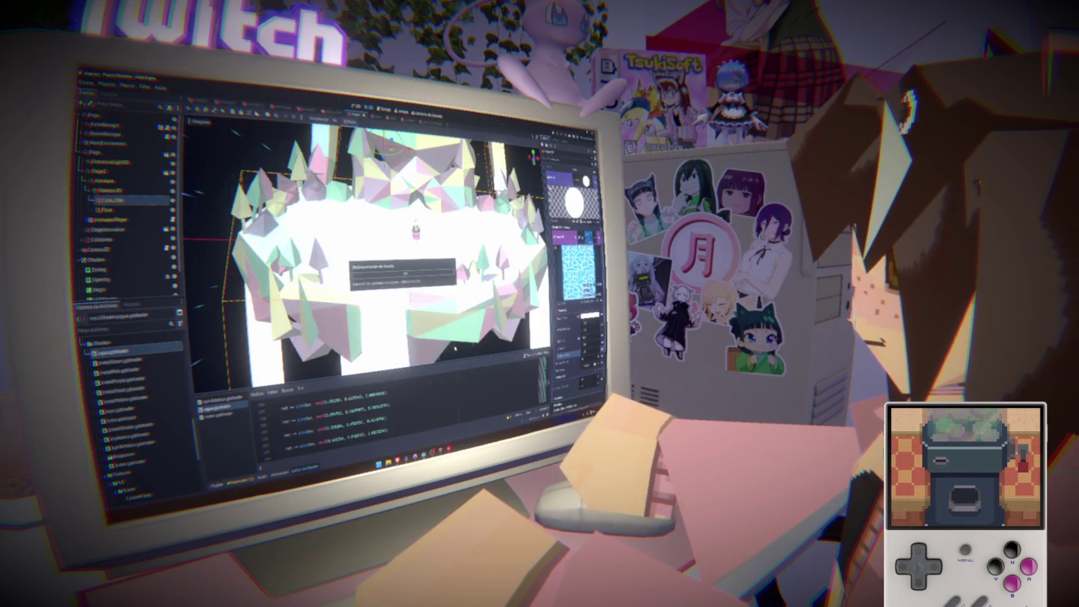
Look across and down over the floor with the reimported texture, checking the shader colour.
scroll(428, 325, up, 5)
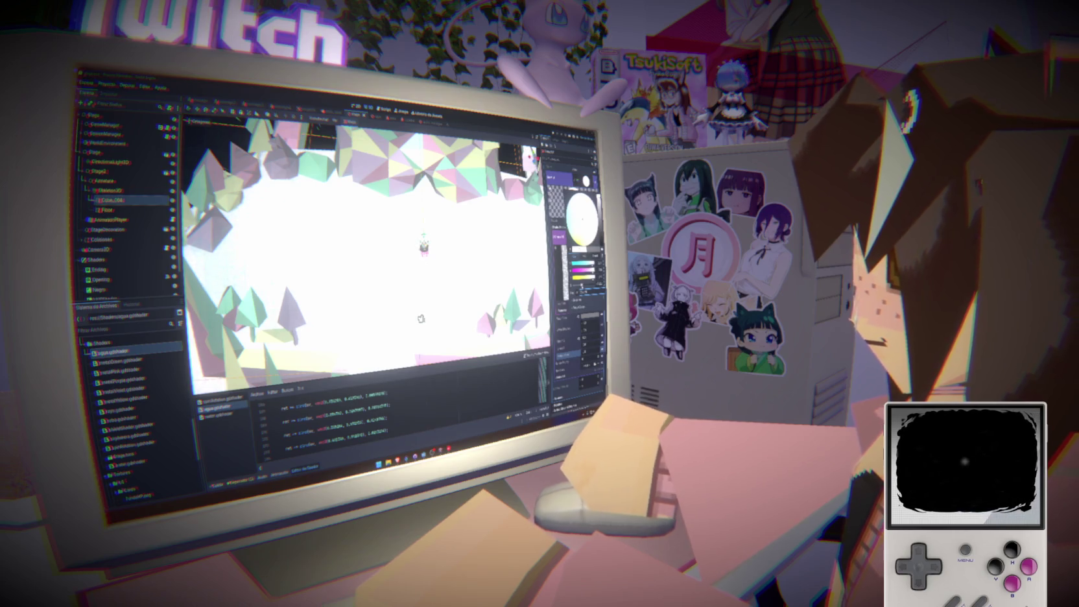
mouse_move(420, 319)
mouse_down()
mouse_move(441, 238)
mouse_move(407, 264)
mouse_up()
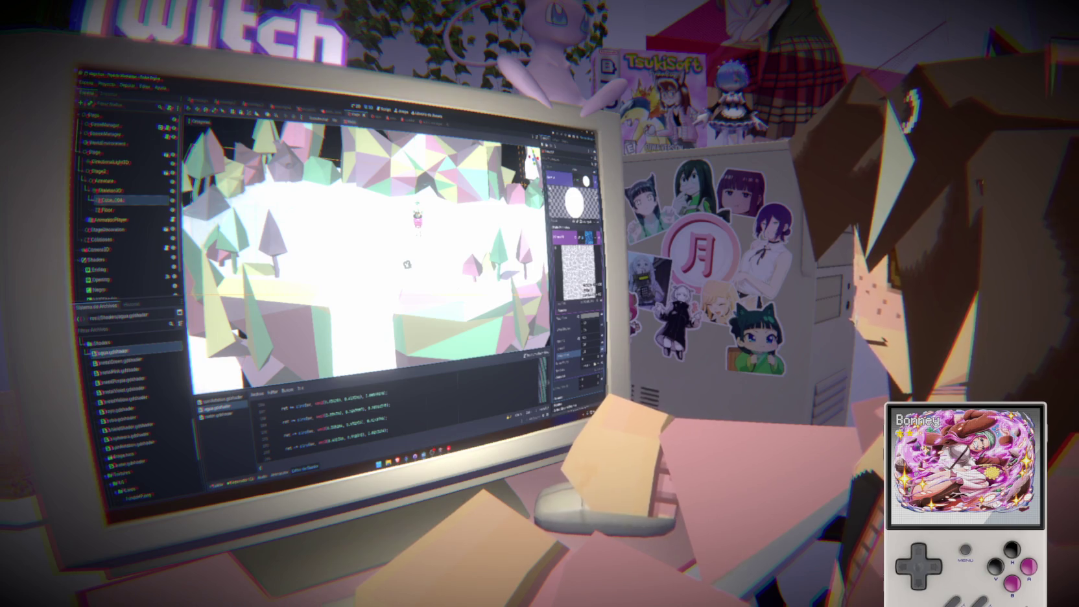
click(564, 237)
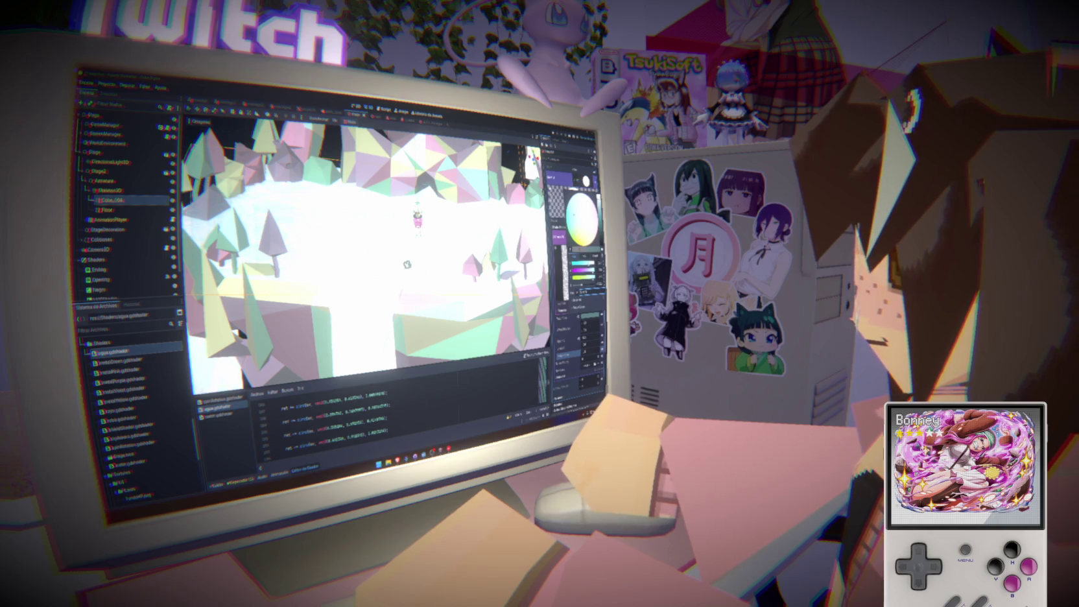
drag(407, 264, 422, 299)
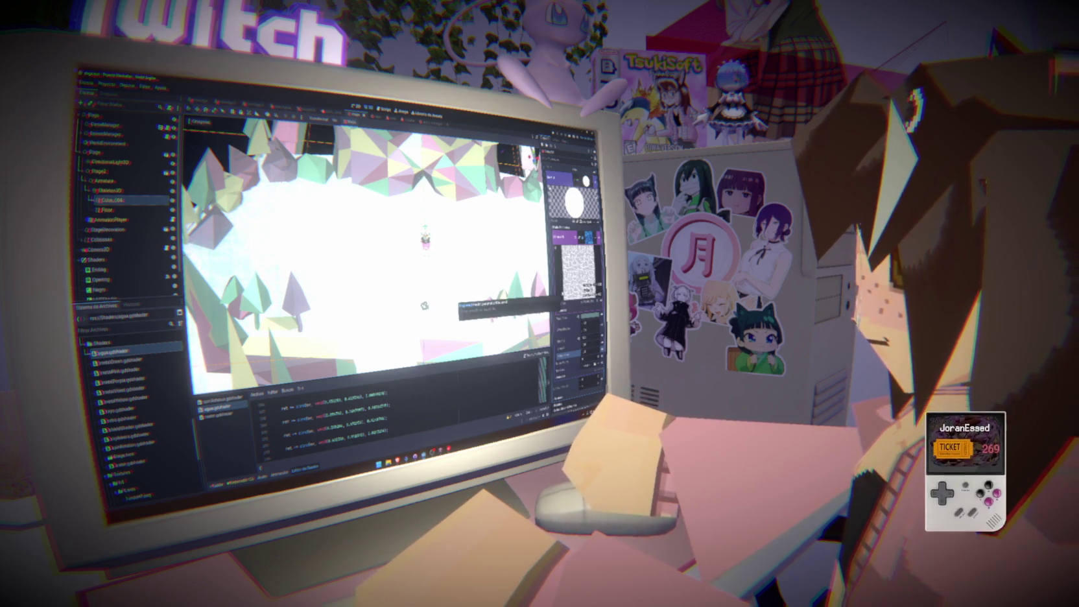
key(alt+Tab)
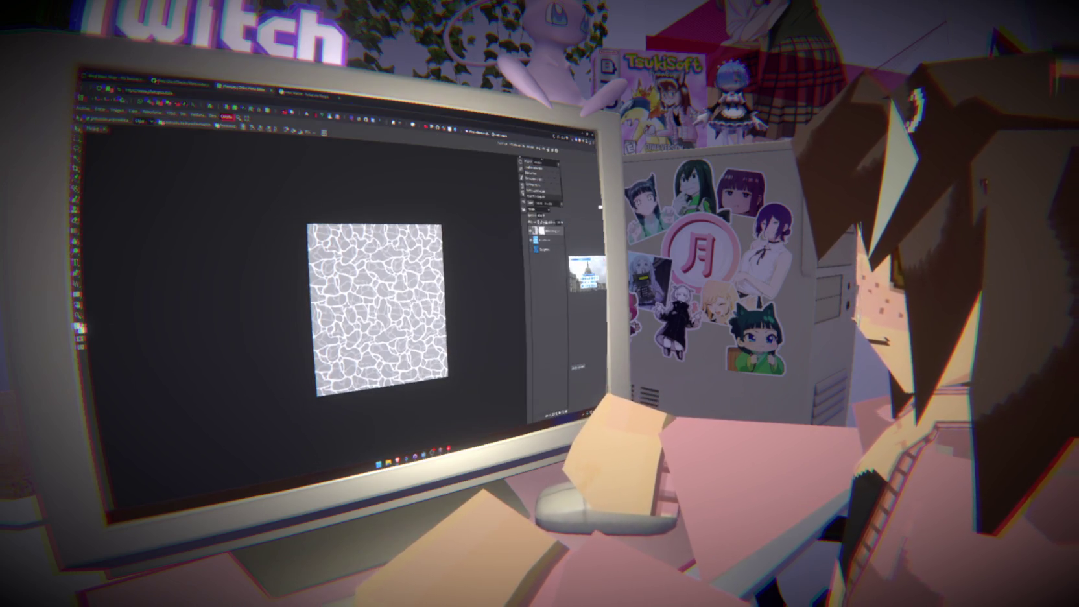
Confirm Photopea's pending Save dialog for the greyscale texture file, then return to Godot.
scroll(383, 304, down, 3)
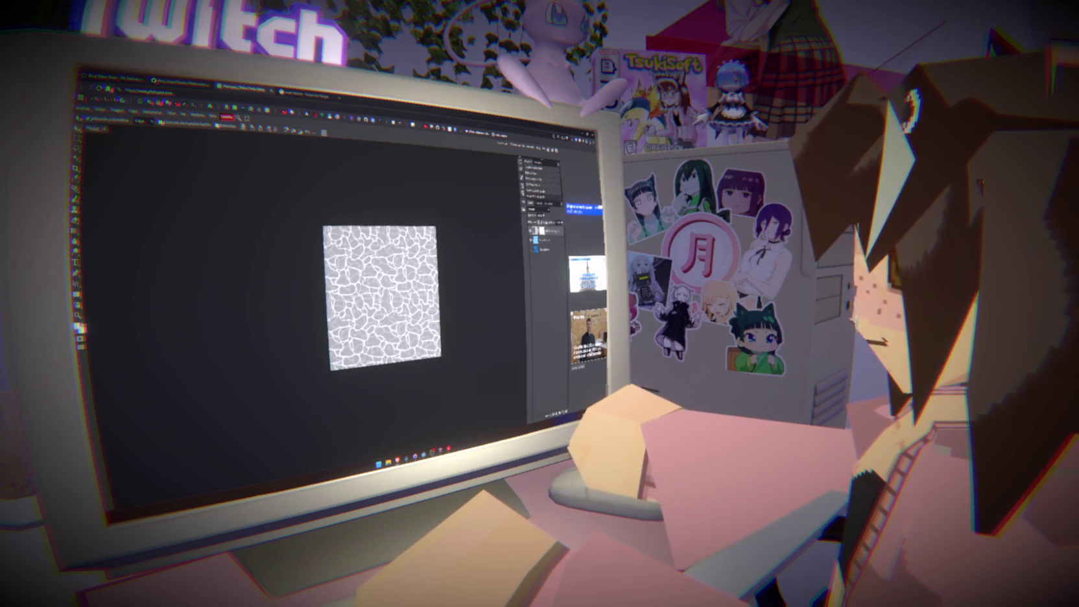
key(alt+Tab)
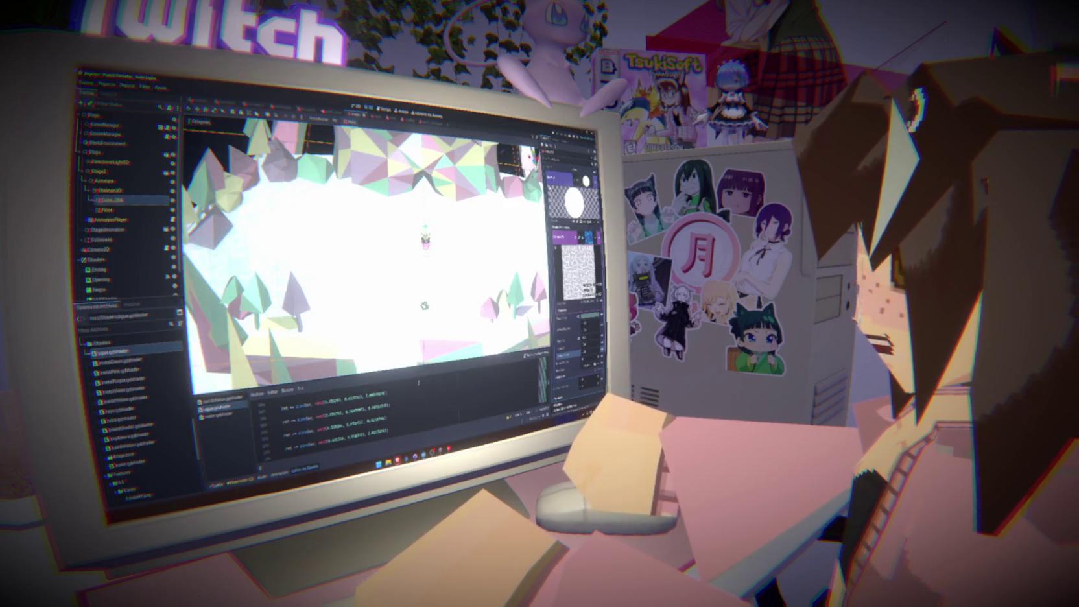
click(448, 408)
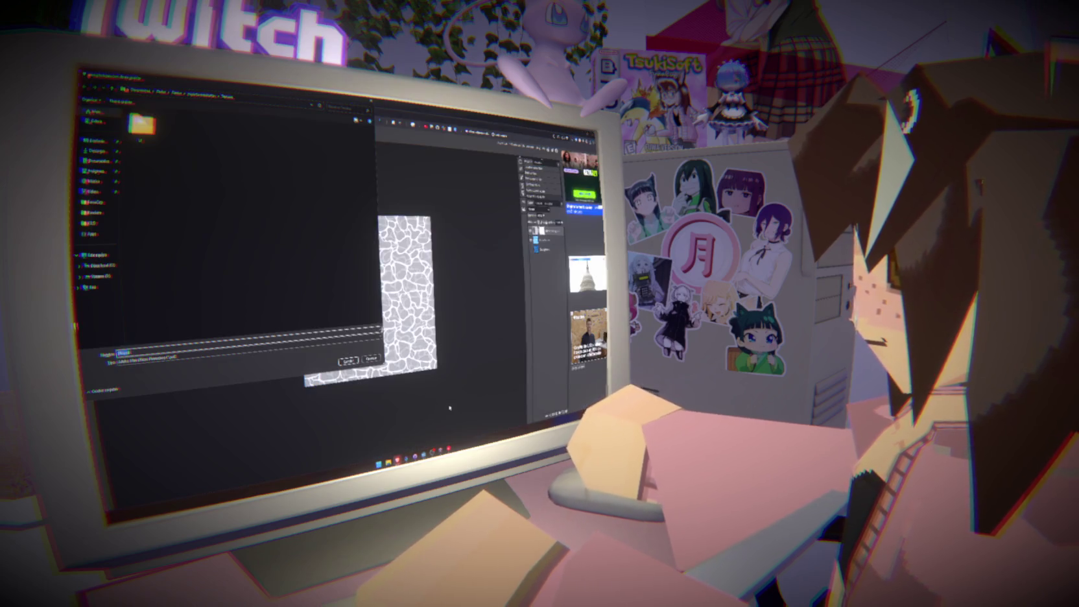
click(348, 360)
key(alt+Tab)
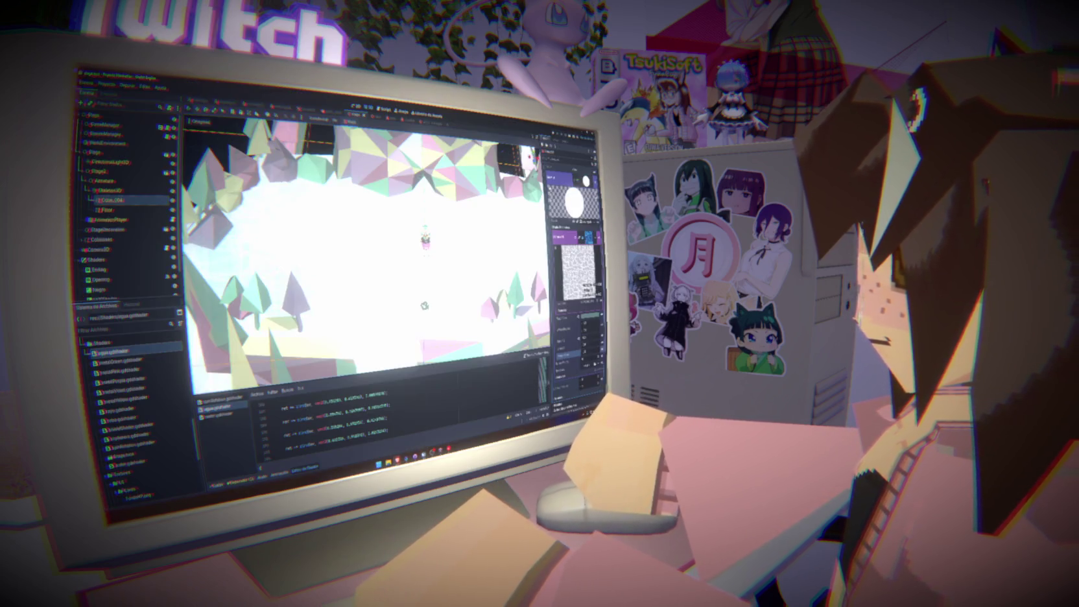
scroll(363, 247, down, 5)
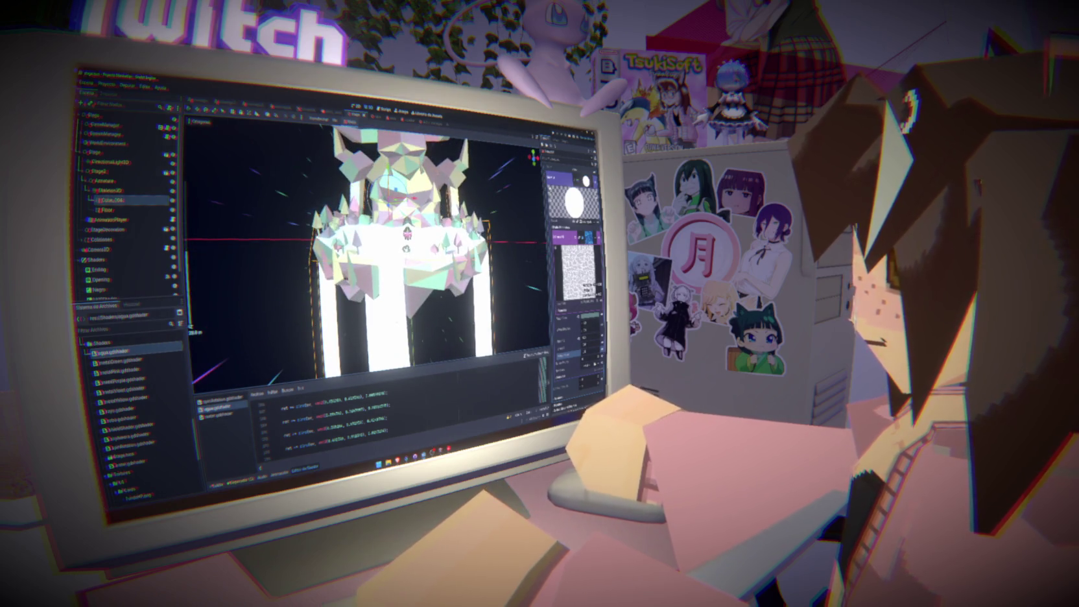
Orbit around the floating island, then run the project with F5 to test the level.
scroll(366, 246, up, 4)
drag(420, 250, 368, 254)
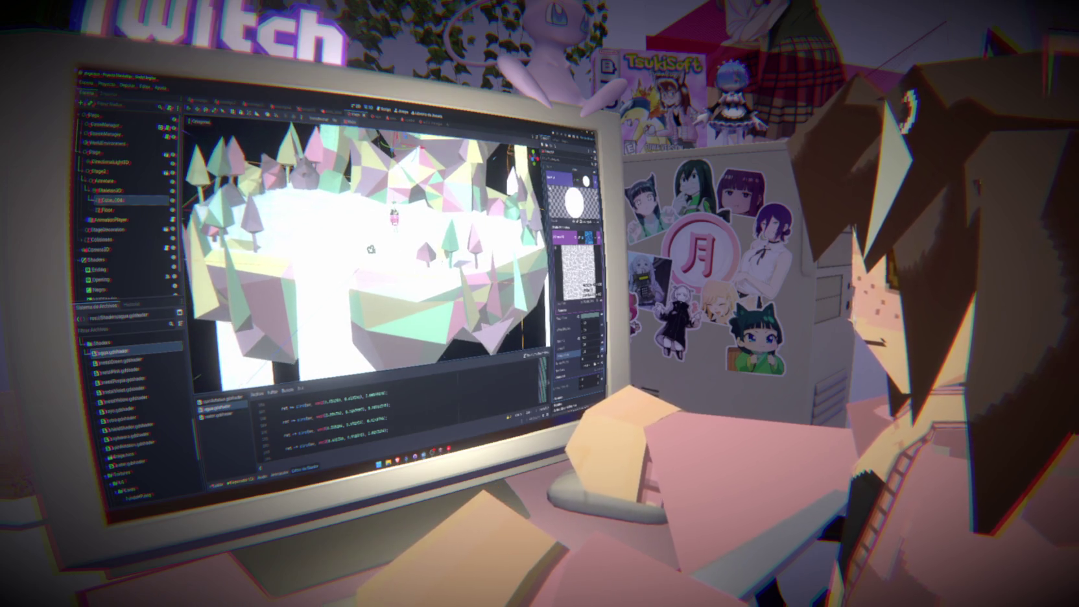
scroll(367, 256, up, 2)
key(F5)
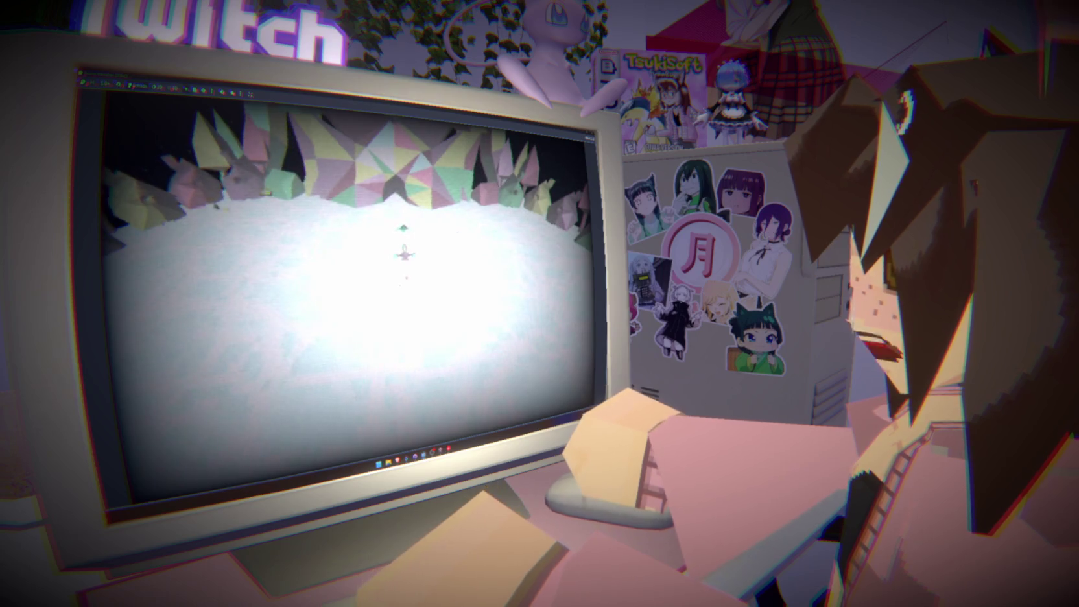
Stop the running game and return to the water shader settings in the Inspector.
key(F8)
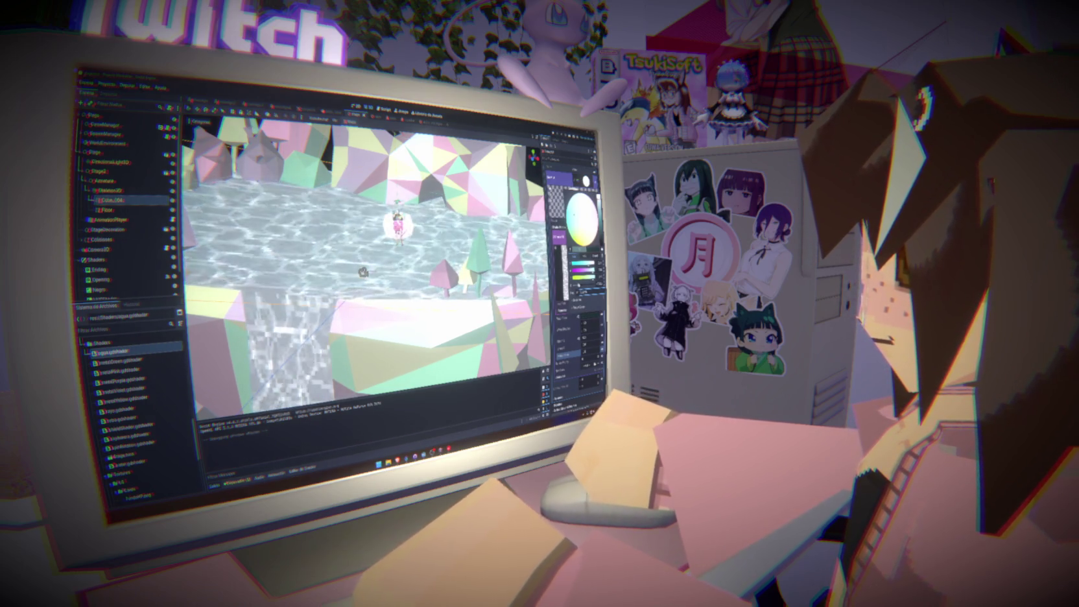
scroll(363, 259, down, 6)
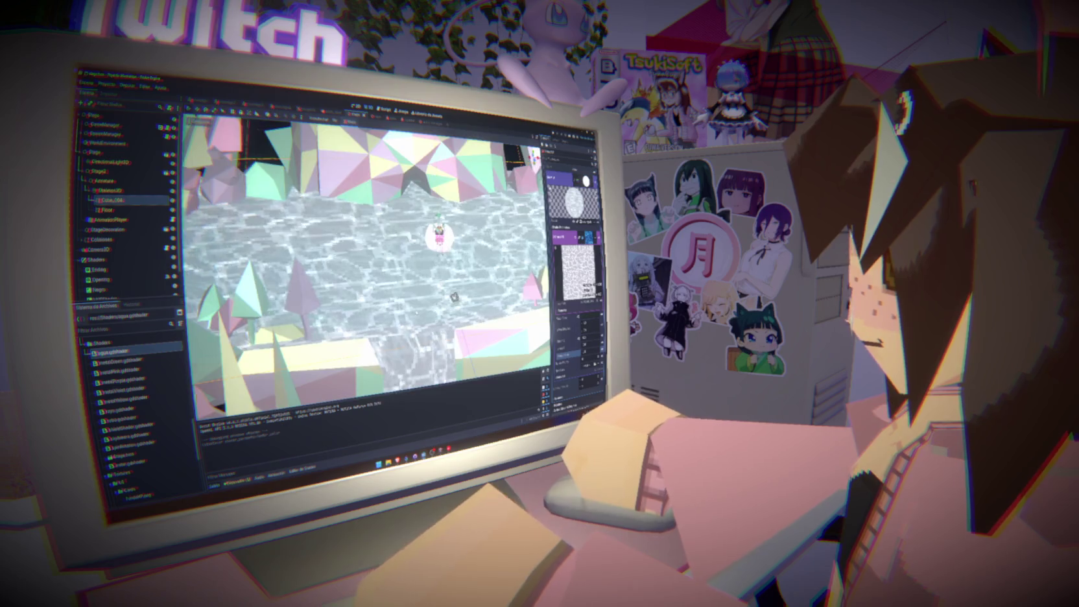
scroll(391, 275, up, 5)
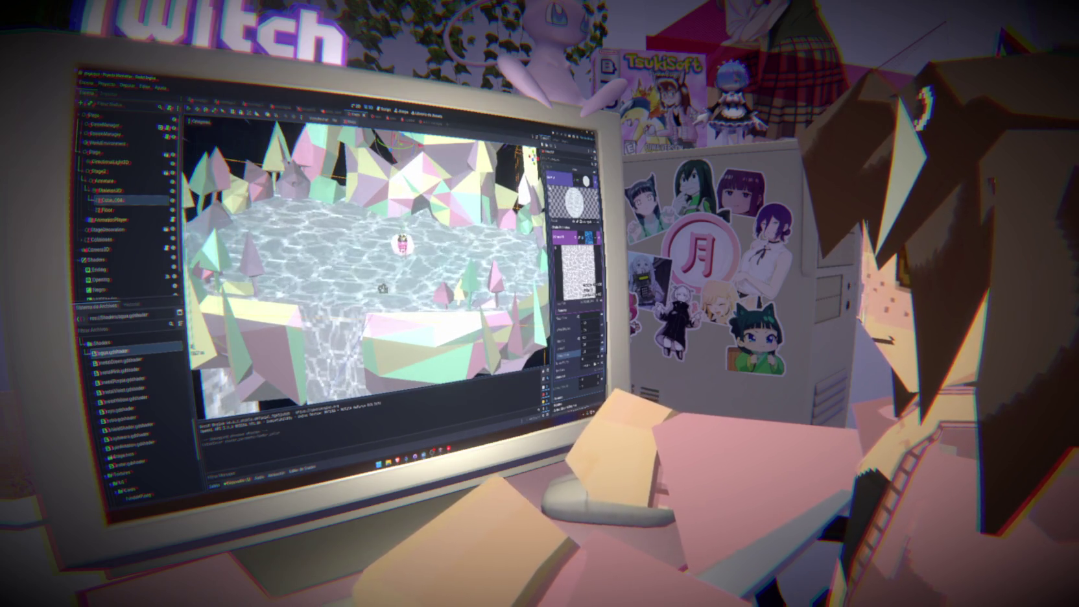
Brighten the water shader's colour to a lighter tone, then relaunch the game to test it.
click(570, 176)
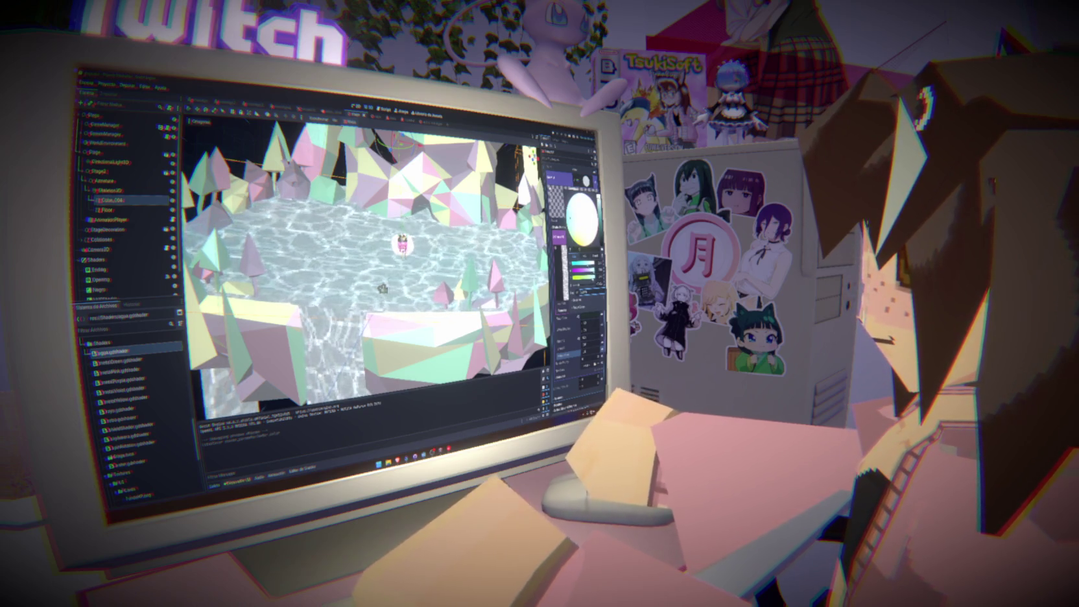
drag(581, 214, 587, 233)
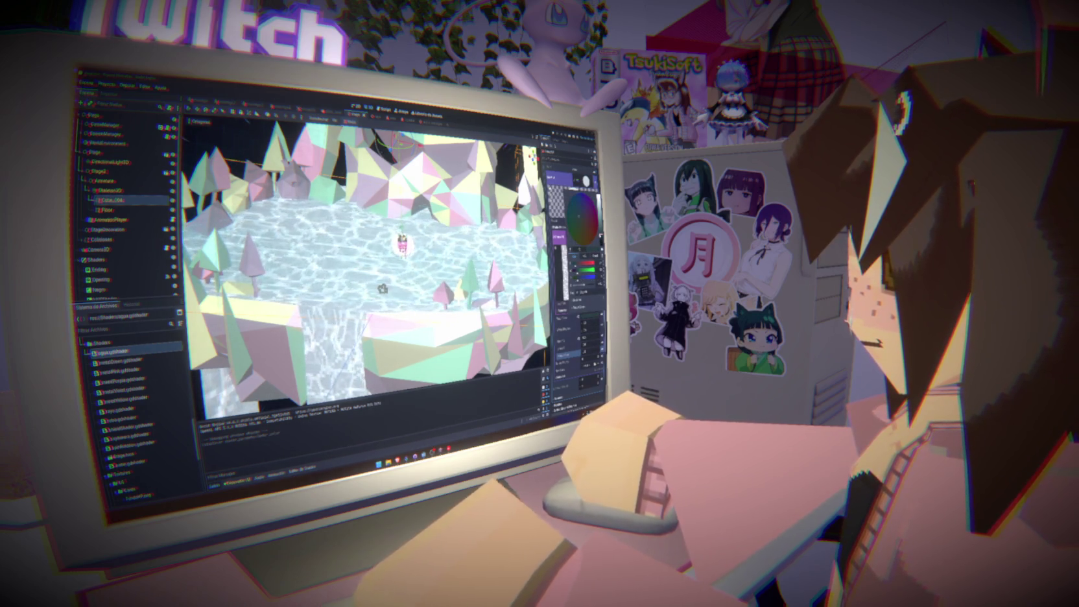
key(Escape)
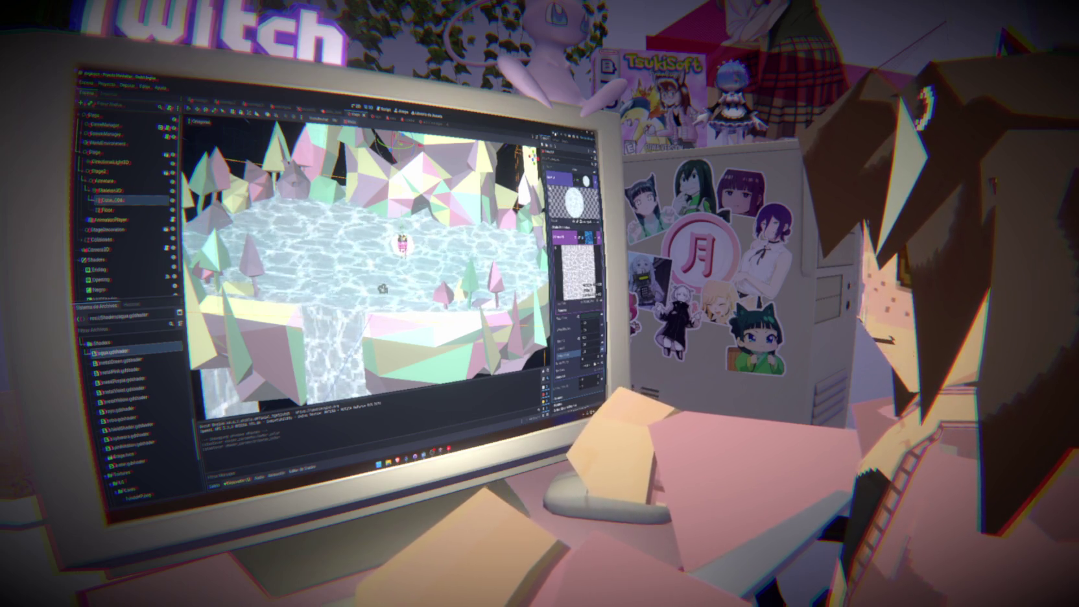
key(F5)
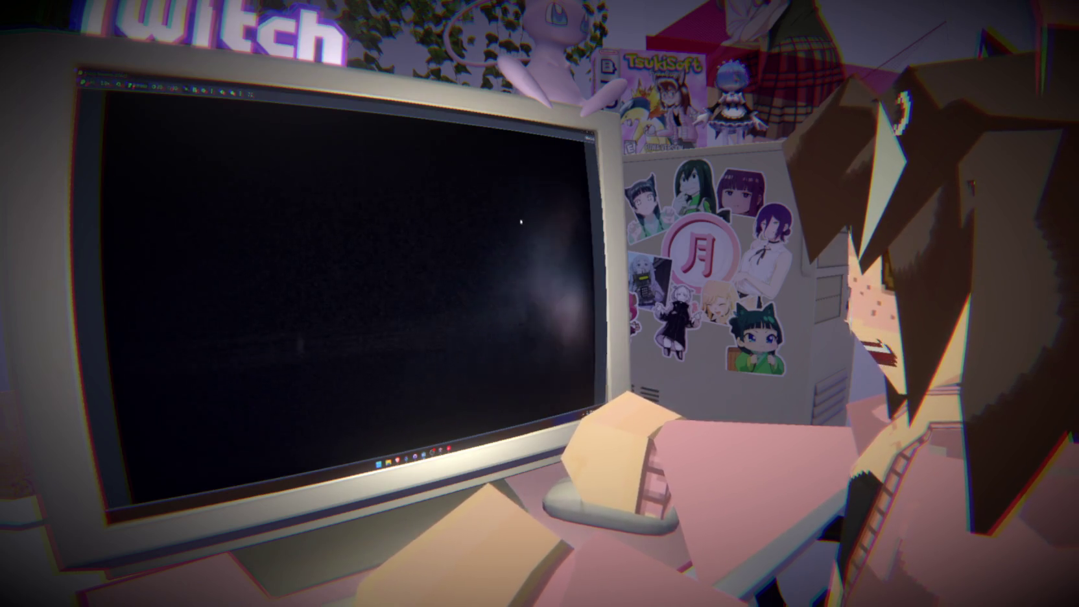
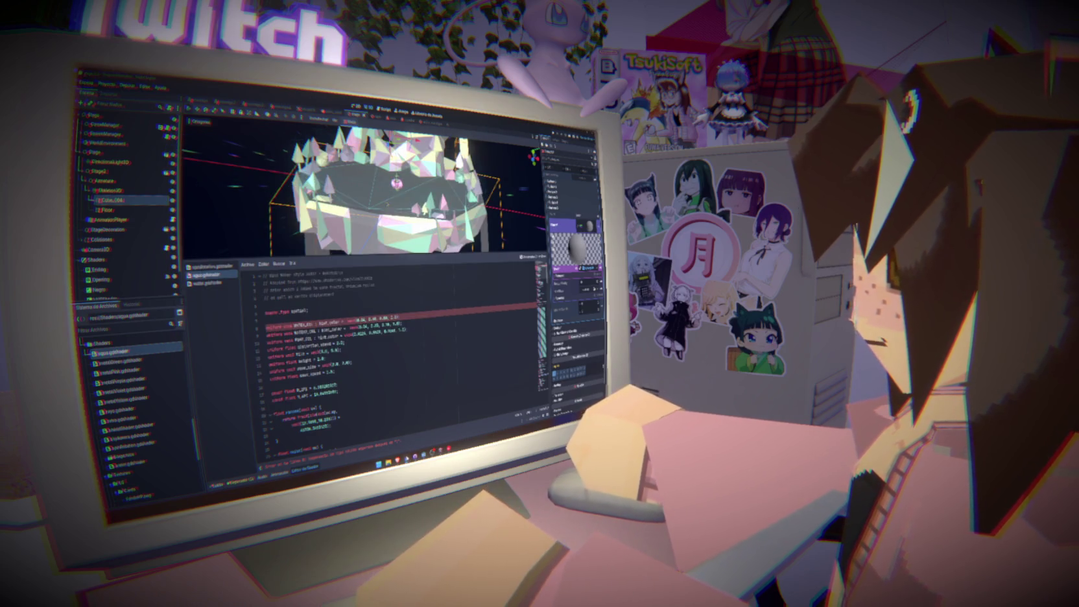
Scroll through the Wind Waker Water shader page's code and Live Preview, then back to the top.
click(407, 452)
scroll(454, 390, down, 3)
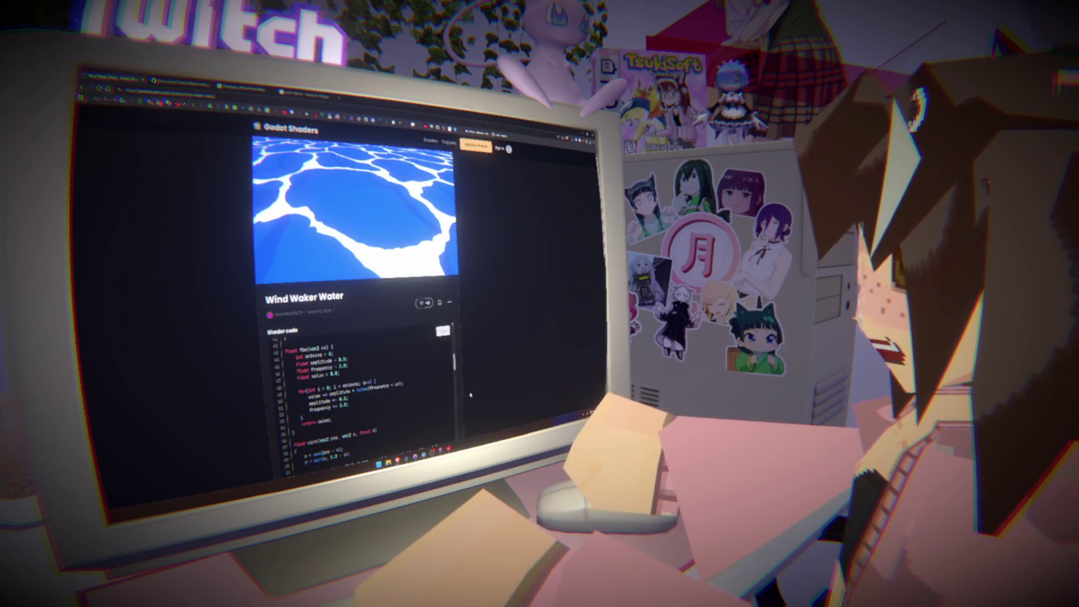
scroll(471, 394, down, 5)
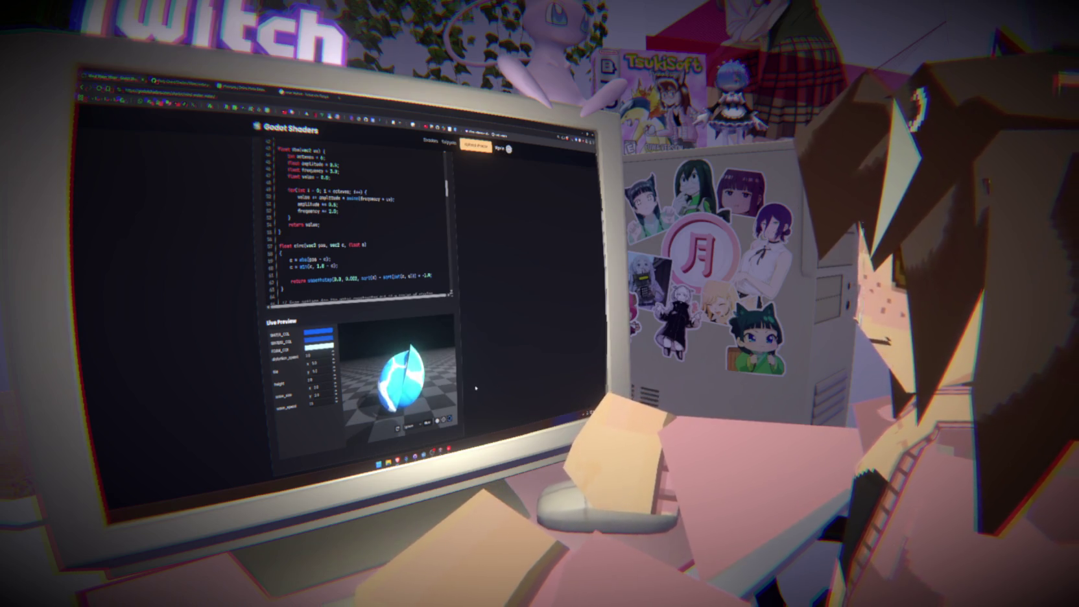
scroll(363, 260, up, 10)
scroll(363, 259, down, 10)
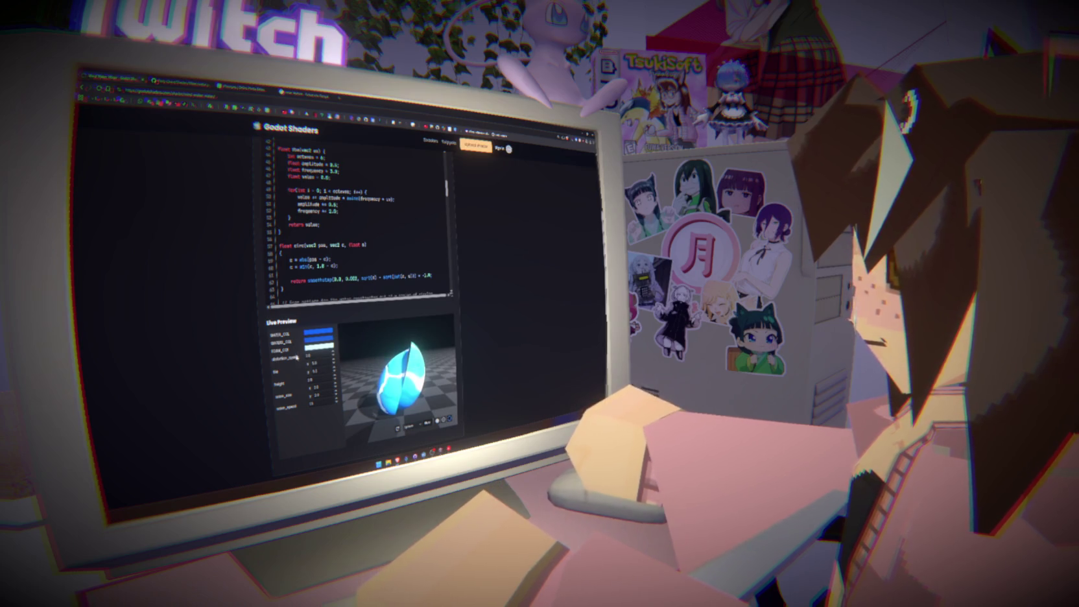
scroll(249, 388, up, 5)
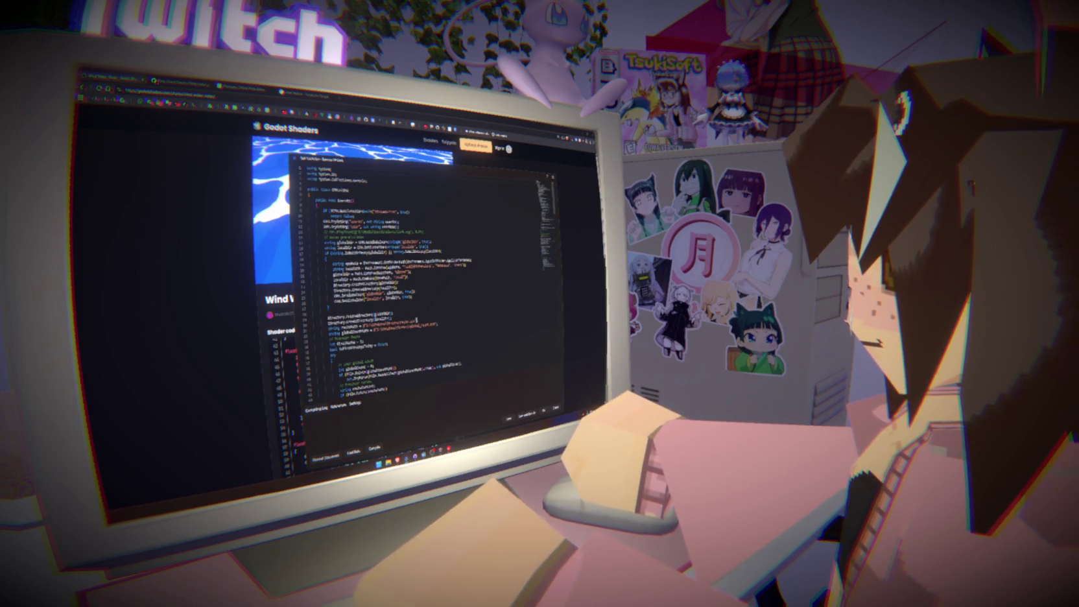
Search the C# code for 'Debug' and step through each match until it wraps around.
scroll(419, 305, down, 4)
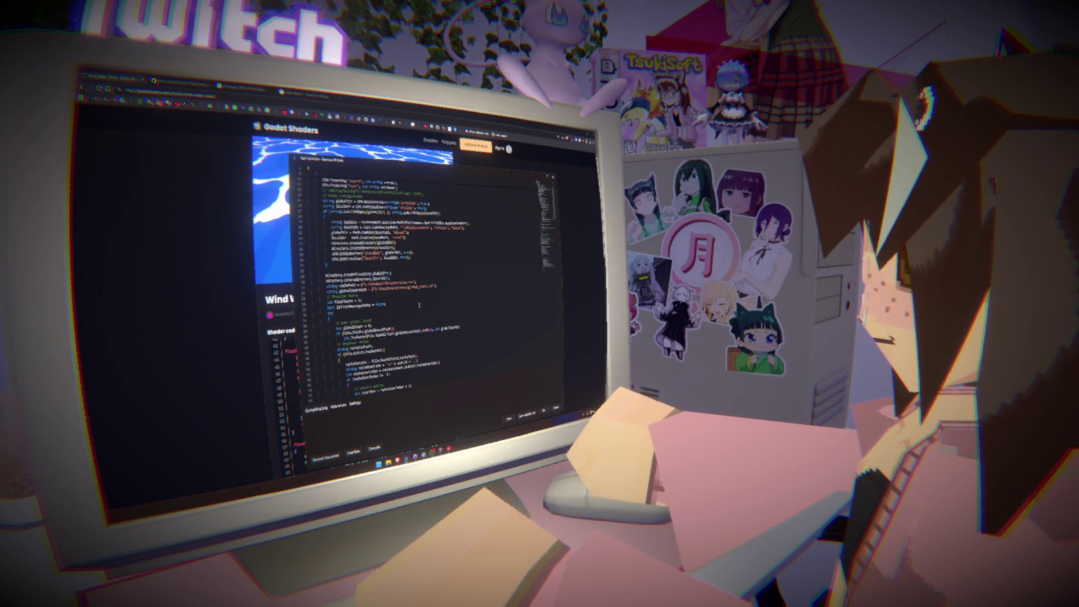
scroll(419, 305, down, 2)
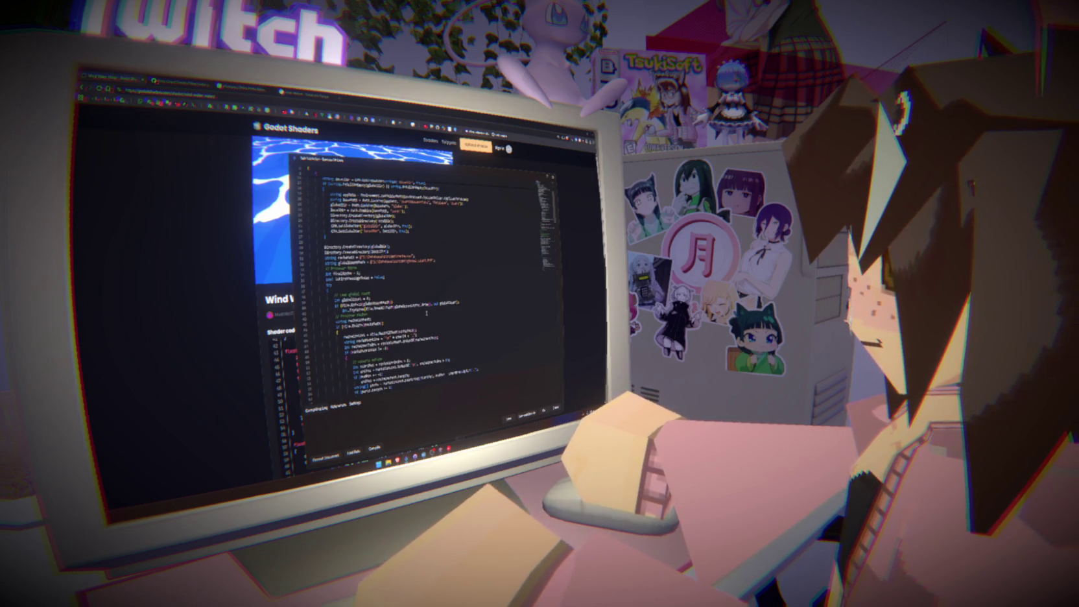
key(ctrl+f)
key(Return)
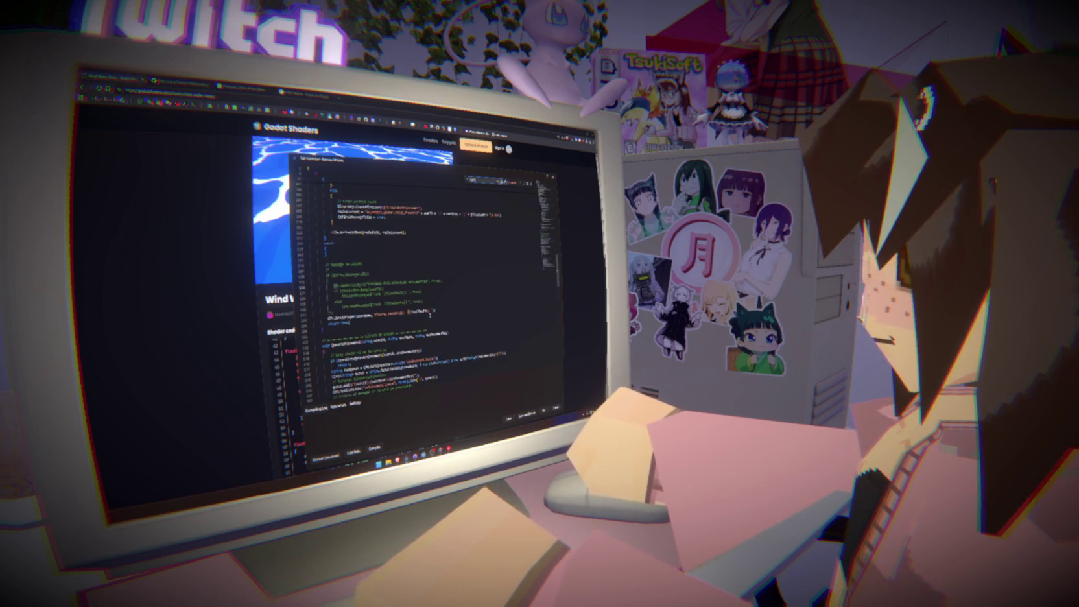
text(Debug)
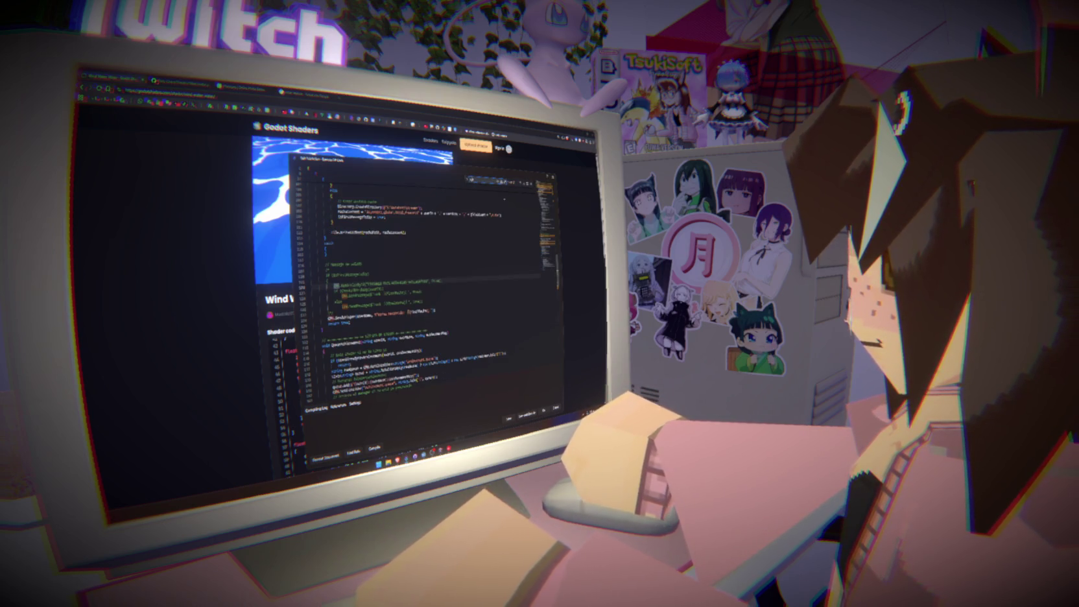
click(521, 184)
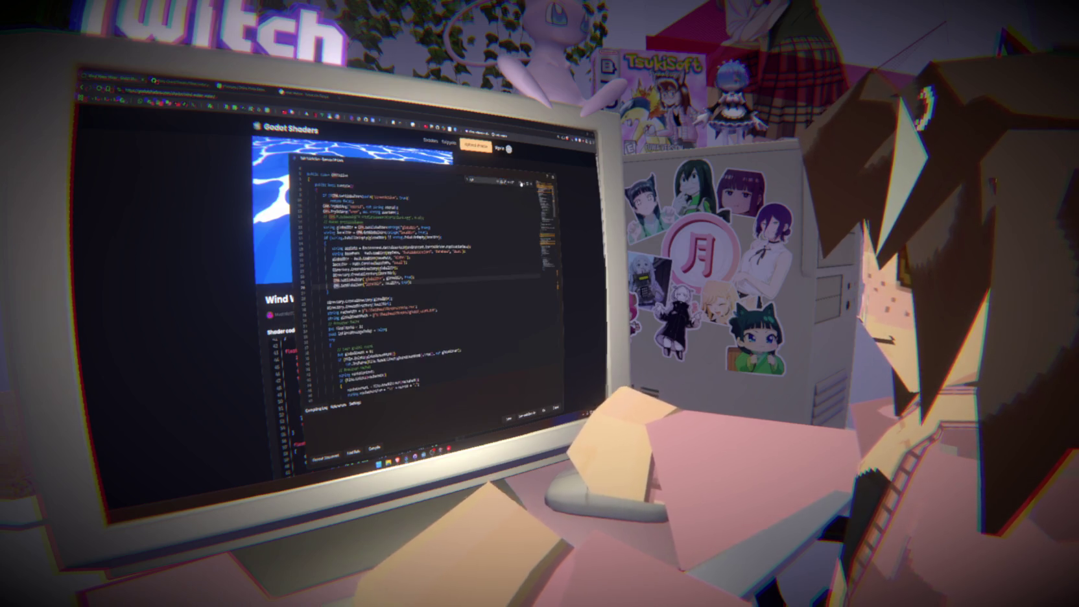
key(Up)
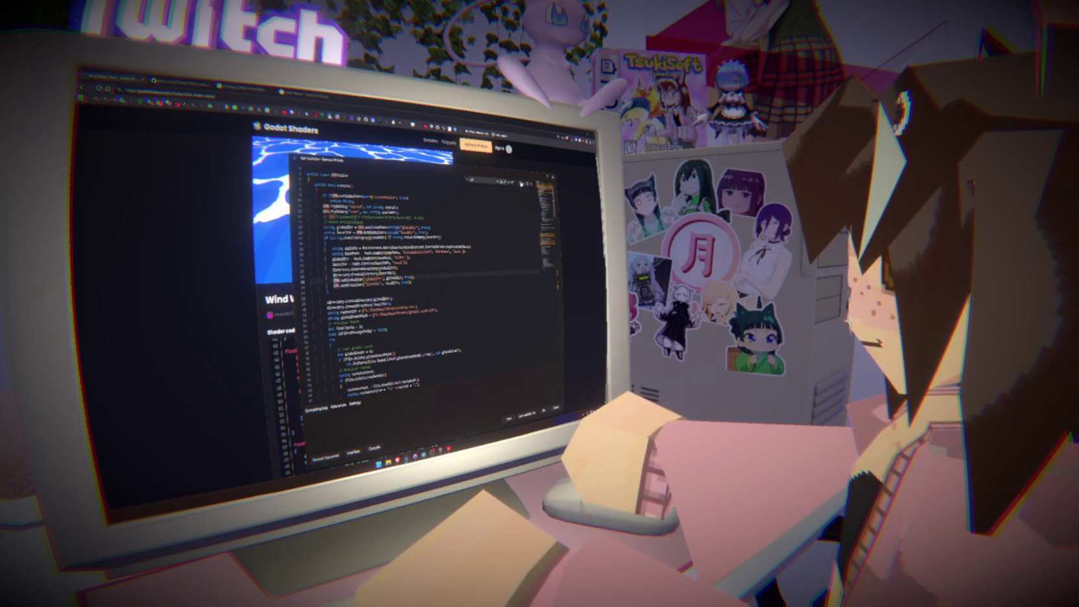
key(Up)
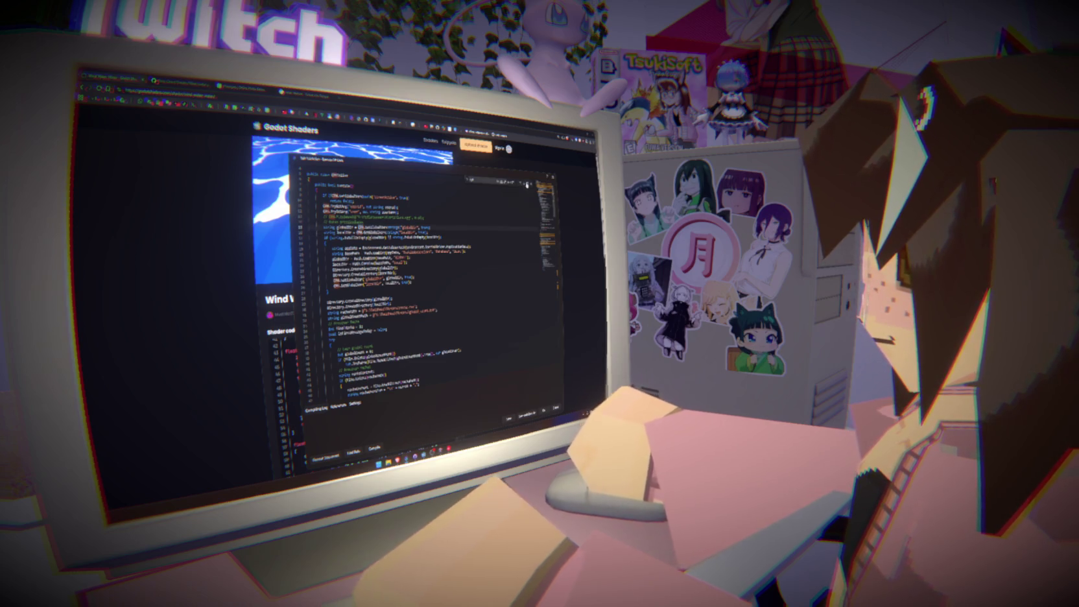
click(524, 184)
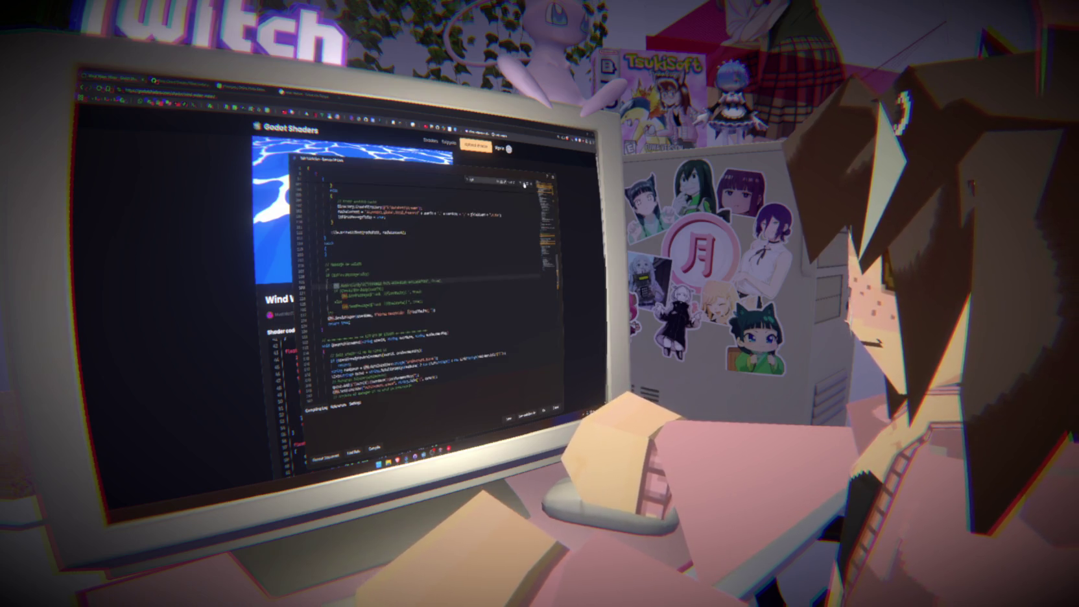
click(524, 184)
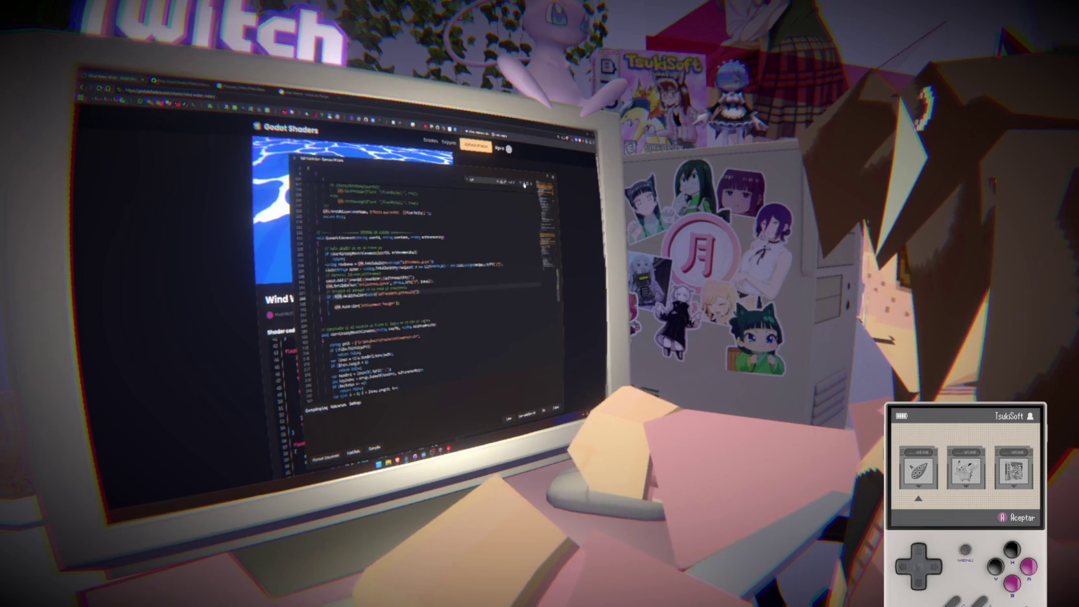
click(524, 185)
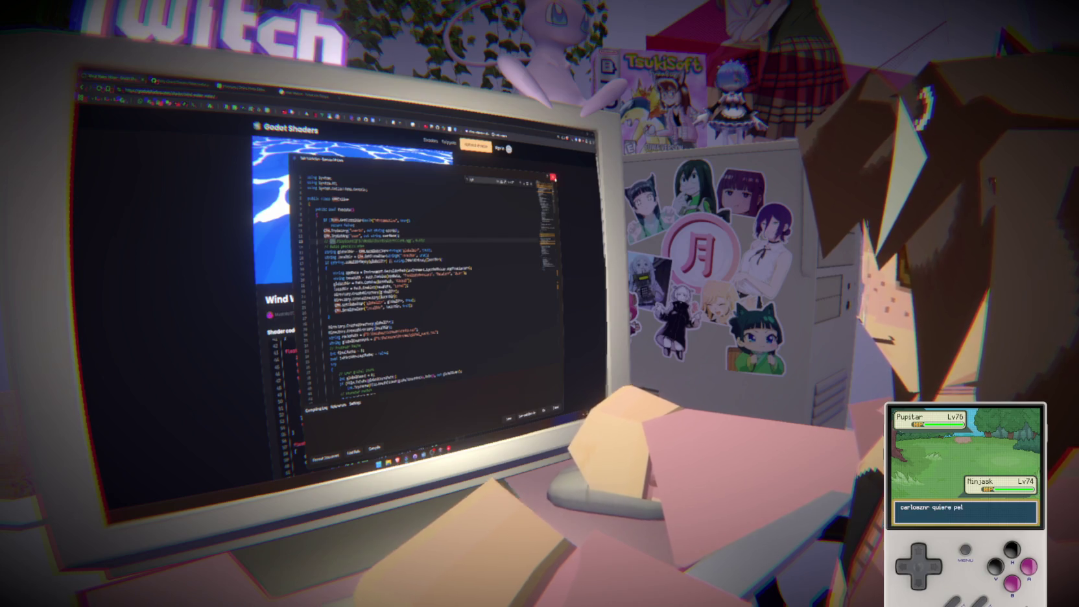
Close the C# code editor window, briefly reopening it before closing it again.
key(alt+Tab)
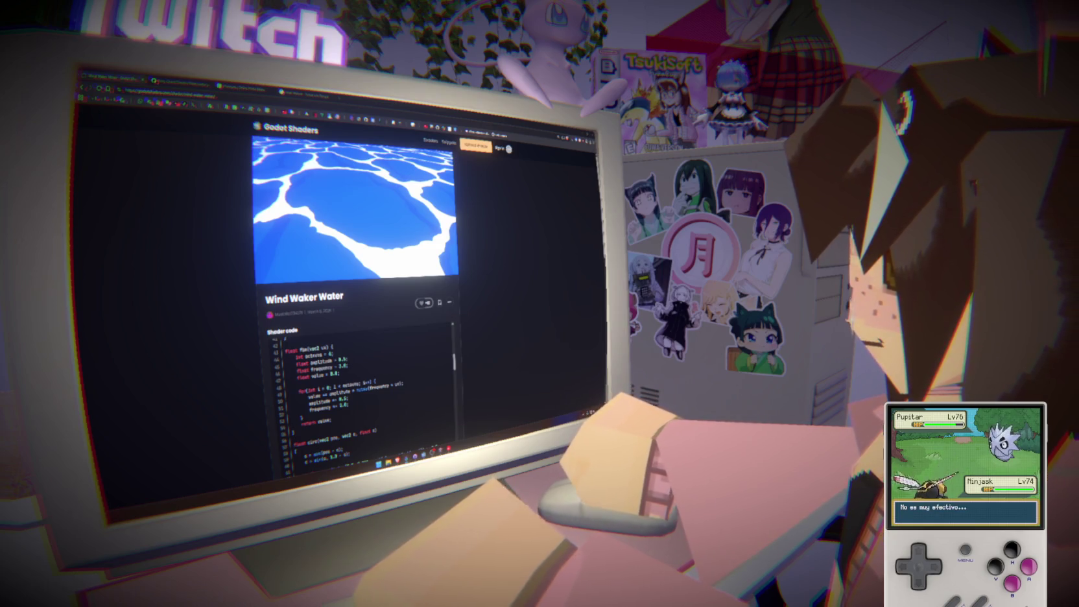
key(alt+Tab)
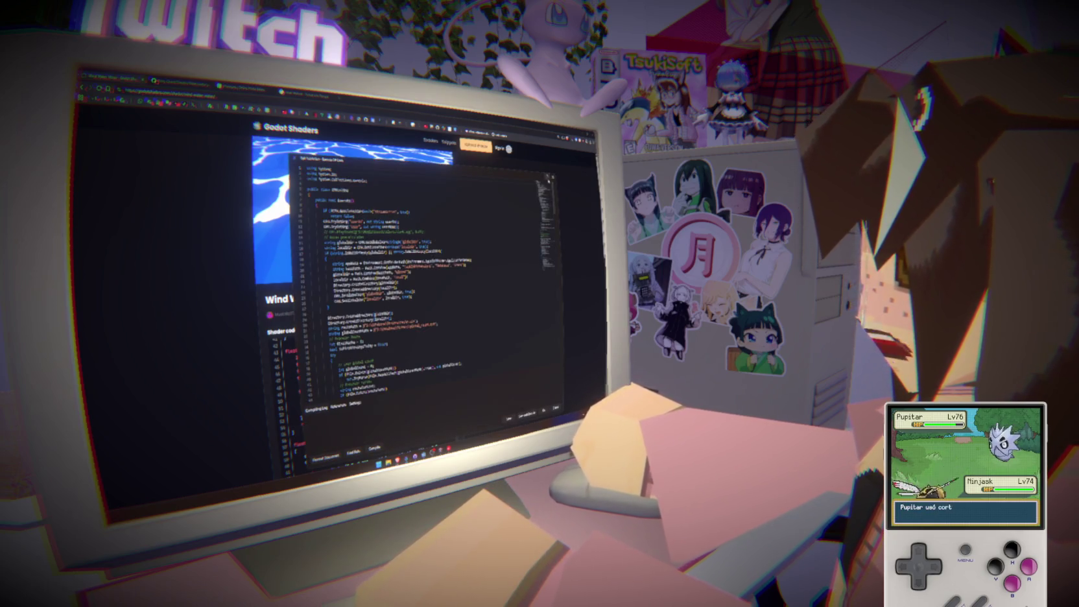
key(alt+Tab)
In a new tab, search Google for 'obs raw streamerbot' and open the OBS Raw Generator result.
key(ctrl+Tab)
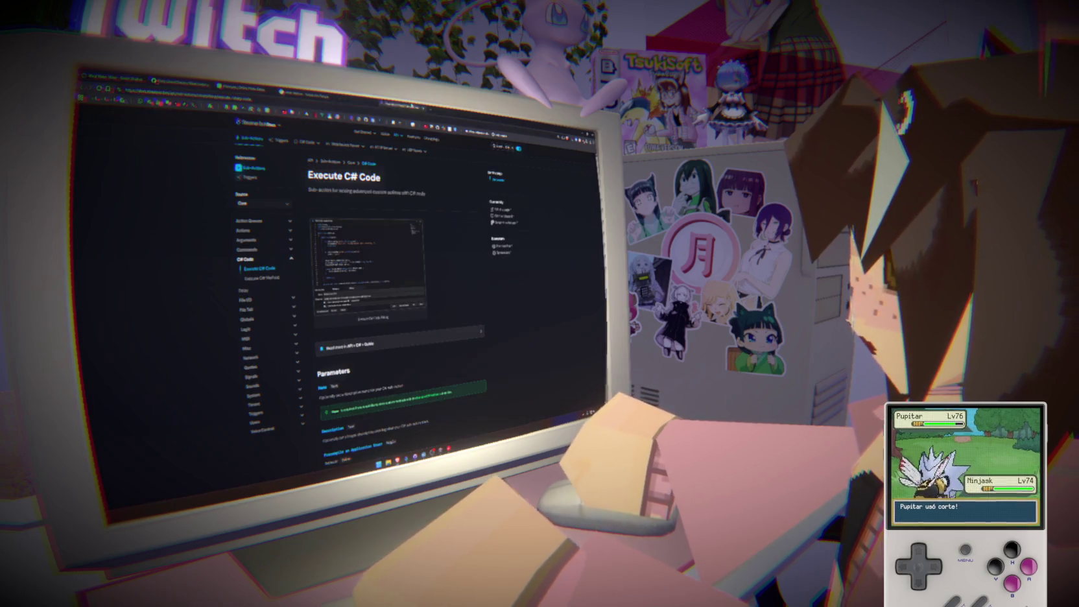
mouse_move(299, 142)
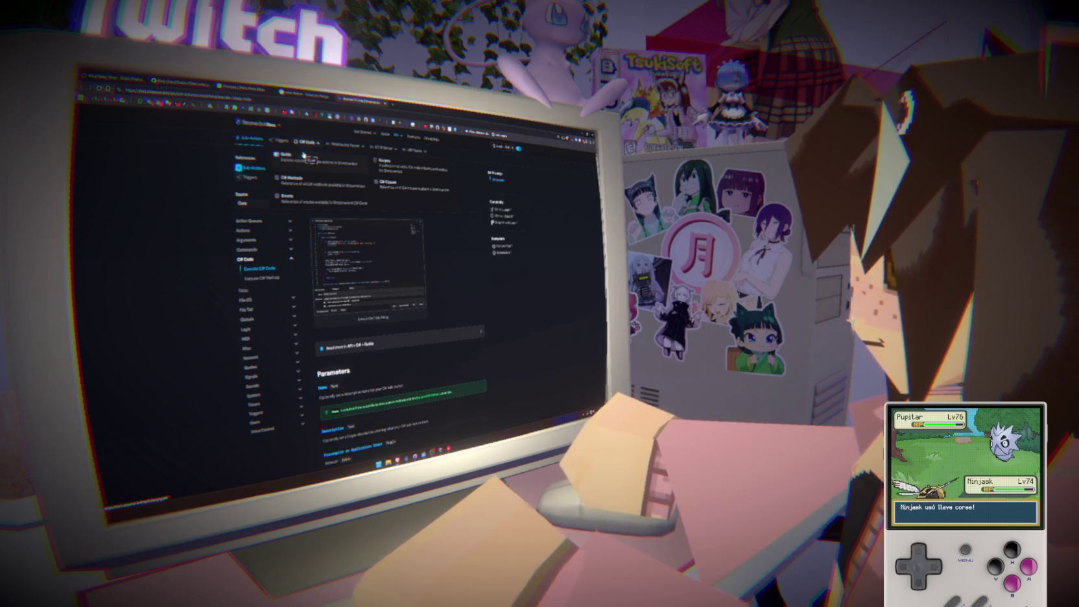
key(ctrl+t)
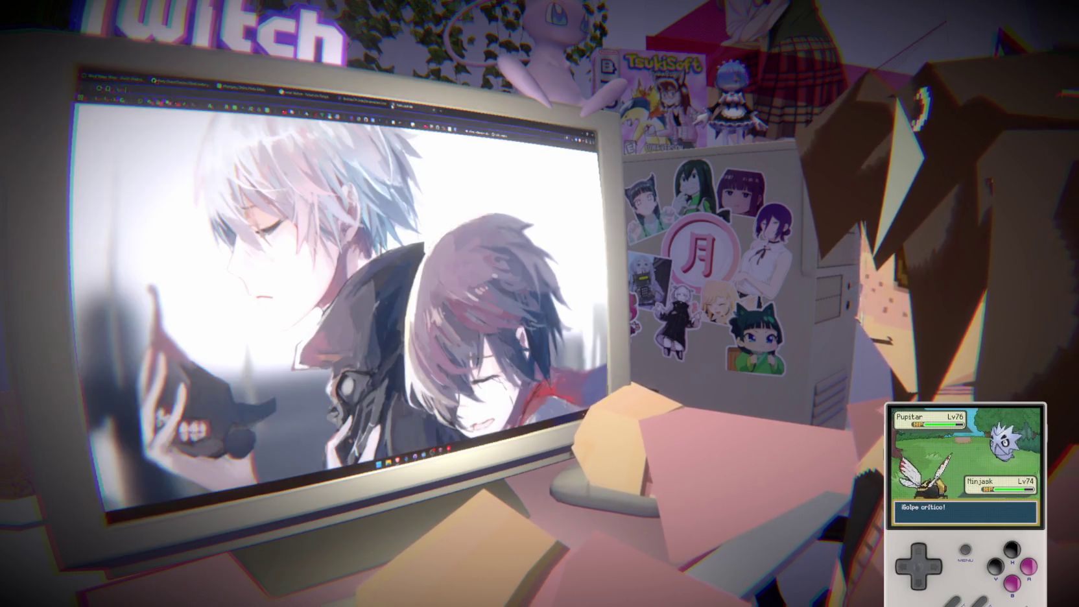
text(vita con deal)
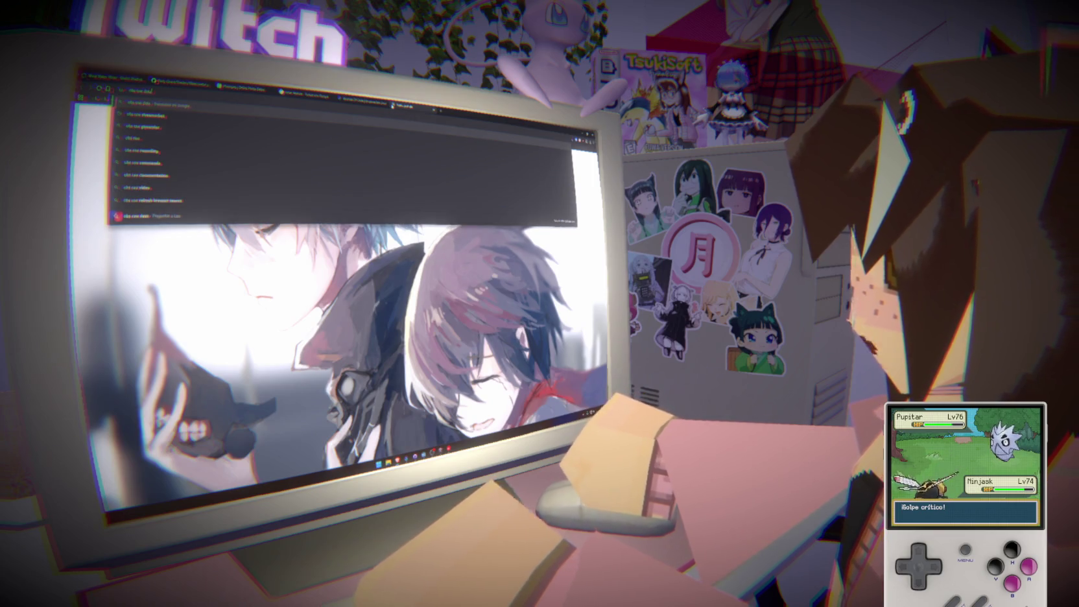
text(amerbot)
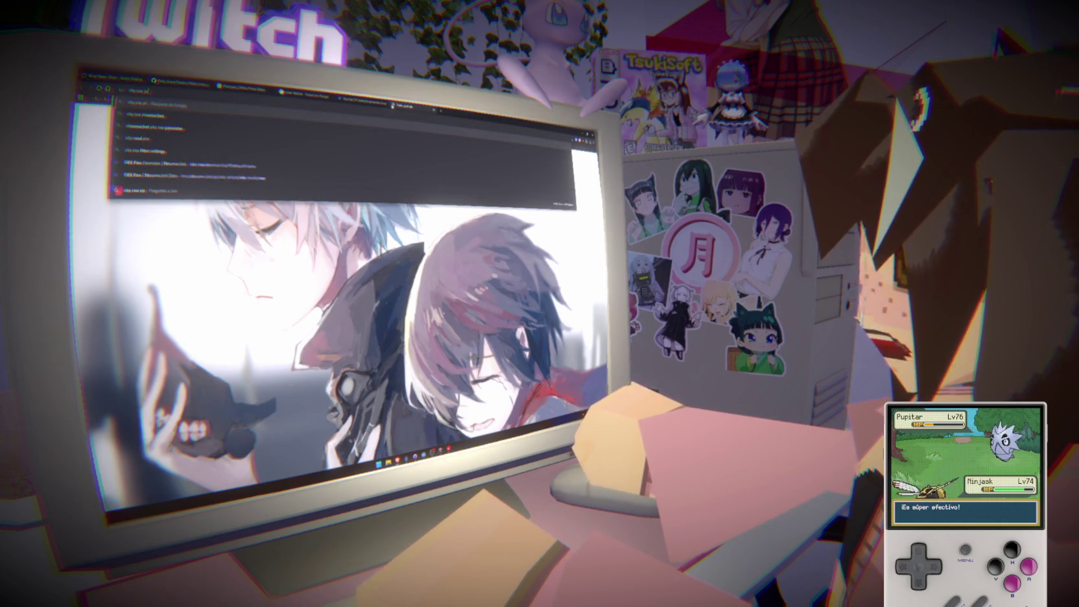
key(Return)
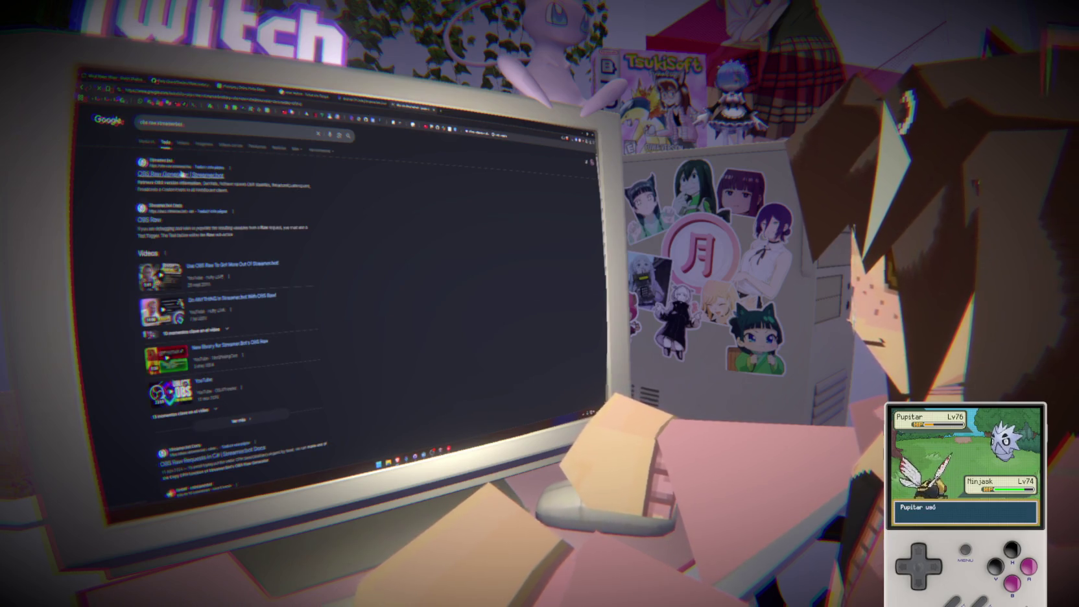
click(183, 175)
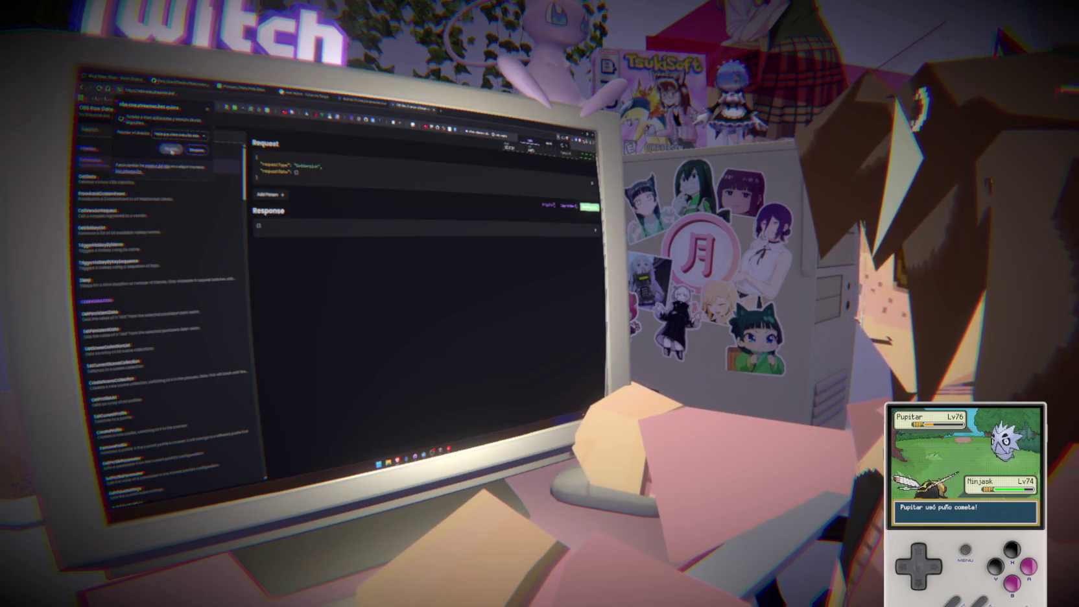
Filter the OBS Raw requests by 'captsource', then 'item', and load the GetSceneItemId request.
click(123, 132)
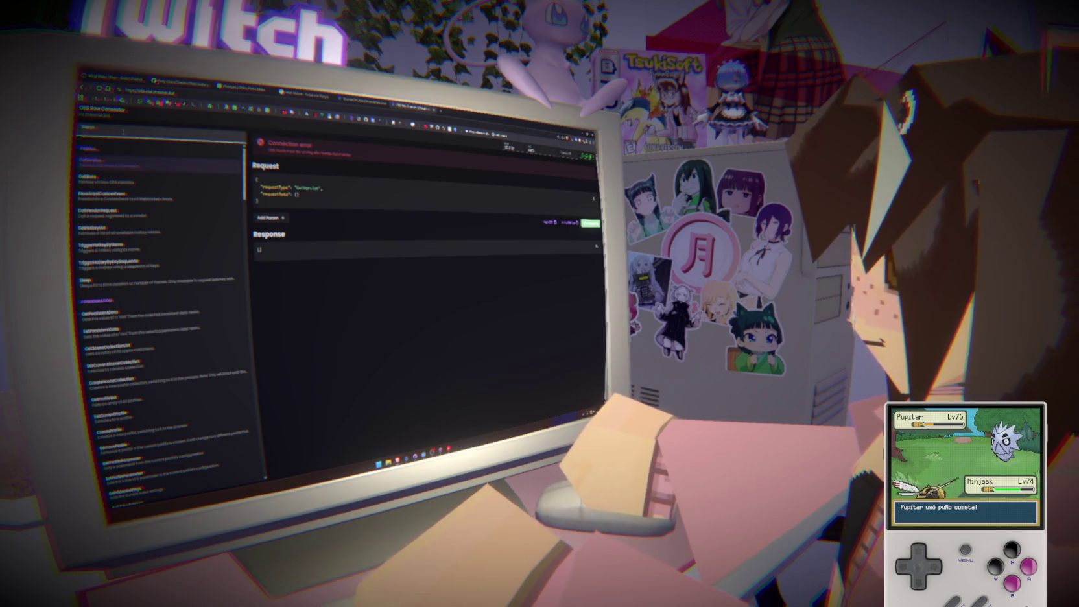
text(capt)
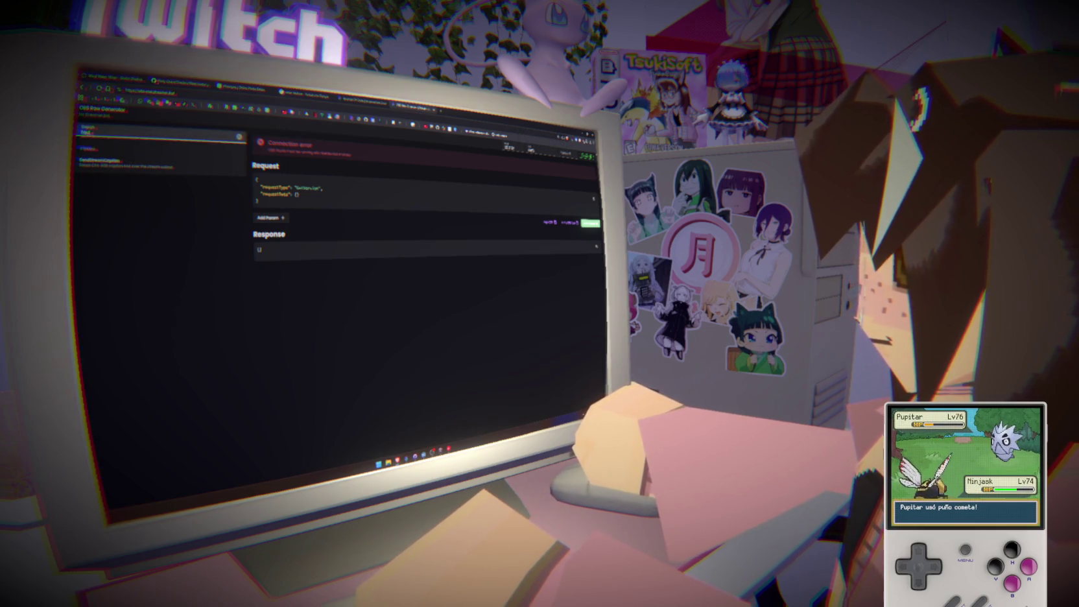
text(source)
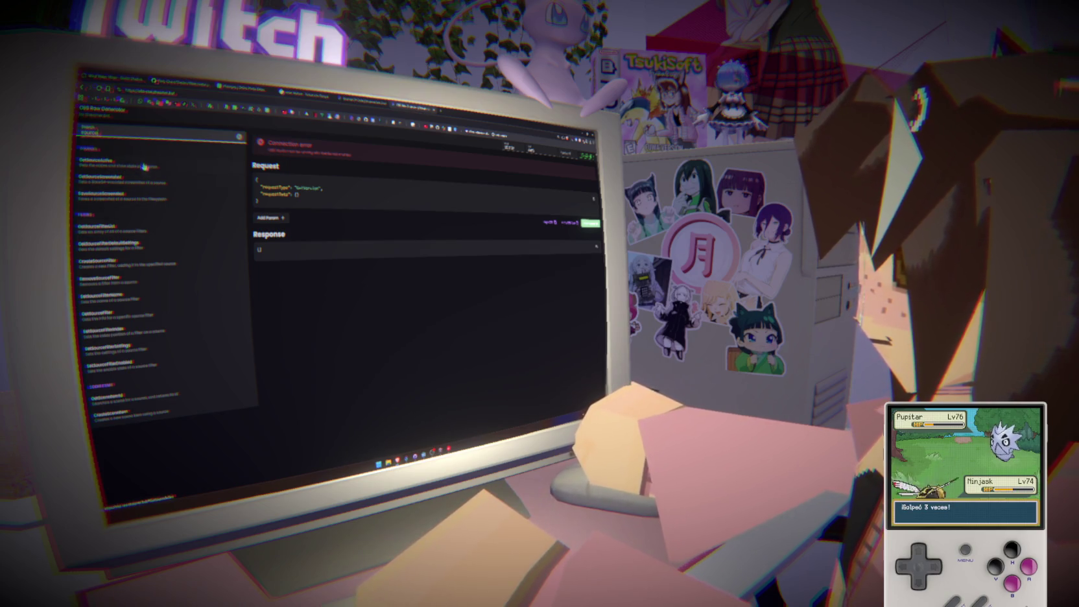
click(147, 180)
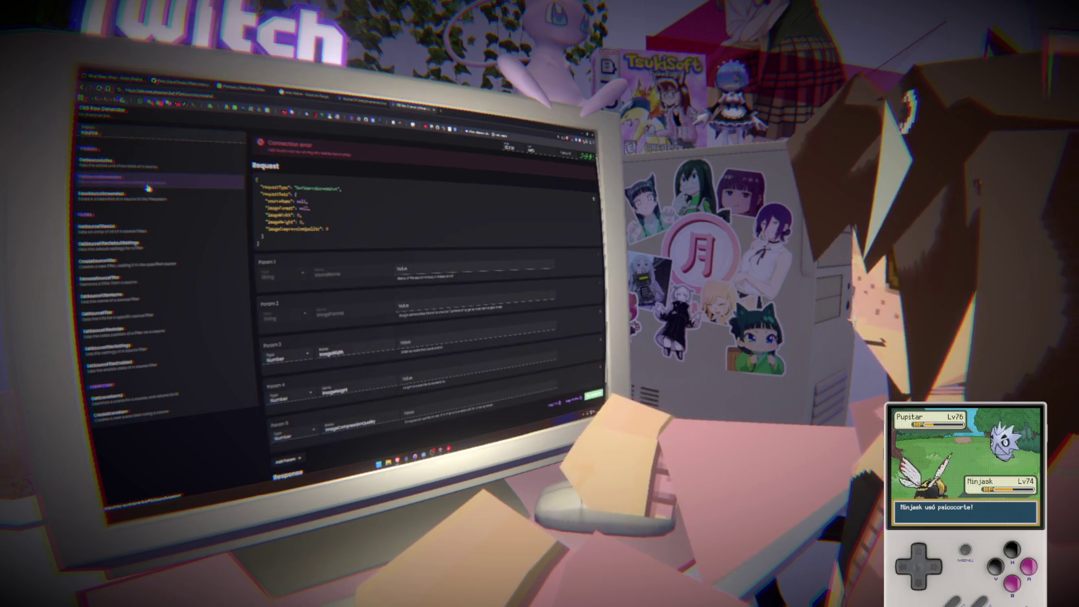
key(ctrl+a)
text(item)
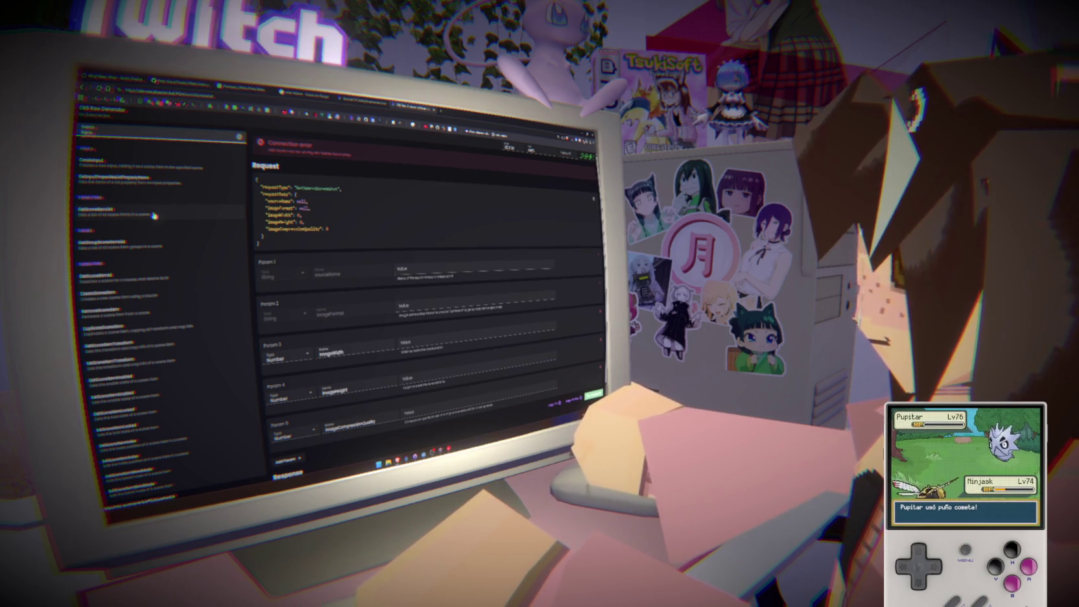
scroll(153, 215, down, 1)
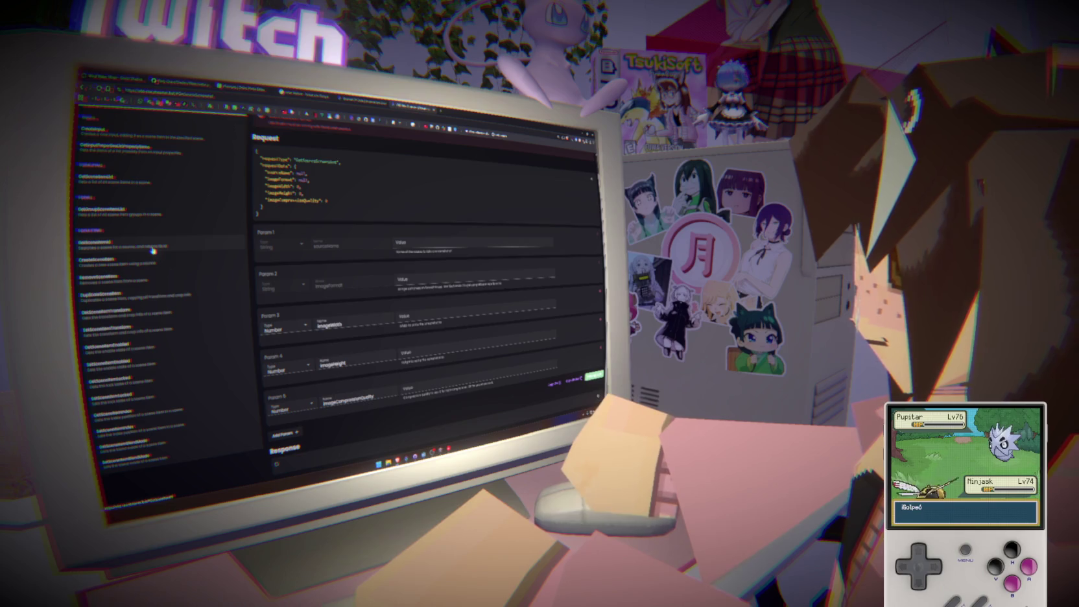
click(152, 249)
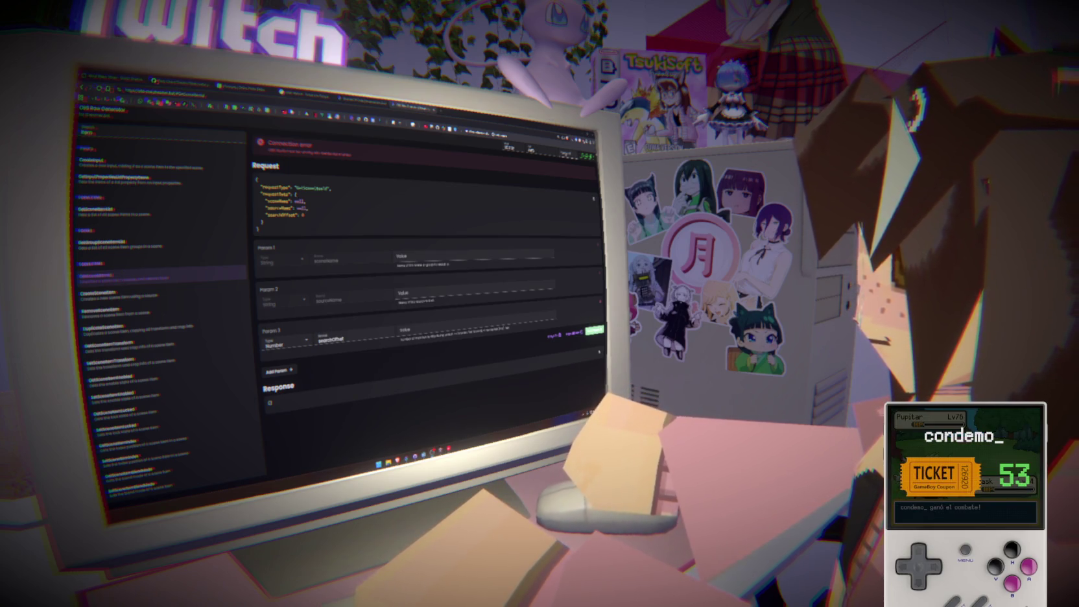
Check Godot, select the GetSceneItemId request type, and start a new search in another tab.
key(alt+Tab)
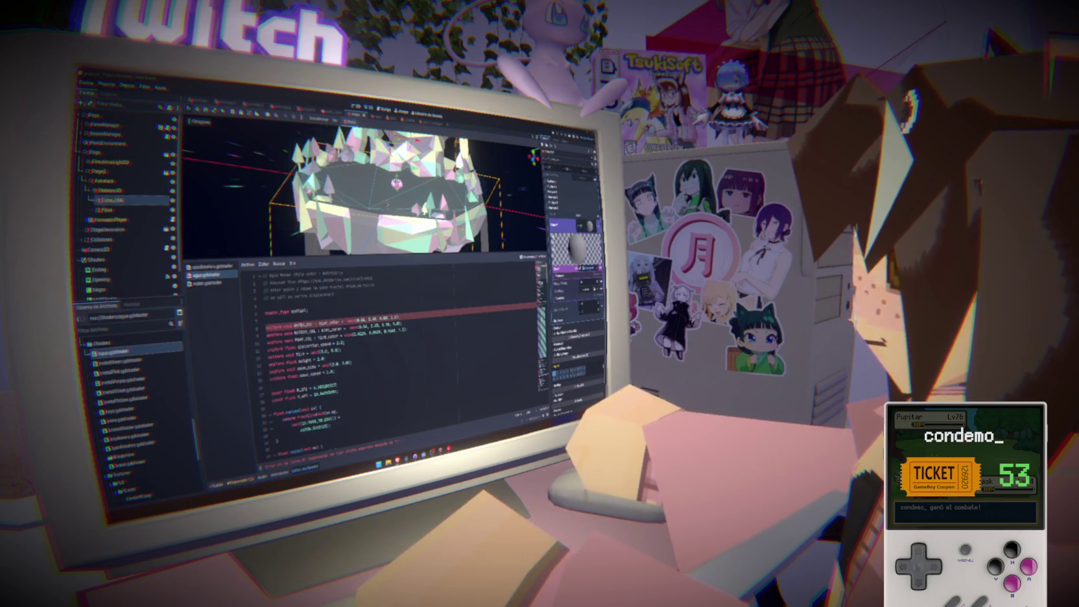
key(alt+Tab)
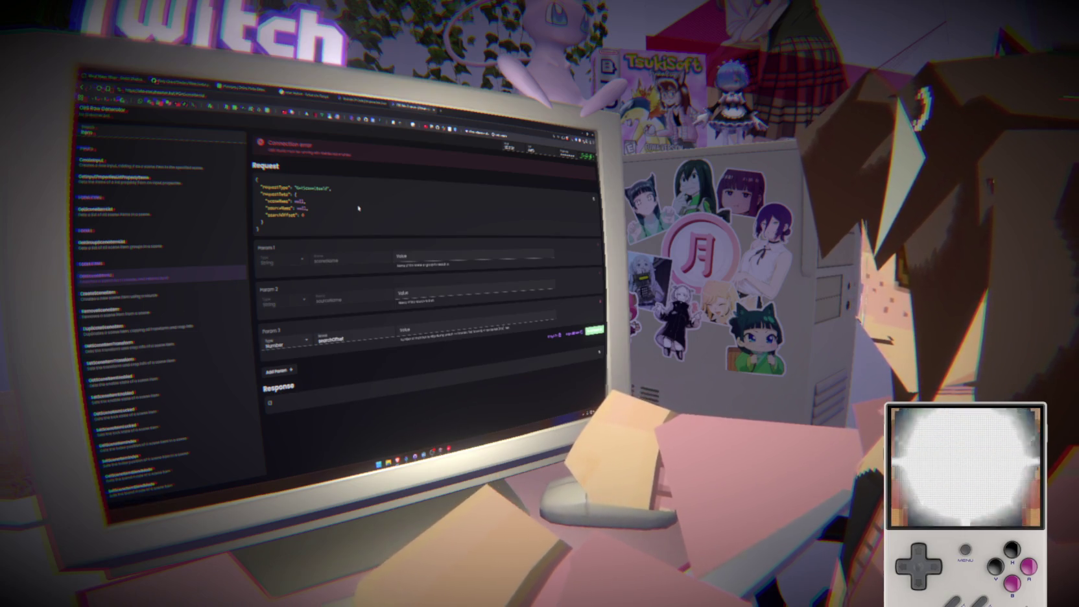
double_click(319, 187)
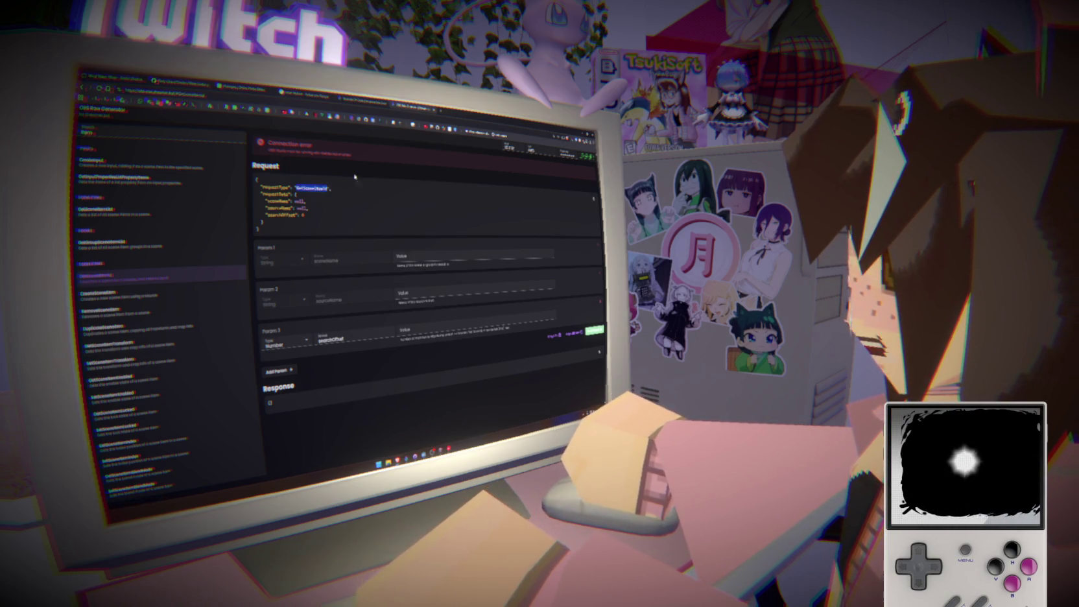
click(444, 115)
key(ctrl+l)
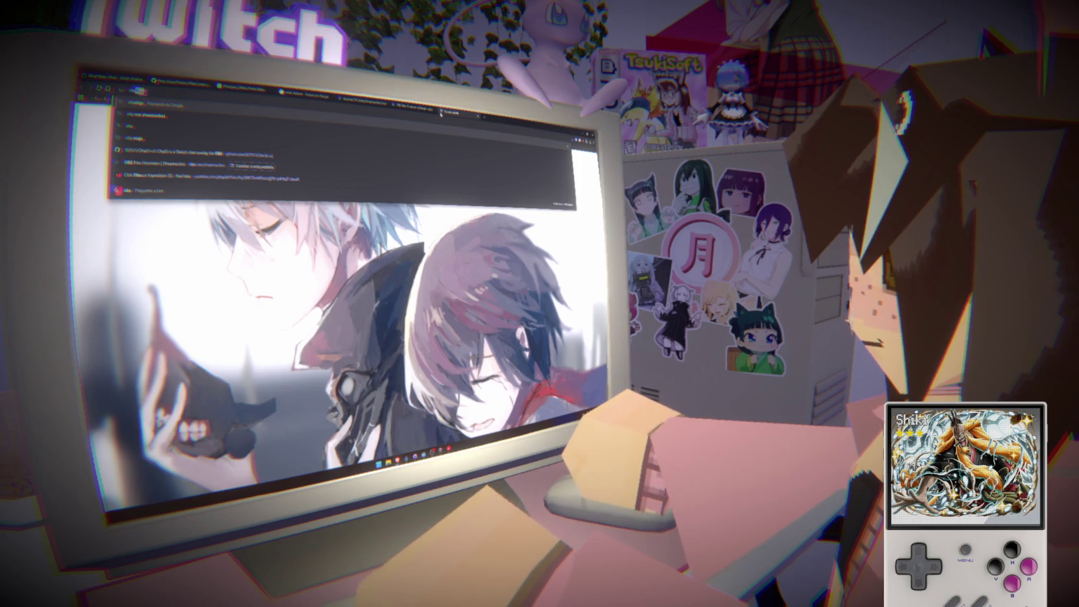
text(obs)
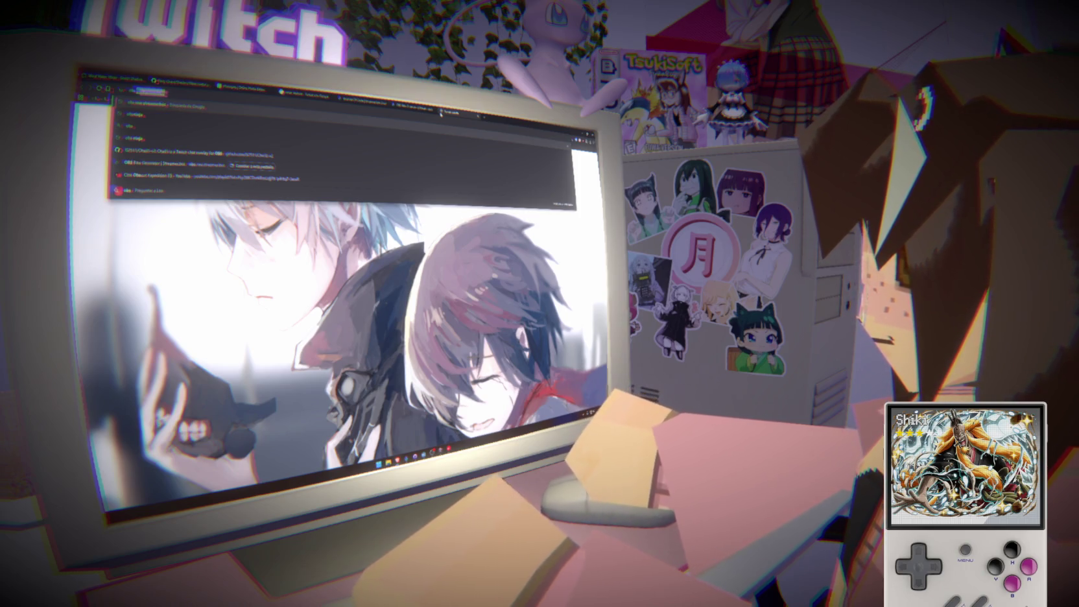
text( websocket)
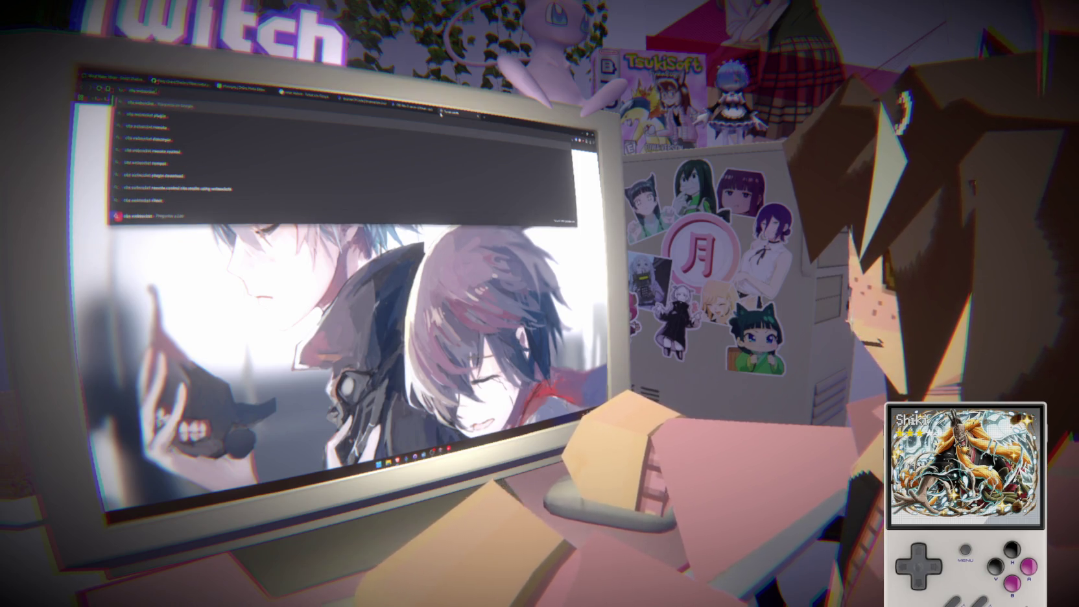
text( docu)
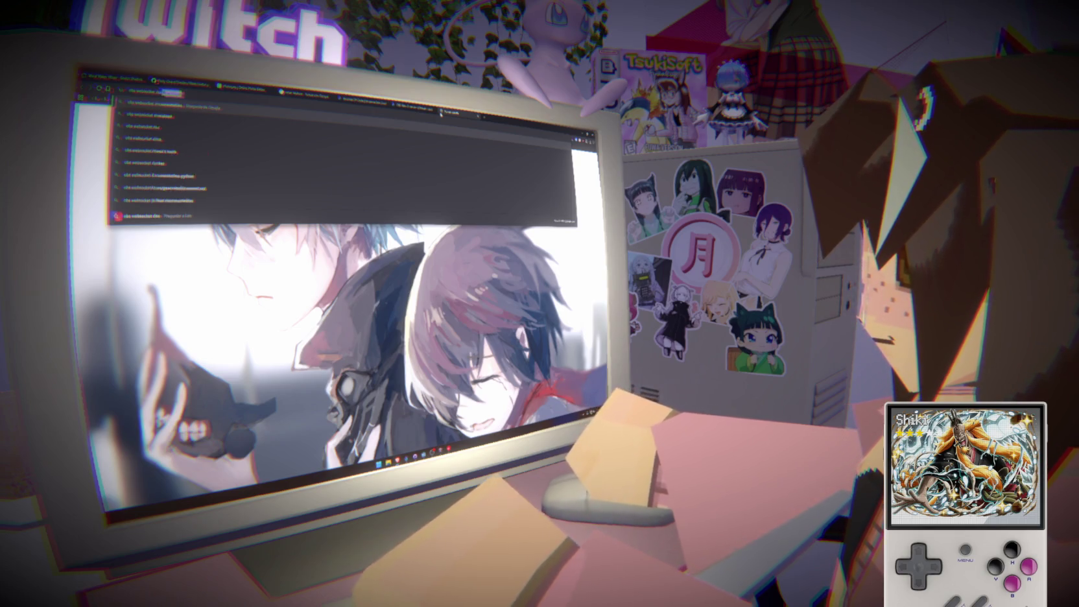
key(Return)
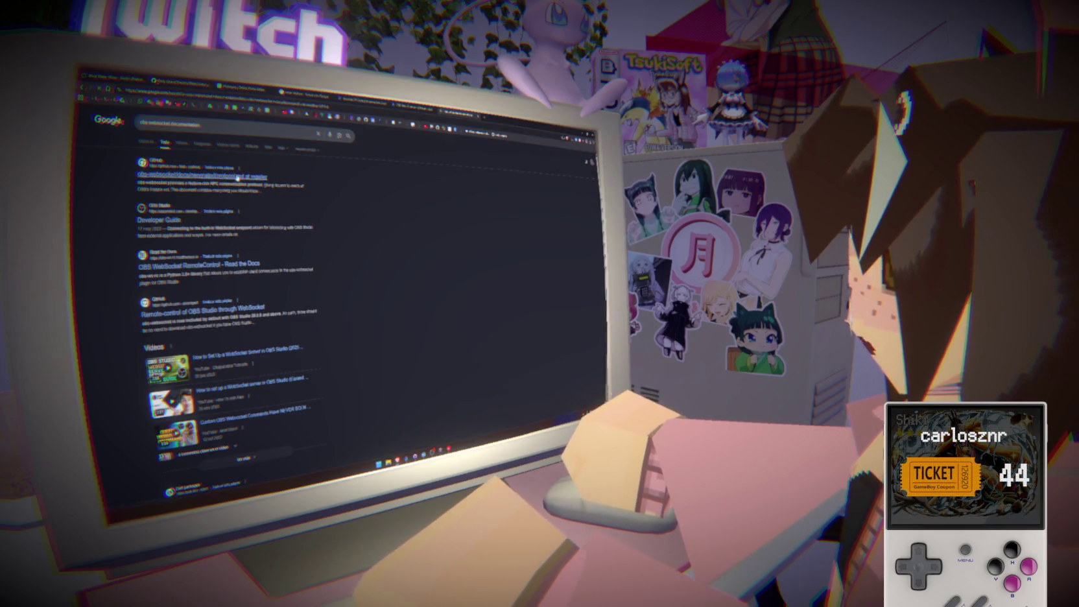
click(202, 176)
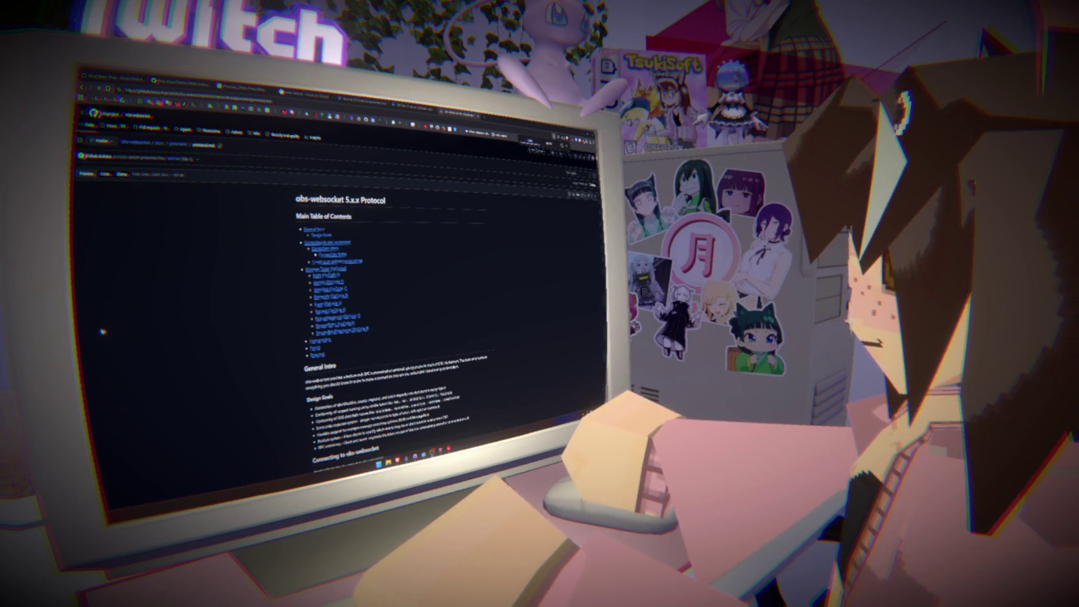
key(ctrl+f)
text(program)
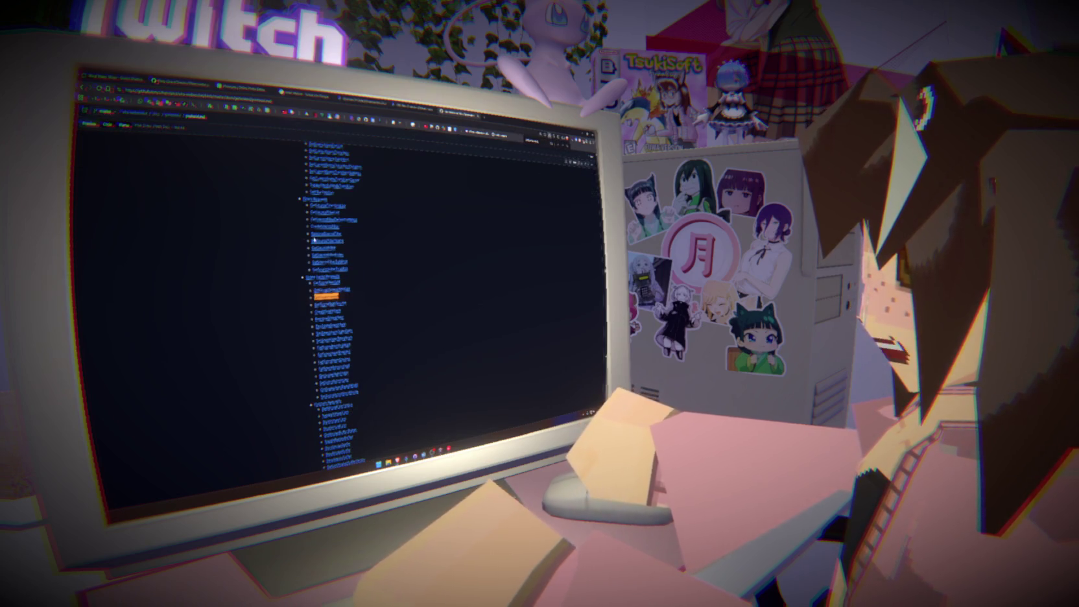
click(334, 299)
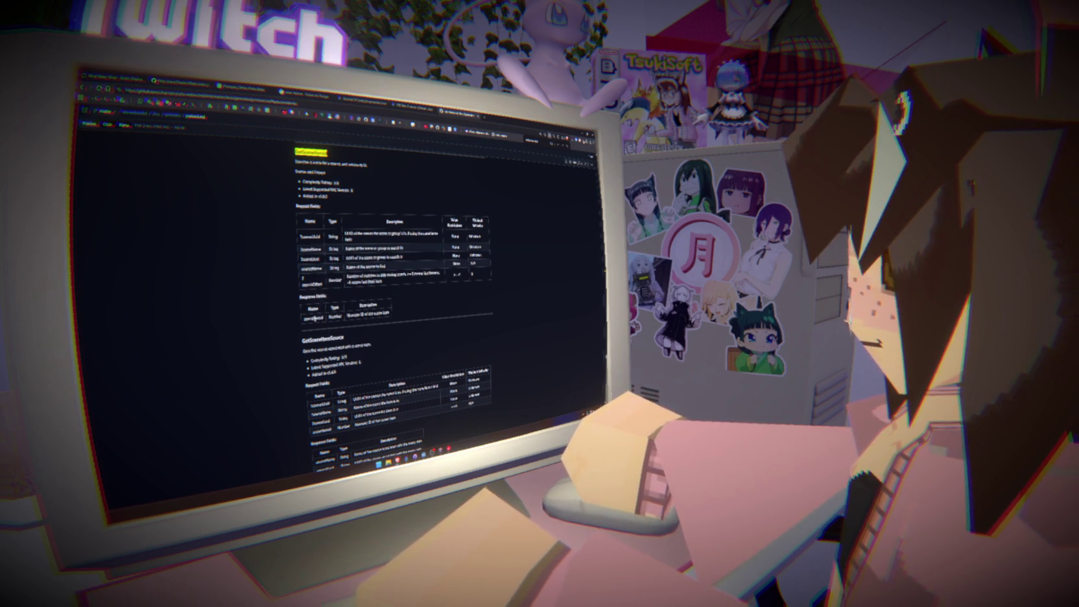
double_click(315, 317)
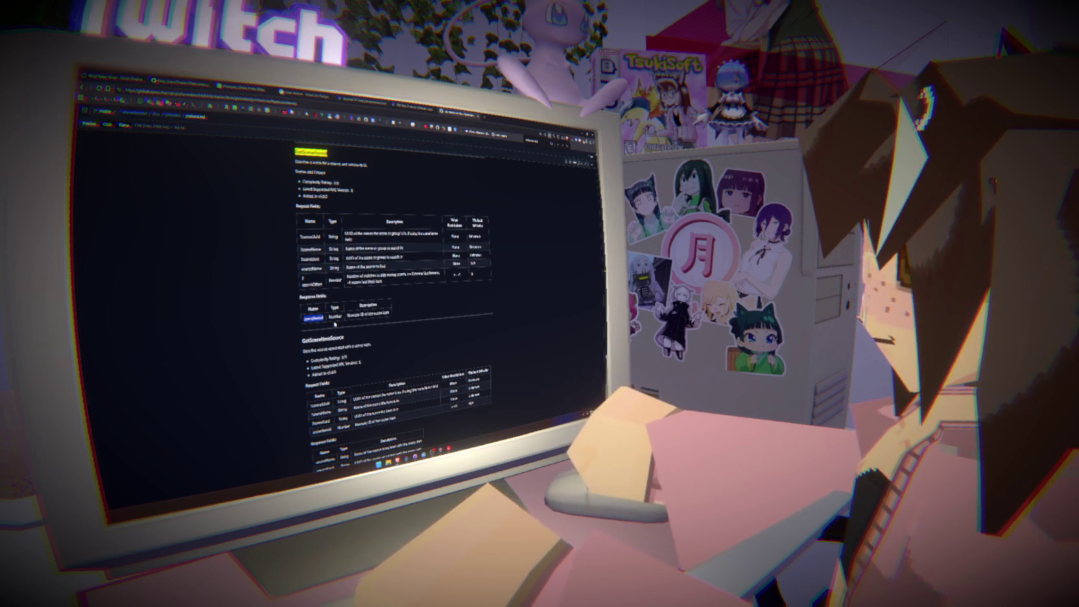
key(ctrl+f)
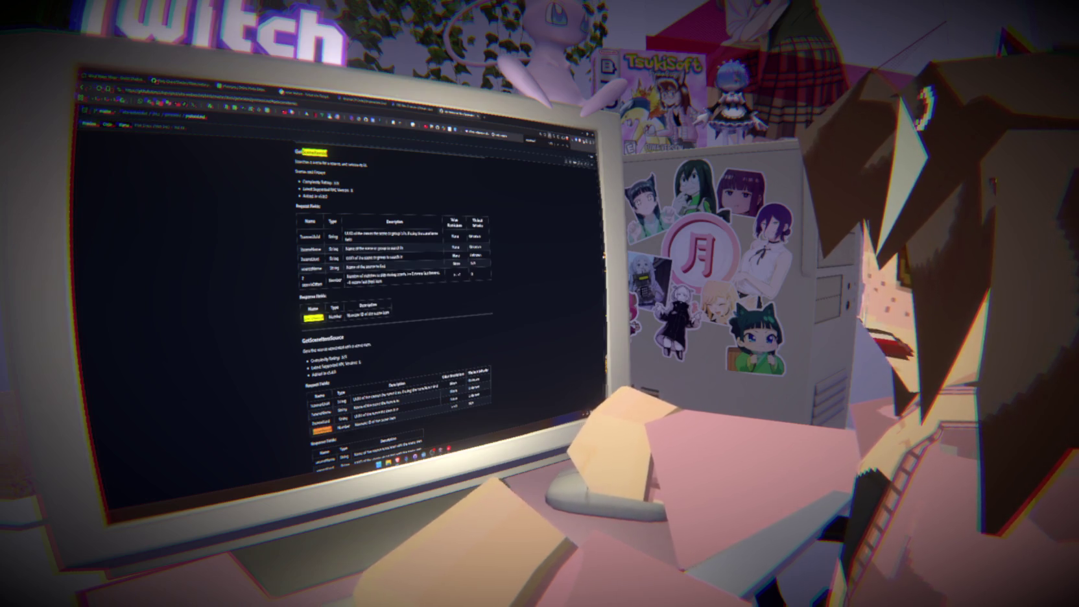
scroll(395, 311, down, 10)
scroll(396, 311, down, 15)
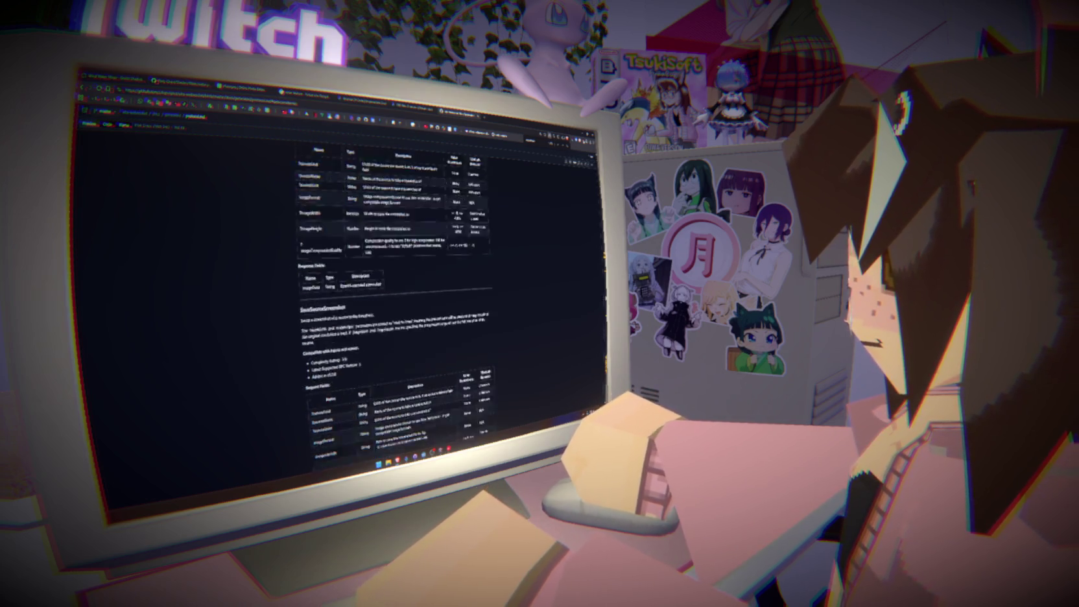
scroll(390, 312, down, 3)
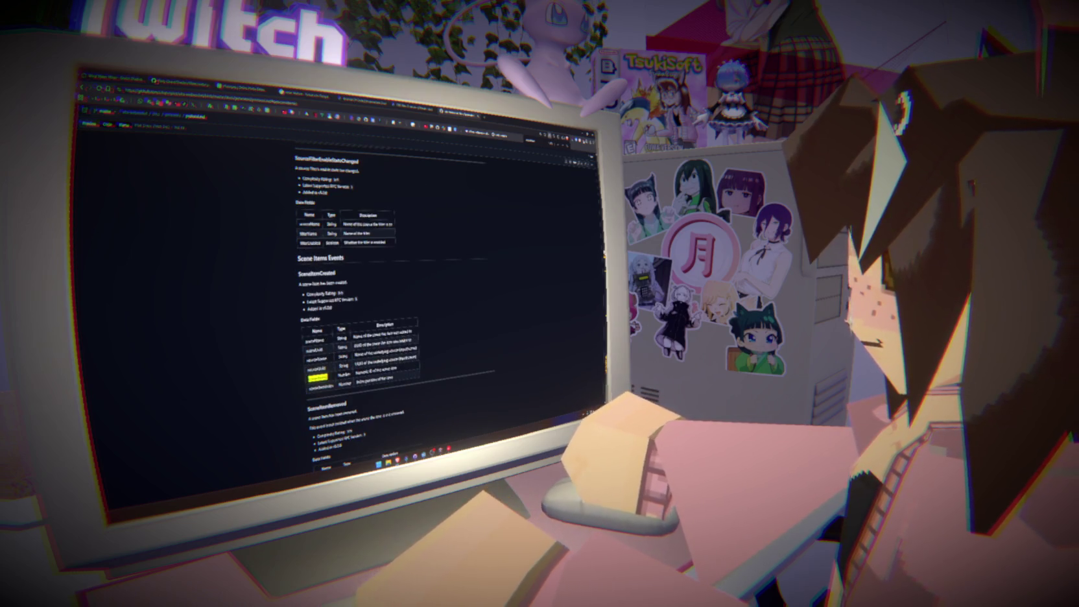
scroll(395, 311, down, 15)
key(ctrl+a)
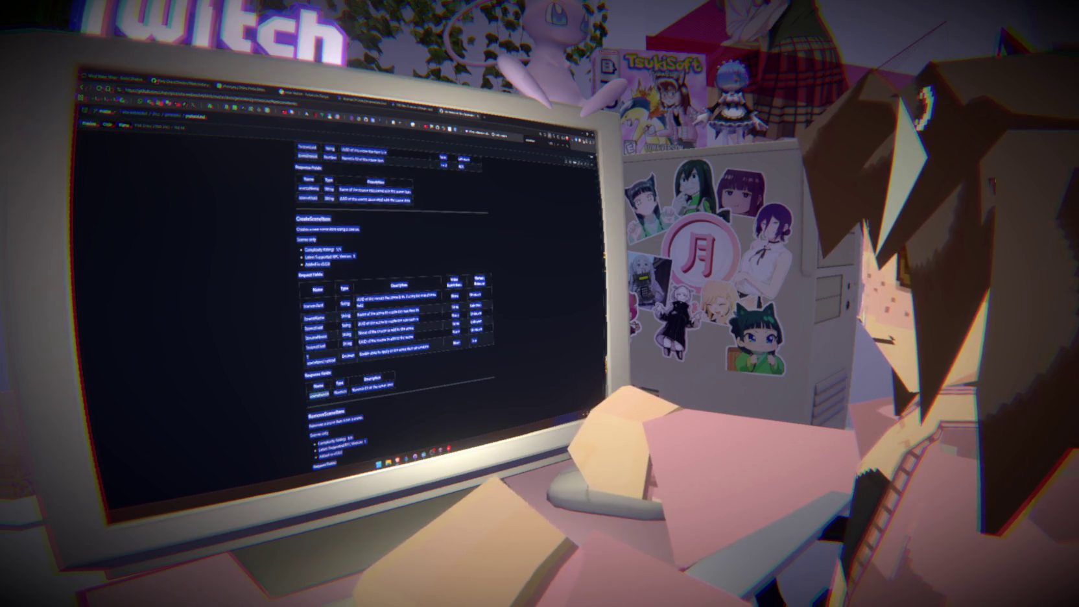
click(588, 356)
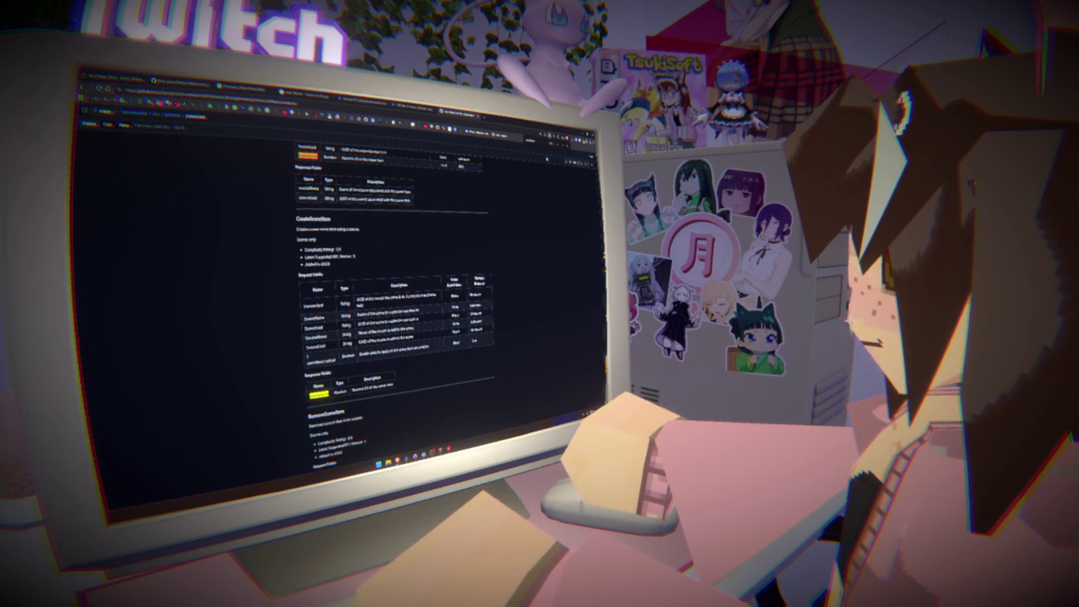
text(text)
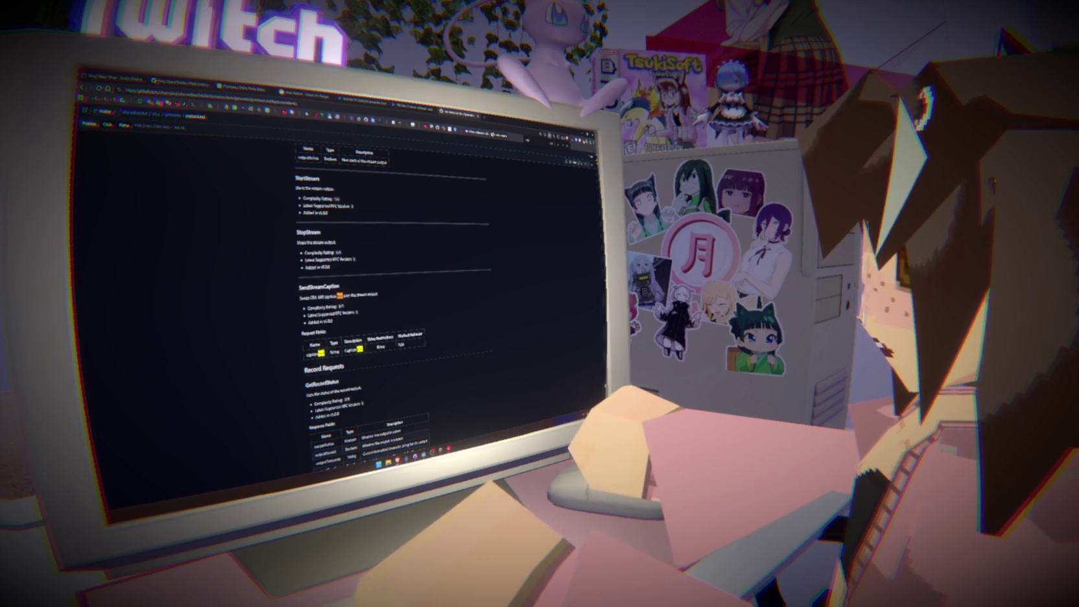
key(Return)
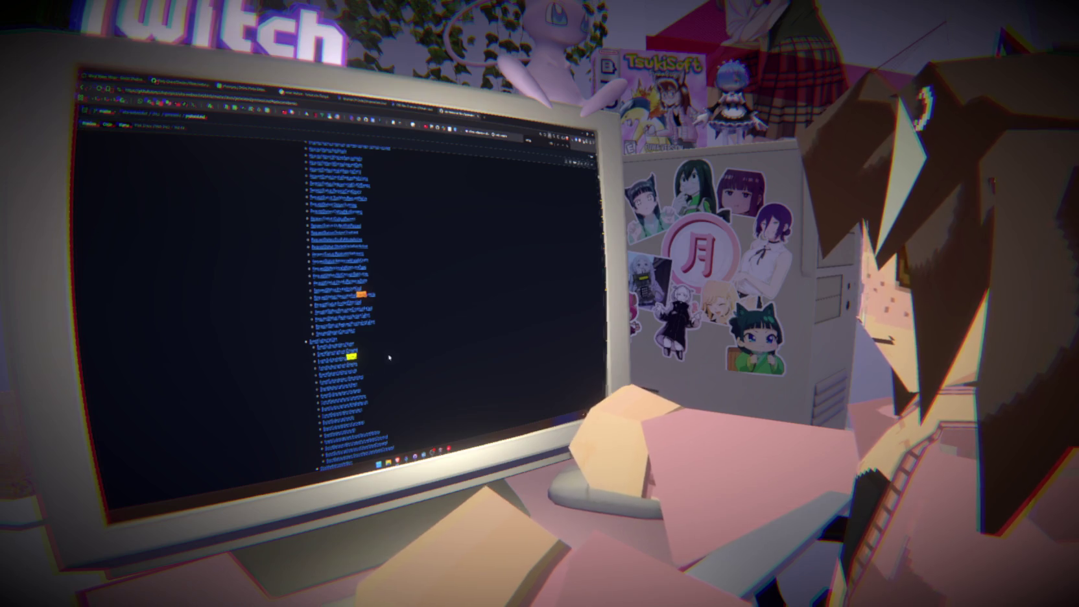
scroll(542, 246, up, 5)
scroll(542, 246, down, 5)
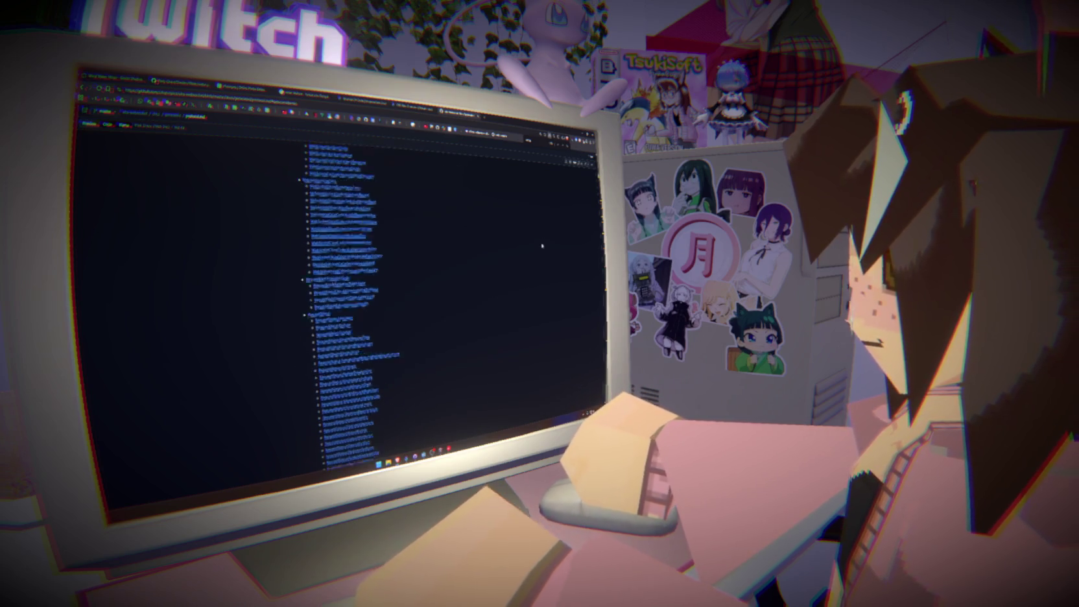
scroll(542, 246, up, 10)
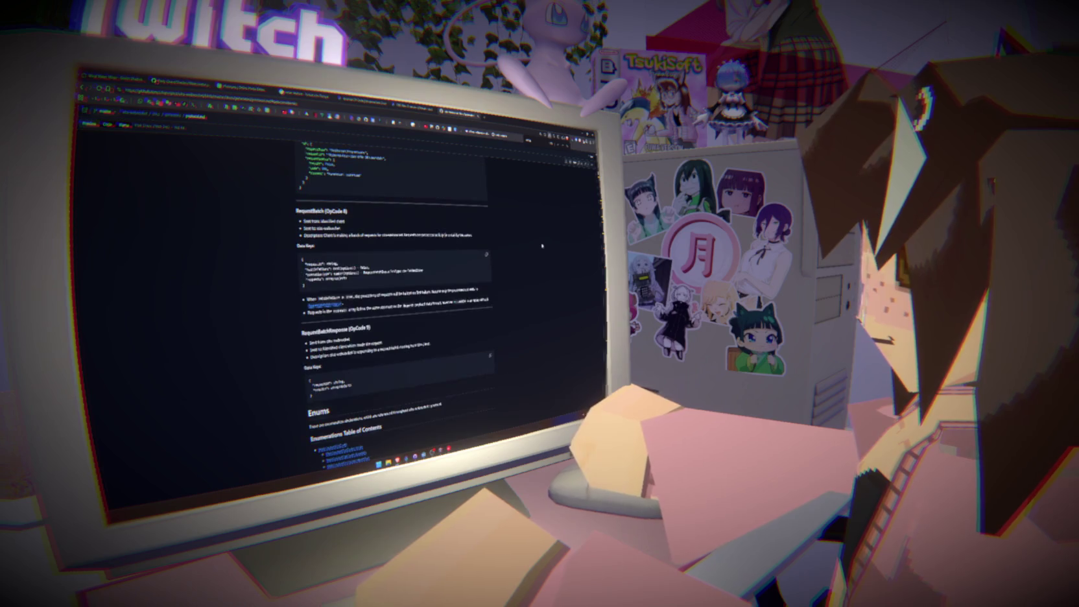
scroll(587, 251, up, 5)
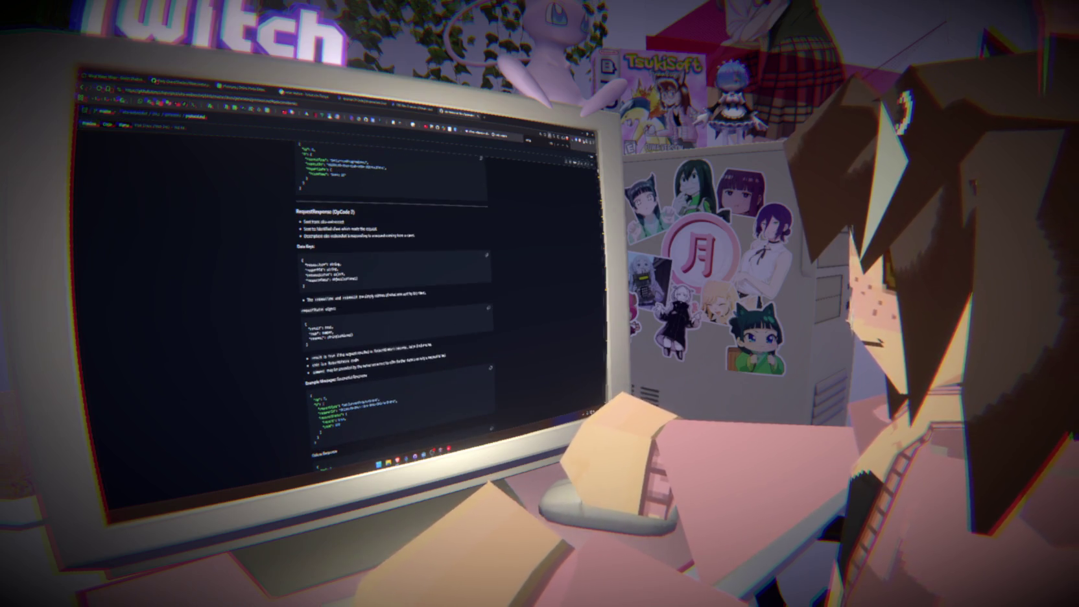
key(Home)
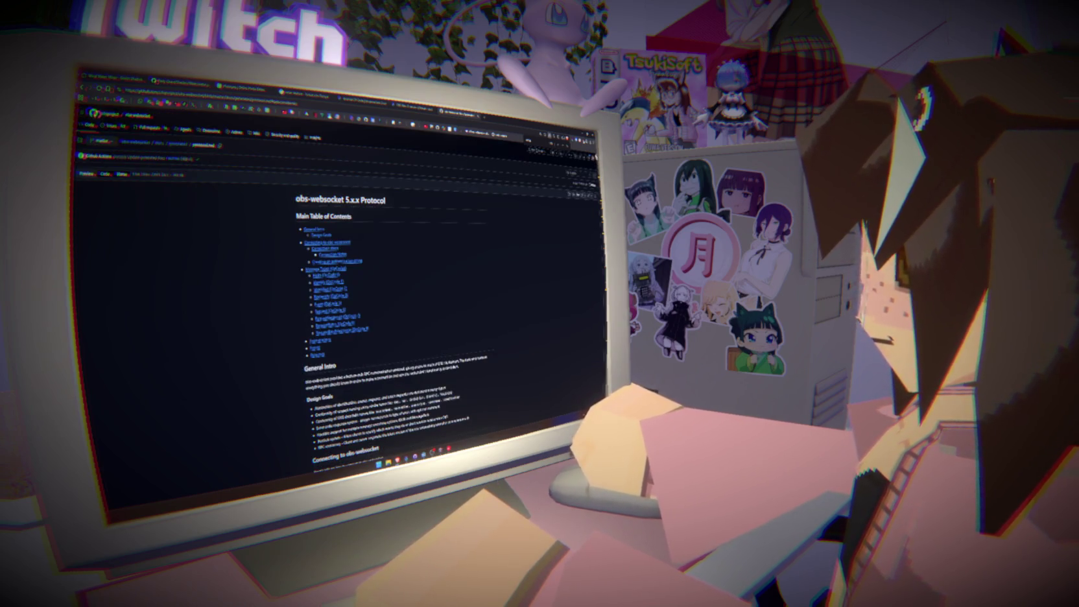
scroll(389, 292, down, 15)
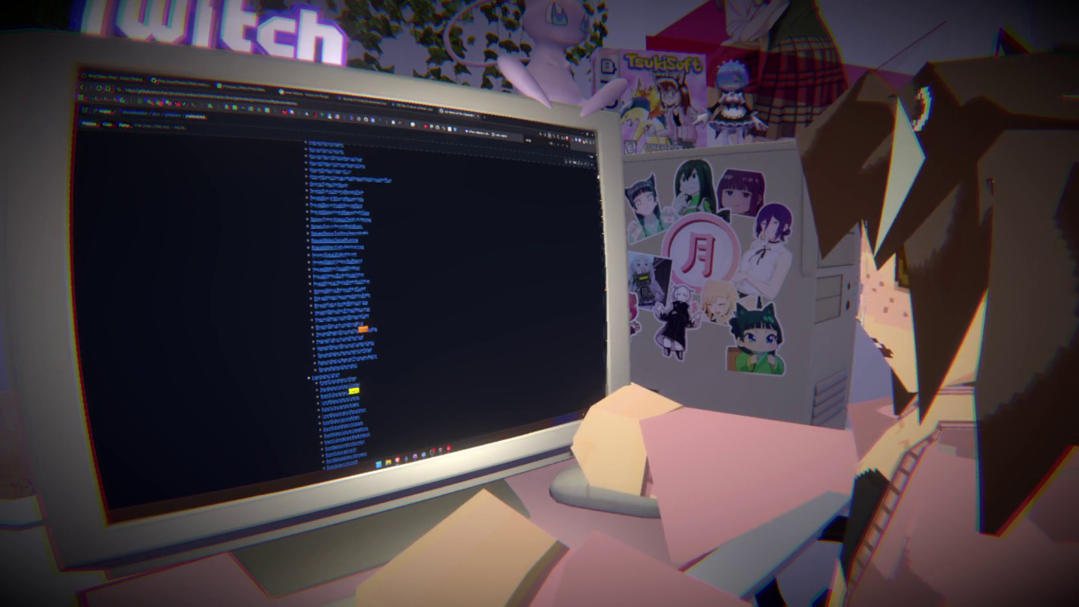
scroll(350, 298, down, 5)
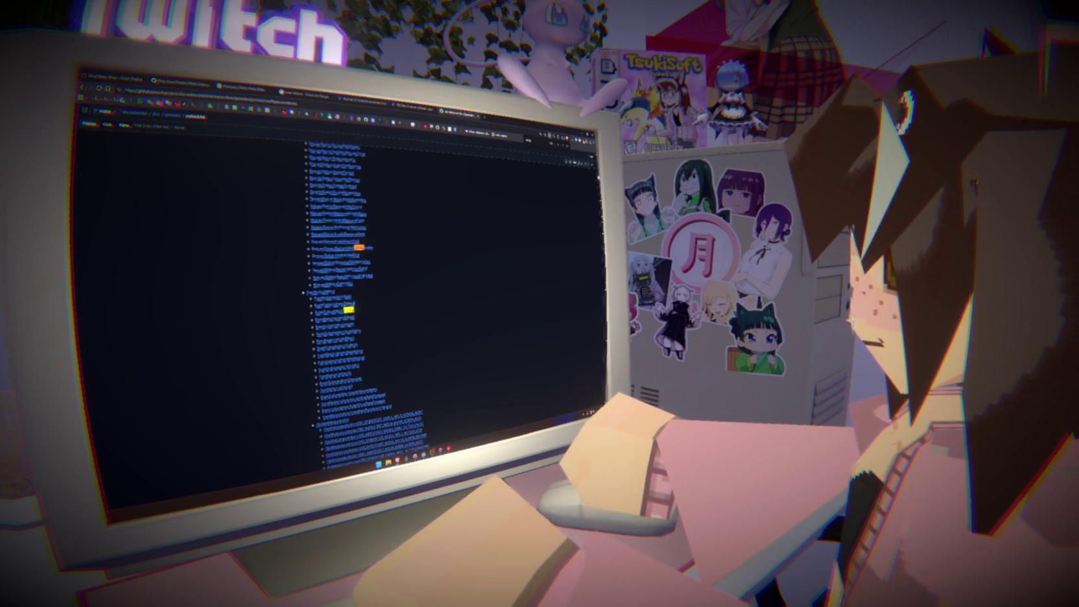
scroll(350, 299, down, 2)
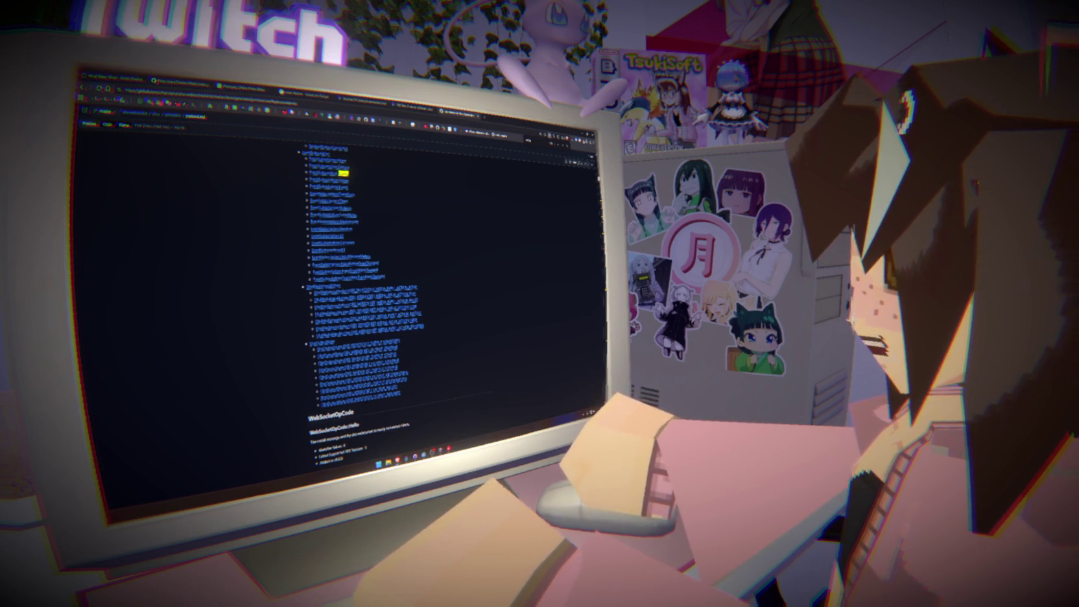
scroll(350, 298, up, 2)
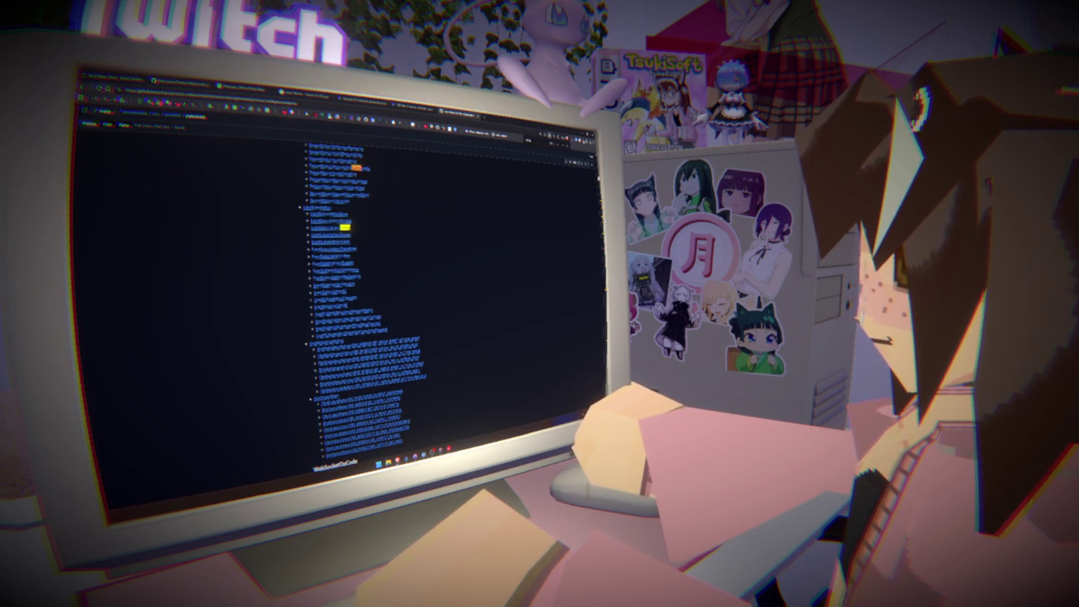
scroll(350, 298, down, 2)
scroll(350, 298, up, 2)
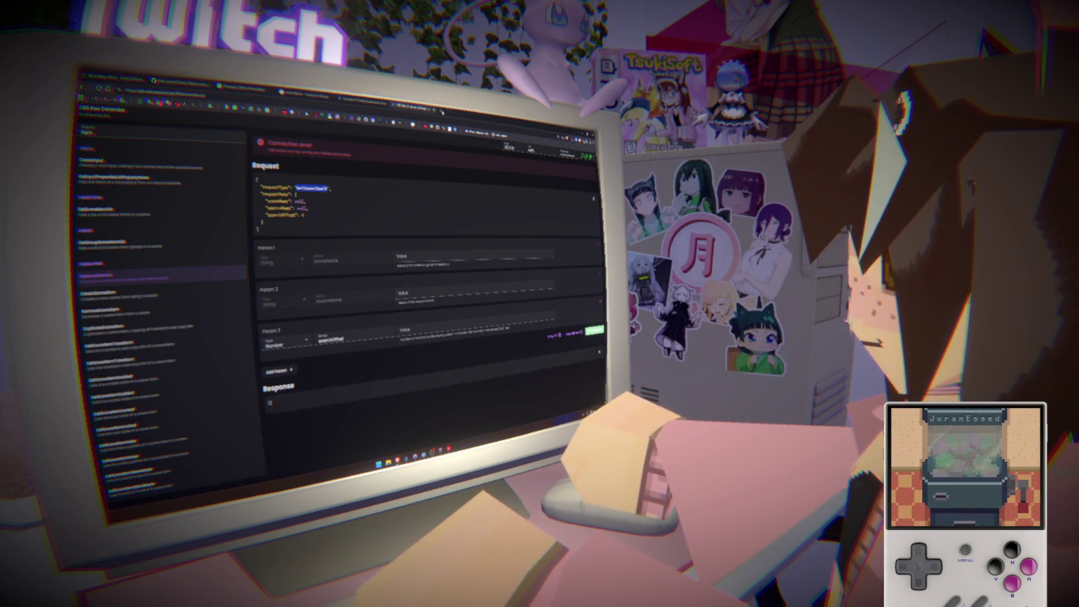
Search for the websocket 4.9.1 plugin and open the obs-websocket-4.9.1-compat forum thread.
text(vlc plugin)
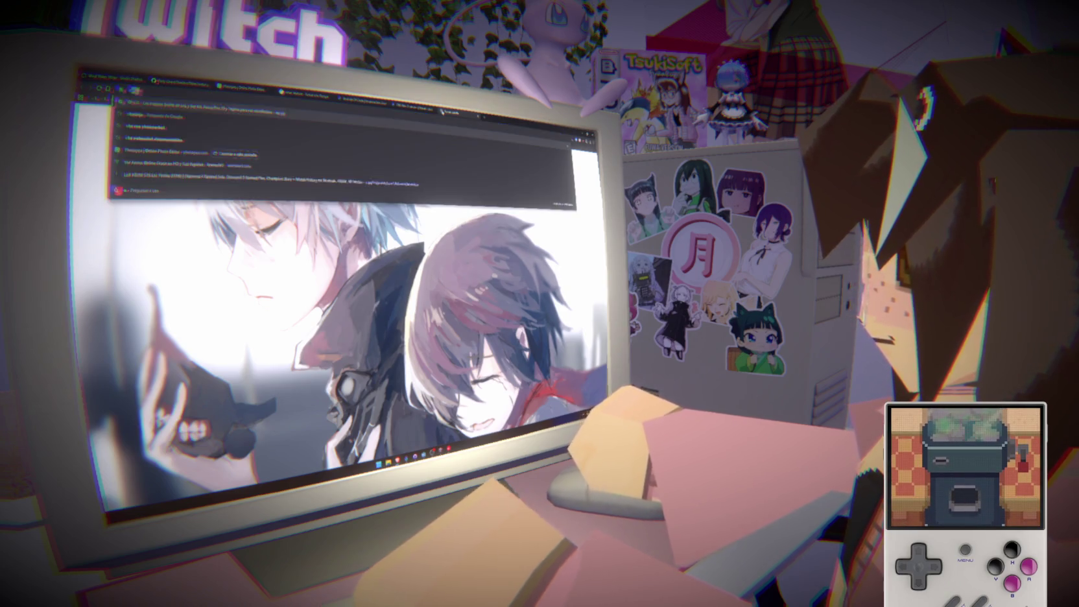
text( websocket)
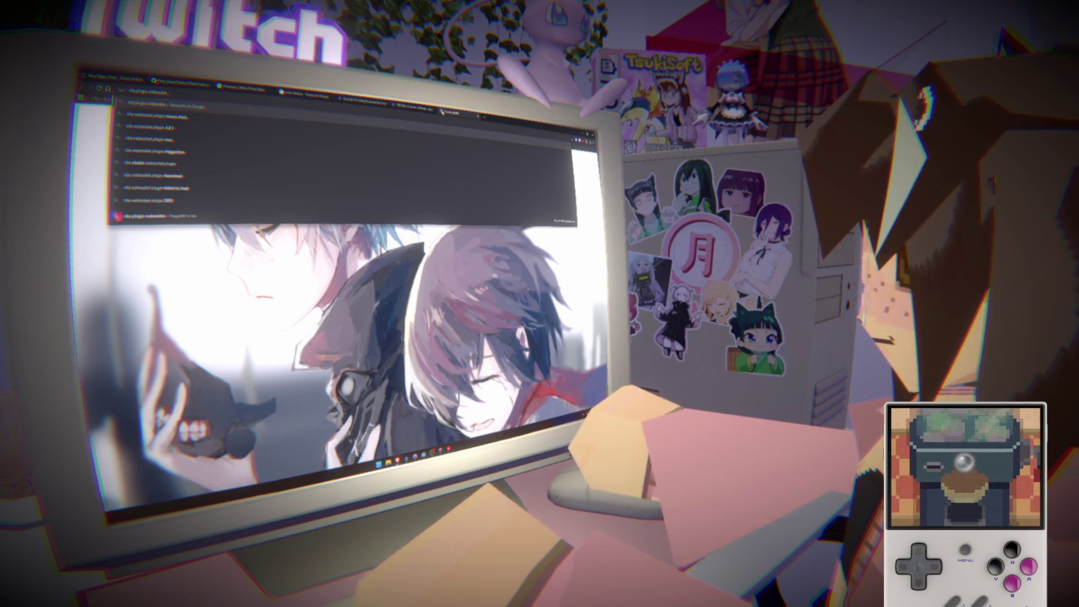
text( 4.9.1)
key(Return)
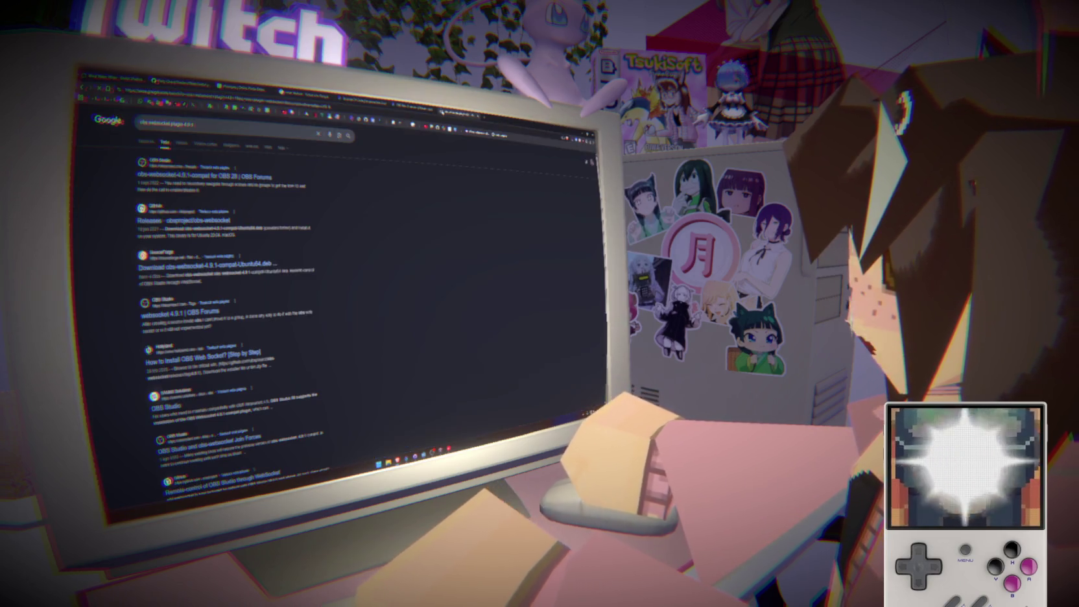
click(261, 179)
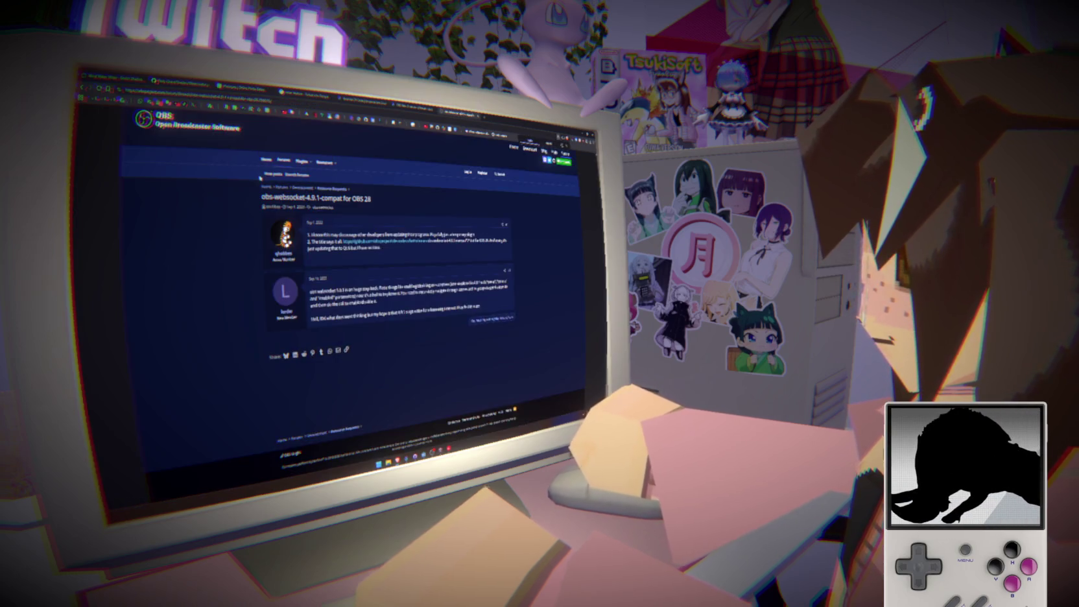
key(alt+Left)
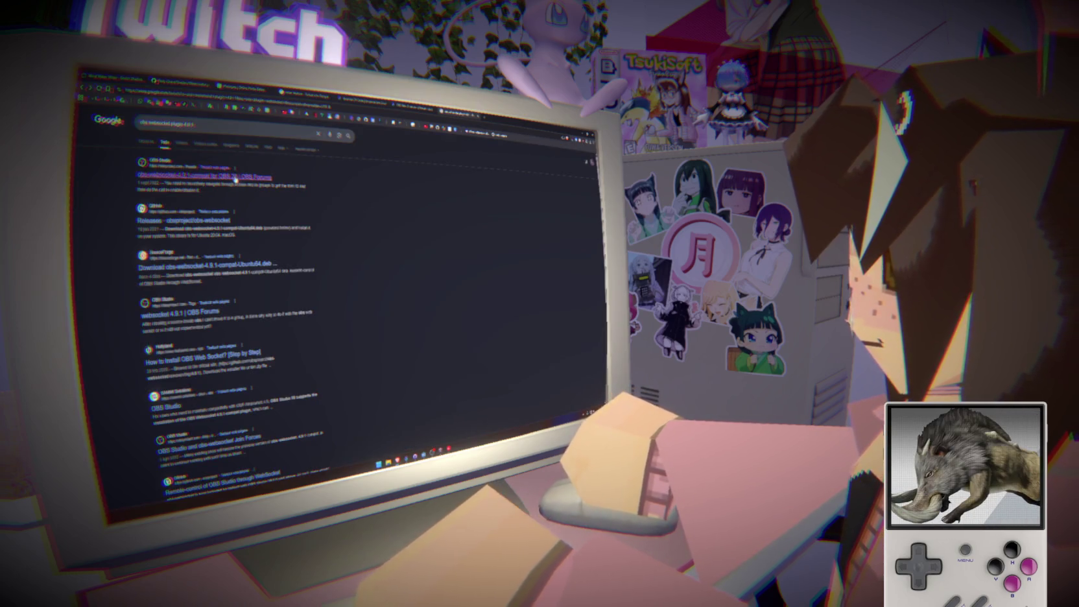
key(alt+Right)
Open the GitHub release linked from the forum thread and review its title.
click(381, 248)
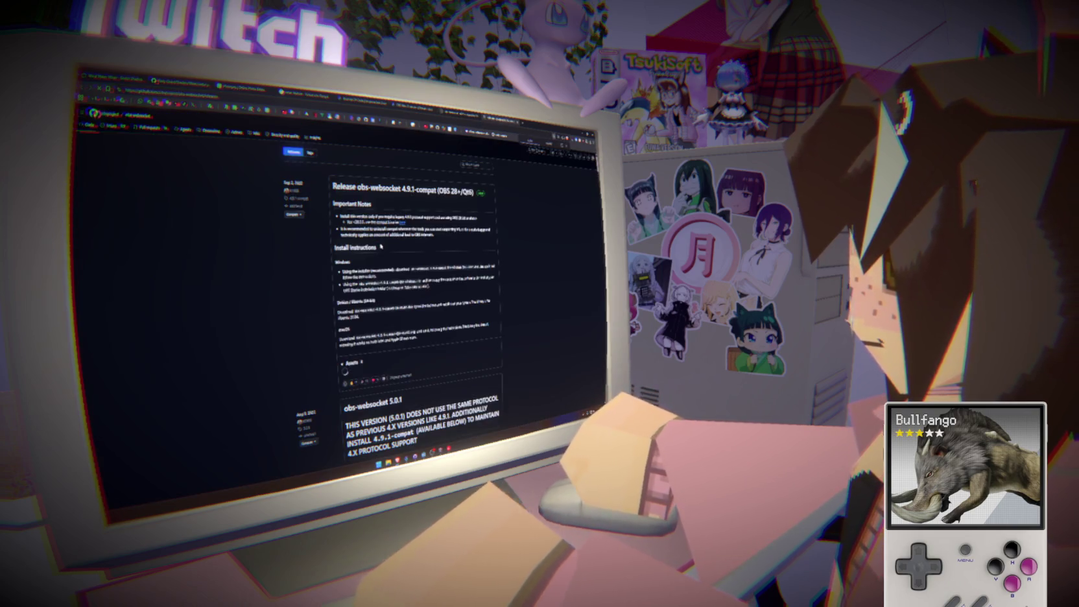
triple_click(358, 187)
click(388, 203)
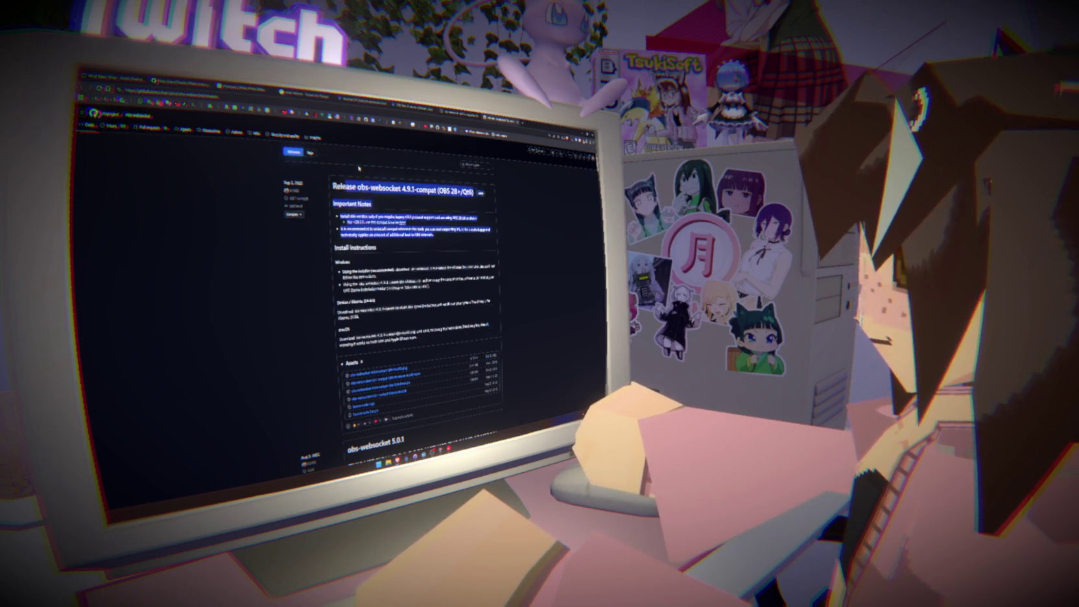
click(402, 222)
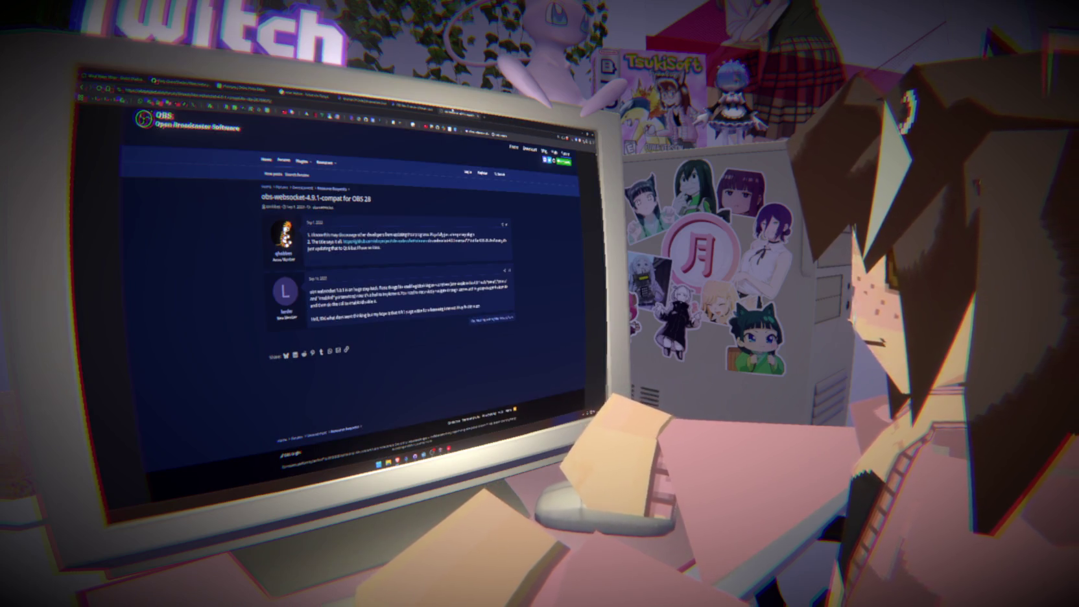
click(435, 111)
click(353, 102)
Export the blue water-caustics texture from Photopea as a JPG using Save for web.
click(297, 92)
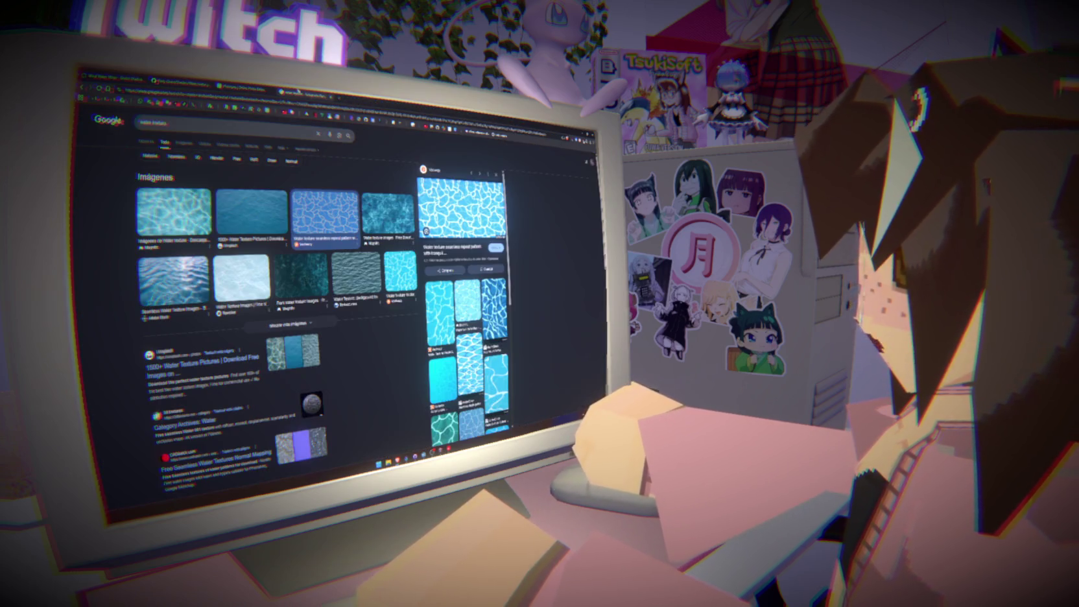
click(242, 87)
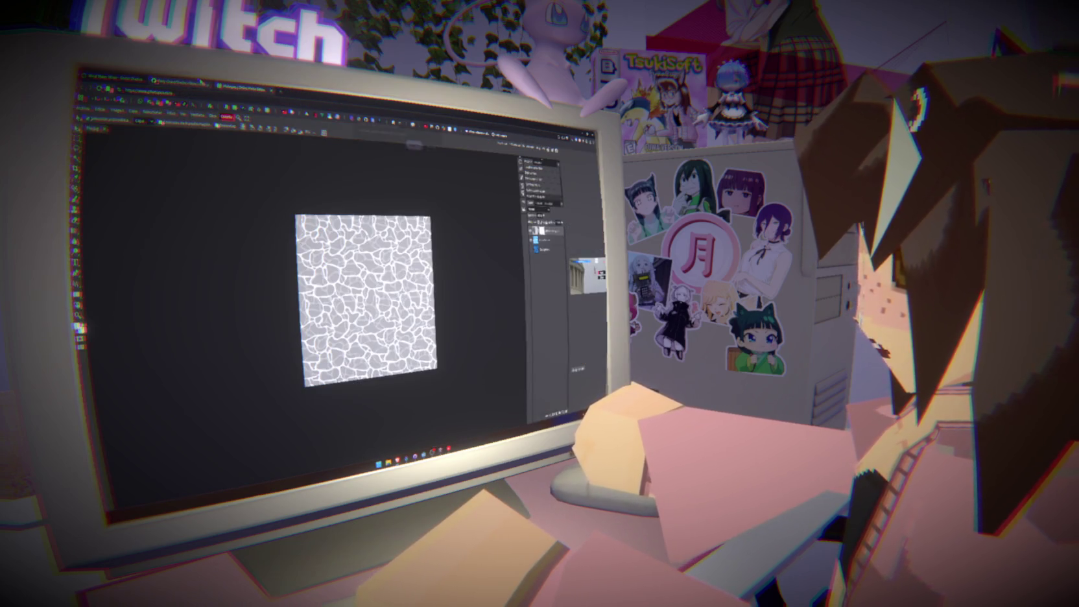
key(ctrl+w)
click(415, 146)
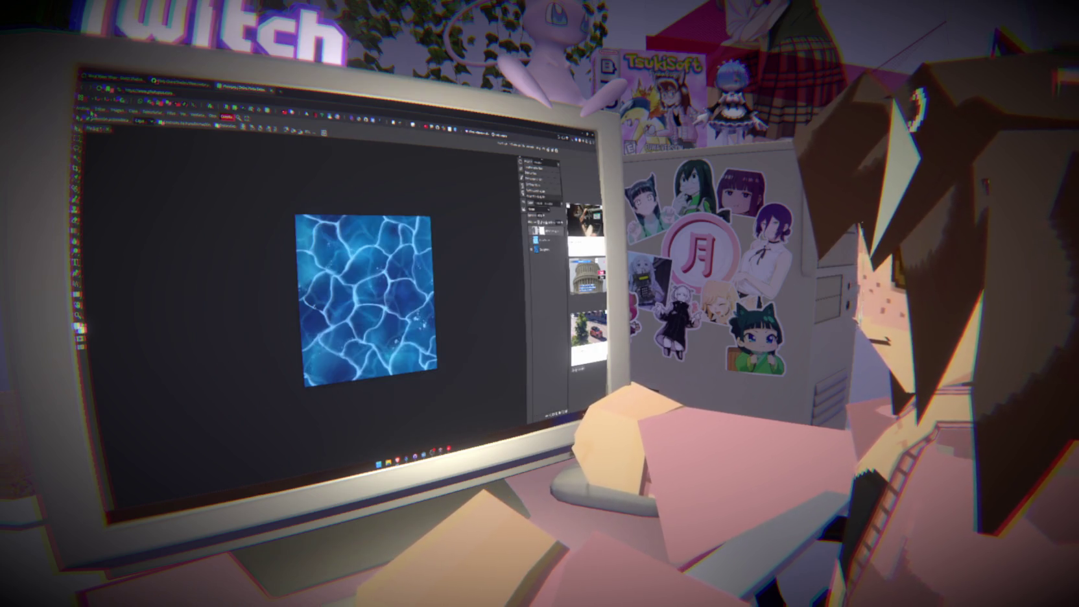
click(82, 109)
mouse_move(104, 195)
click(152, 194)
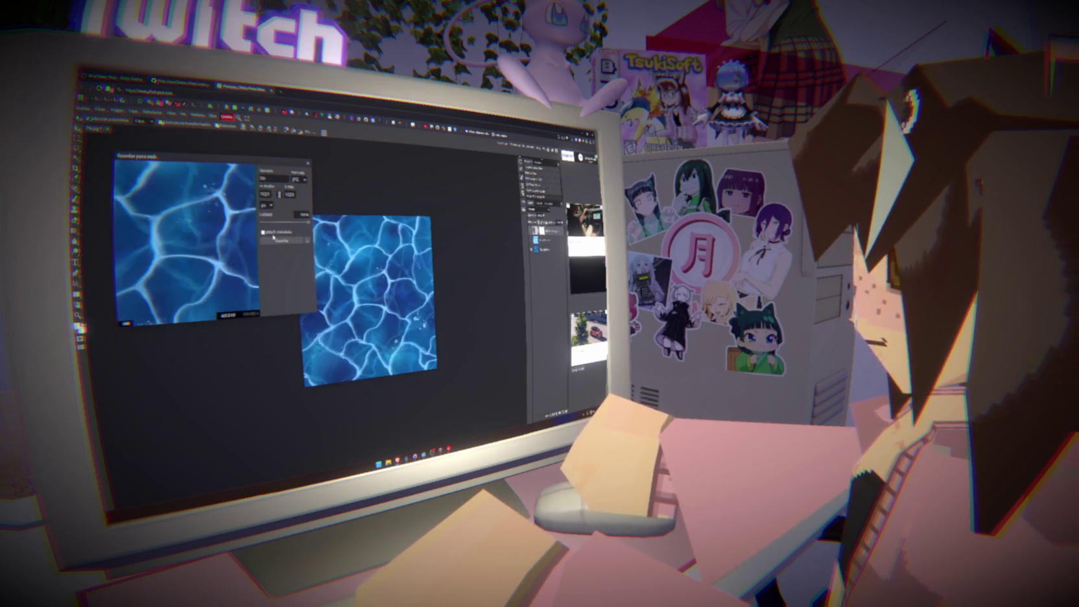
click(273, 238)
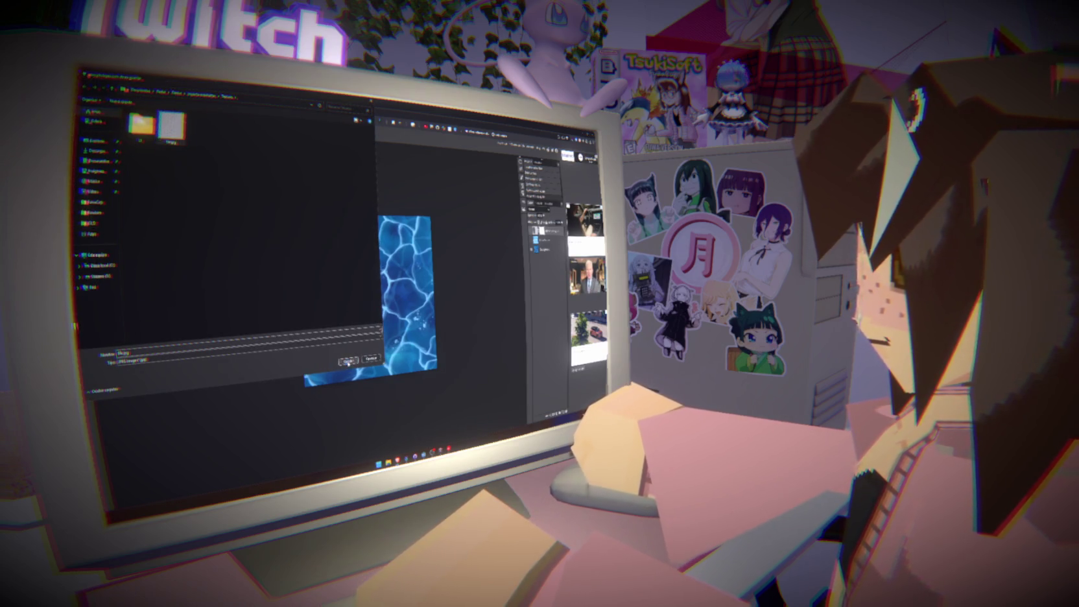
click(348, 362)
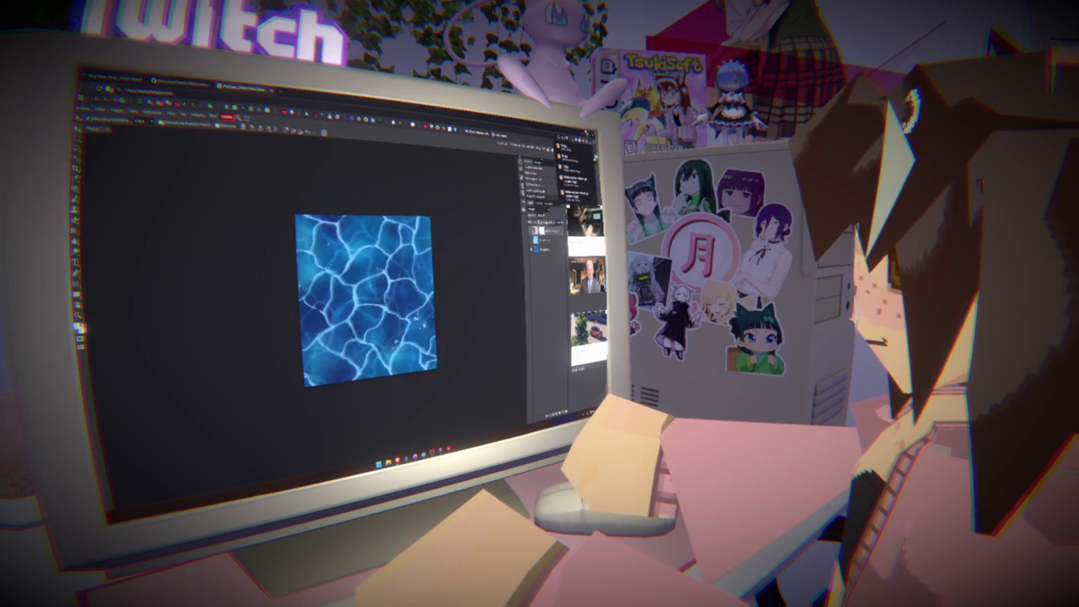
key(alt+Tab)
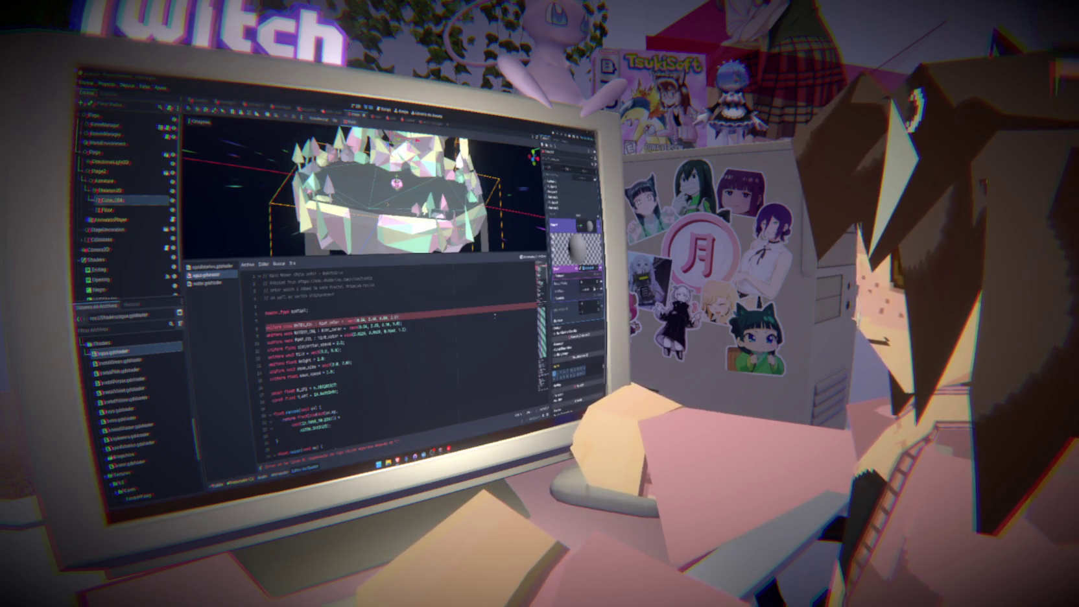
Assign the water .gdshader to the pond material, adding a new texture and setting its colour.
click(265, 321)
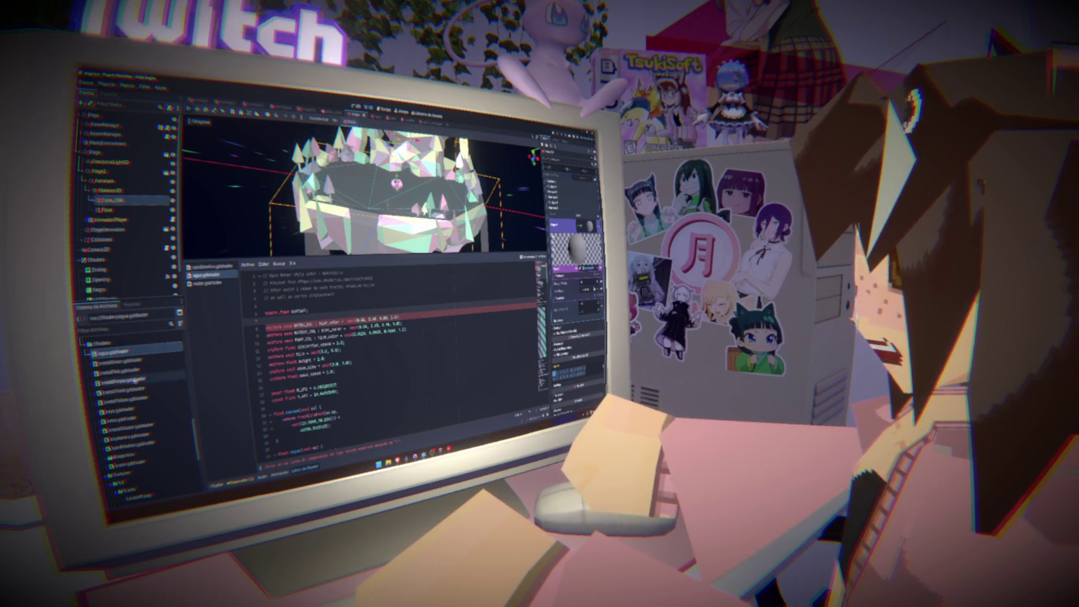
drag(120, 464, 565, 309)
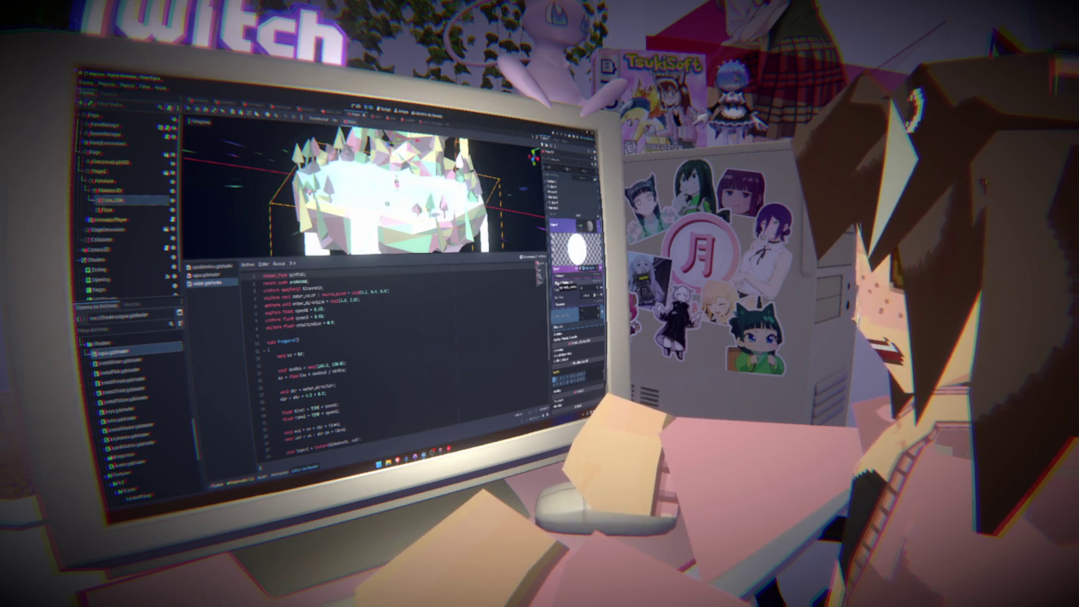
click(599, 245)
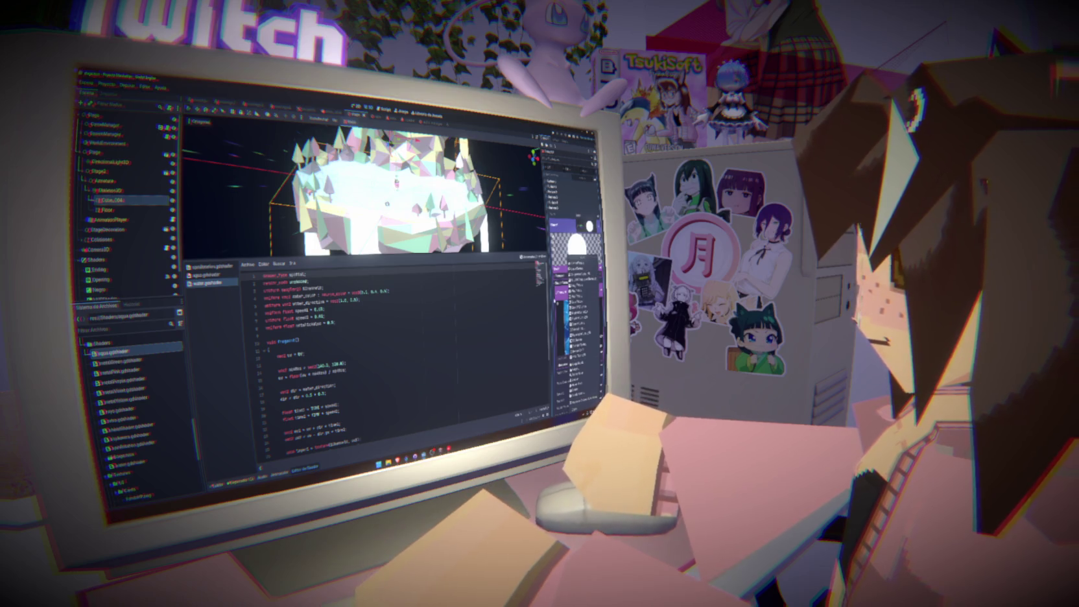
click(580, 295)
click(587, 278)
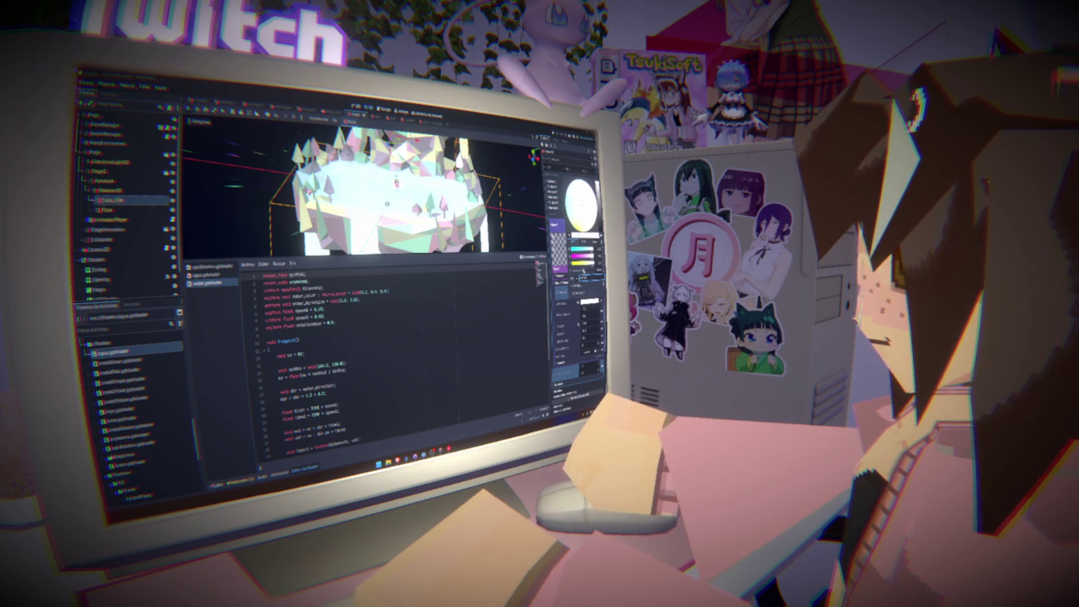
key(Escape)
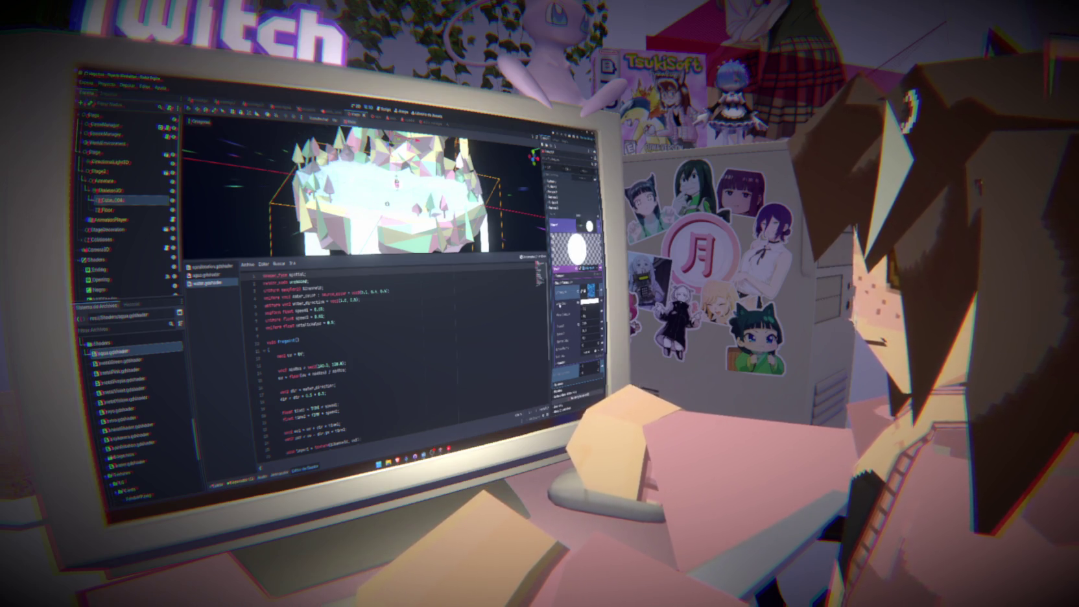
Save the scene and run the game to test the water.
scroll(363, 188, up, 3)
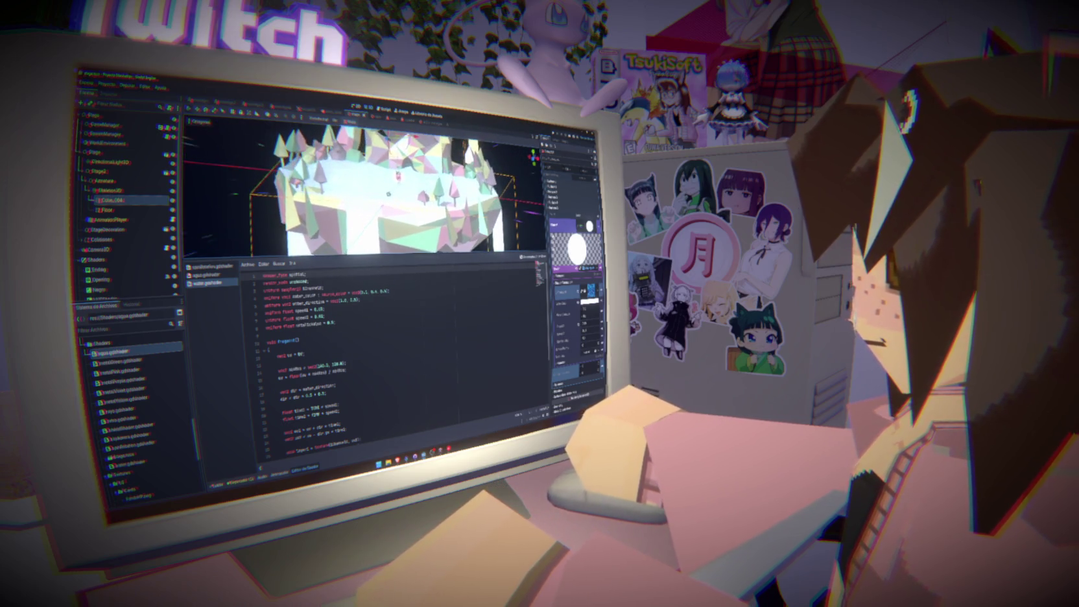
key(ctrl+s)
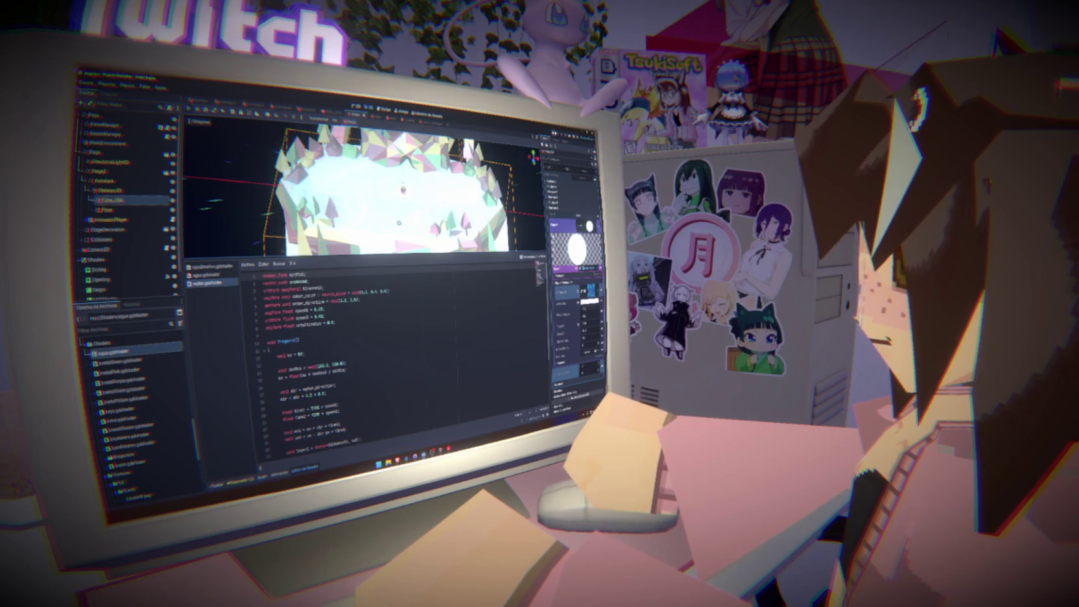
key(F5)
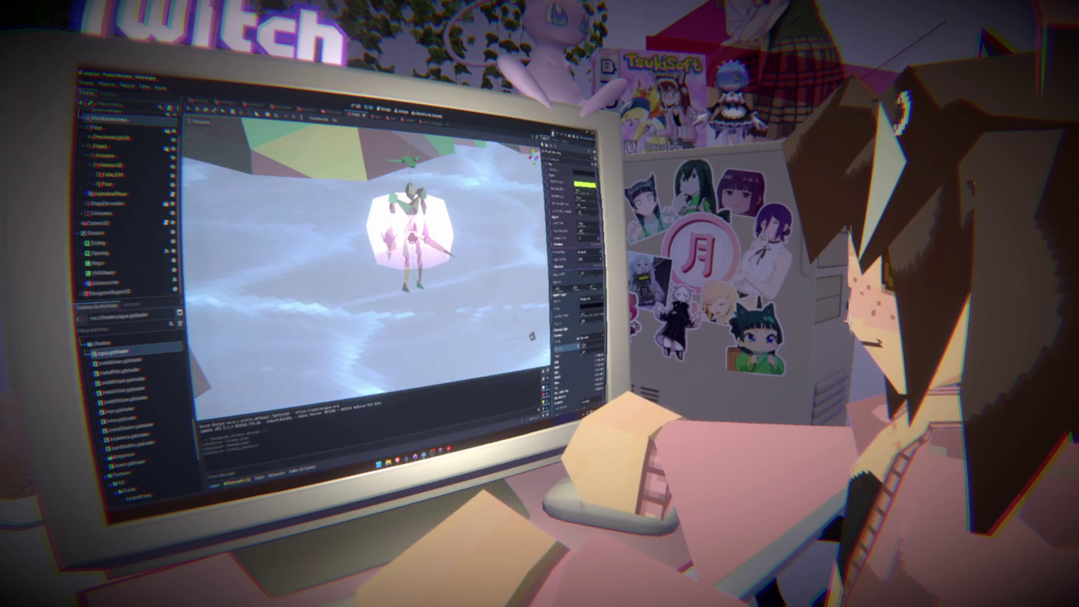
Run the project again to try out the pond's new water.
key(F5)
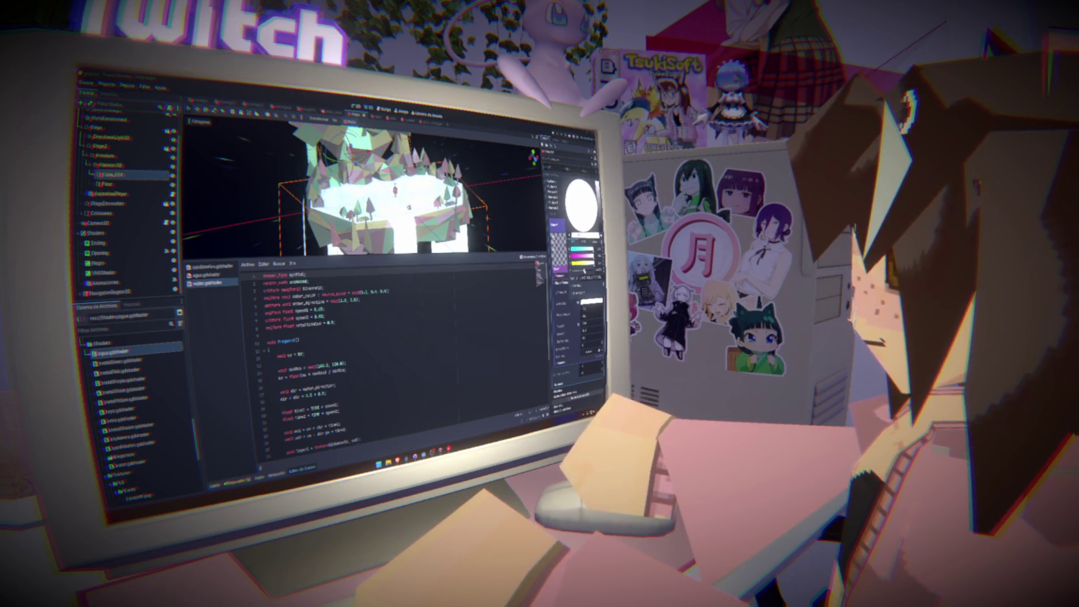
Playtest once more, then select WorldEnvironment and AnimationPlayer to show the animation timeline.
key(F5)
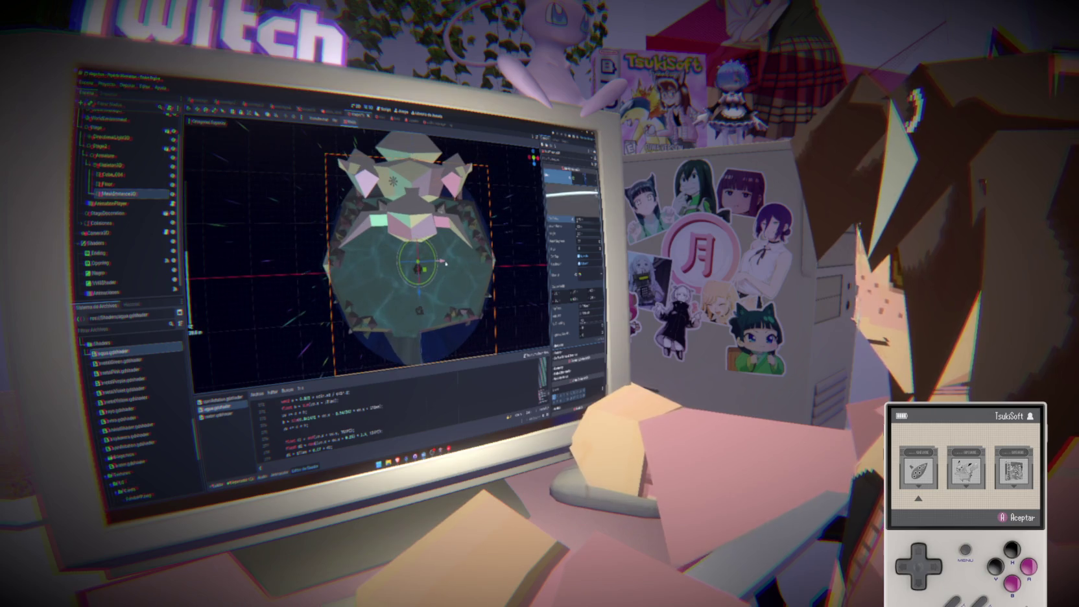
key(Right)
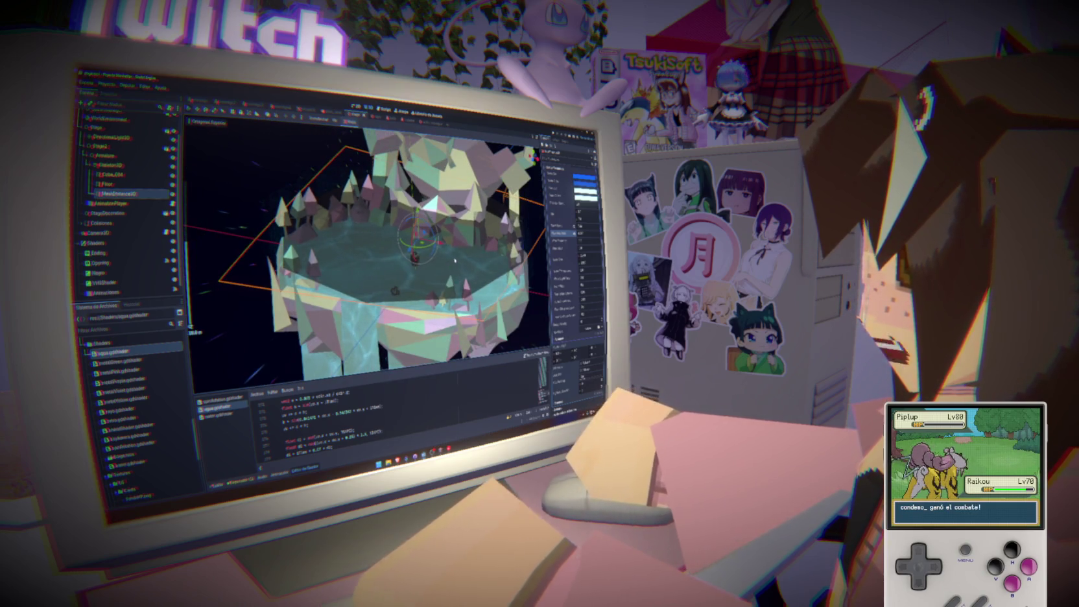
scroll(123, 194, up, 2)
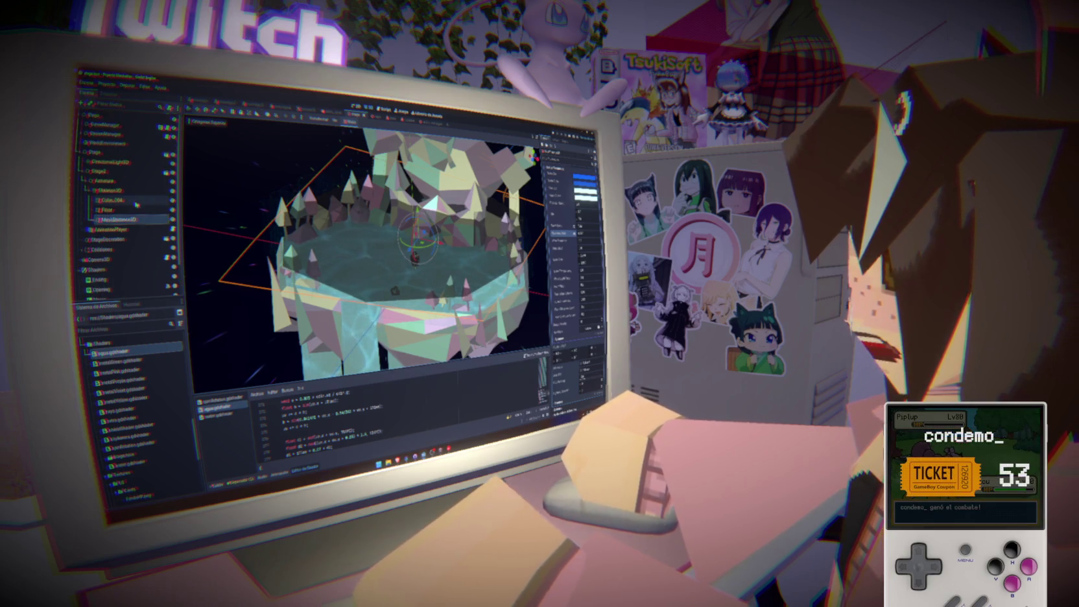
click(110, 143)
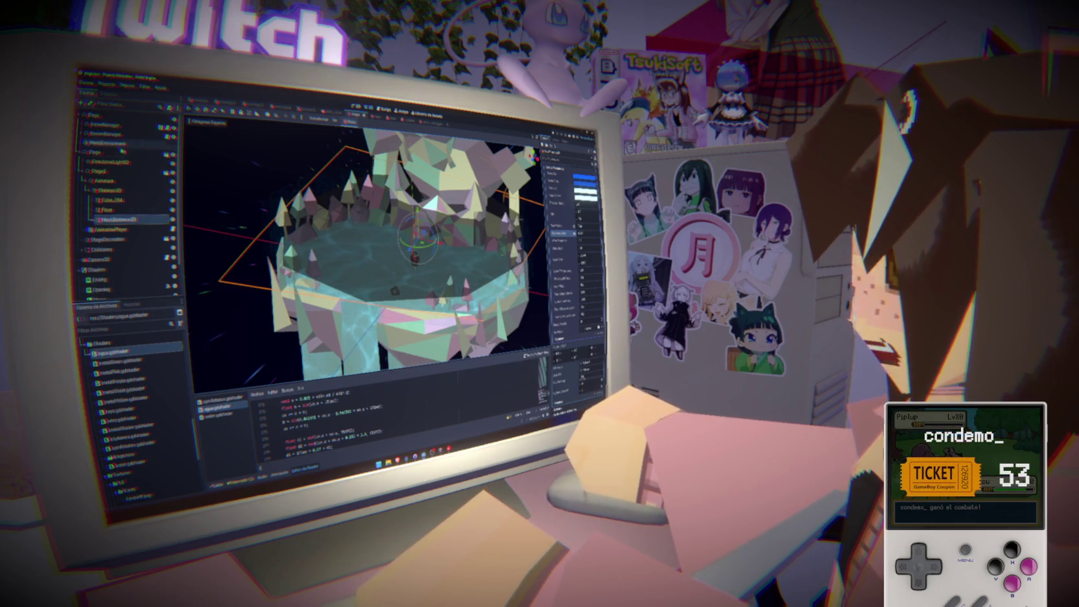
click(121, 229)
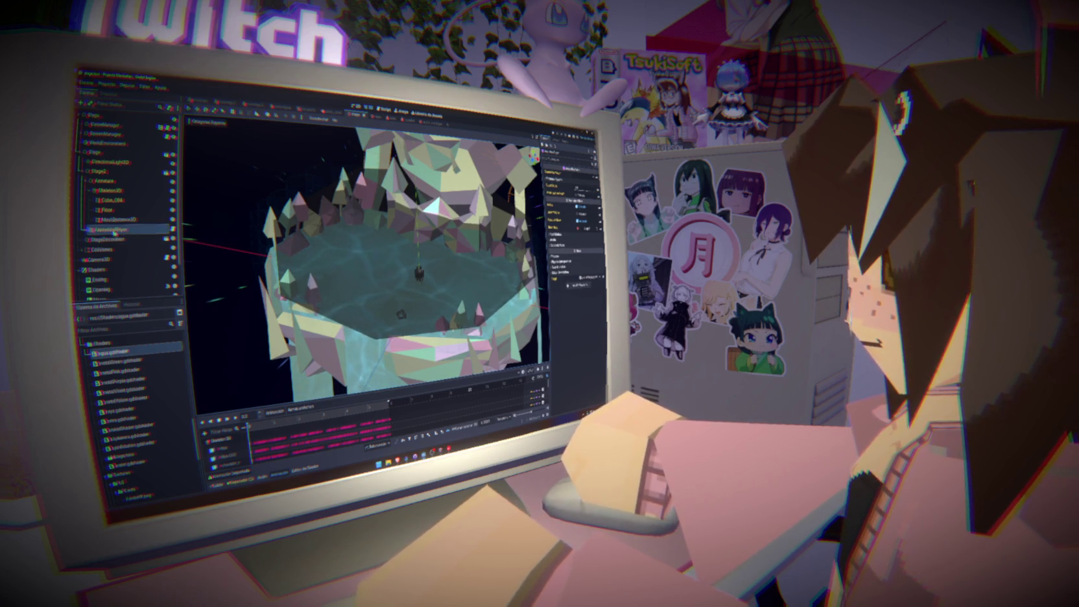
Select the MeshInstance3D water mesh and, from top view, shift and resize it.
click(117, 209)
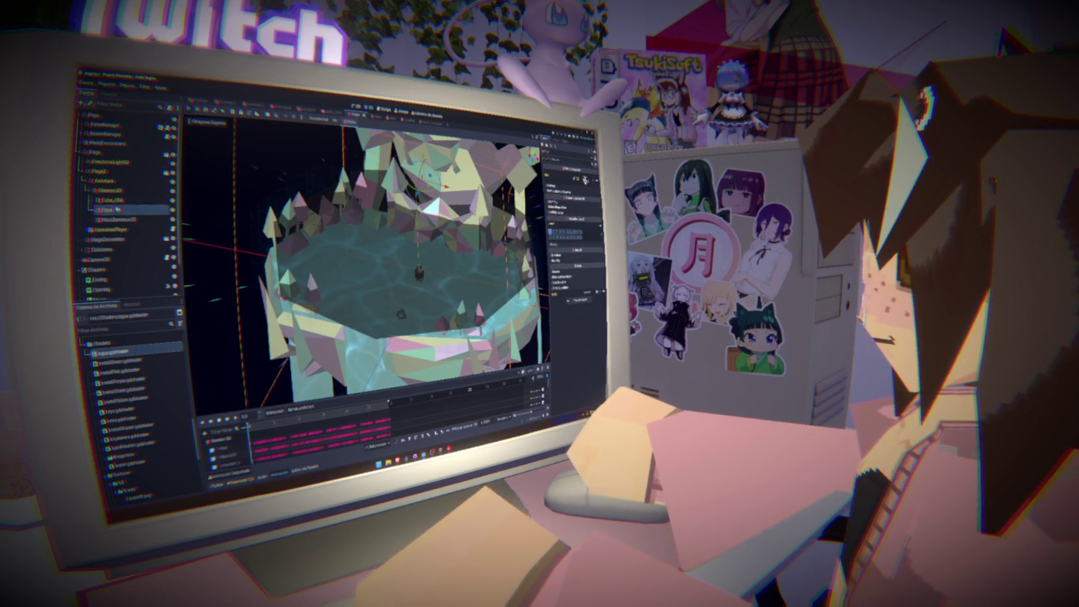
click(121, 219)
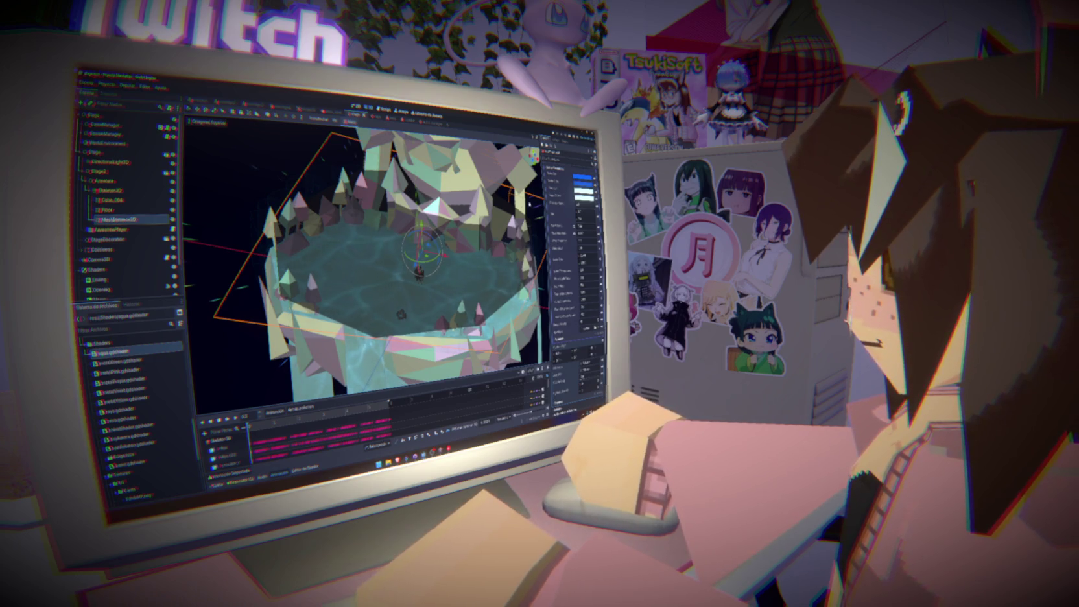
key(KP_7)
scroll(402, 266, down, 4)
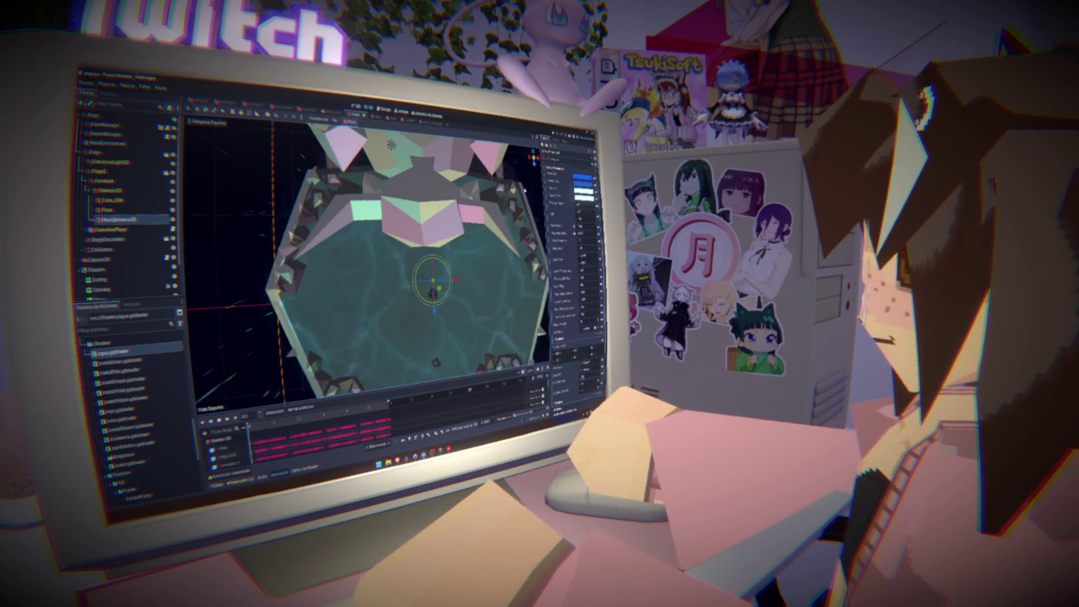
scroll(574, 273, up, 5)
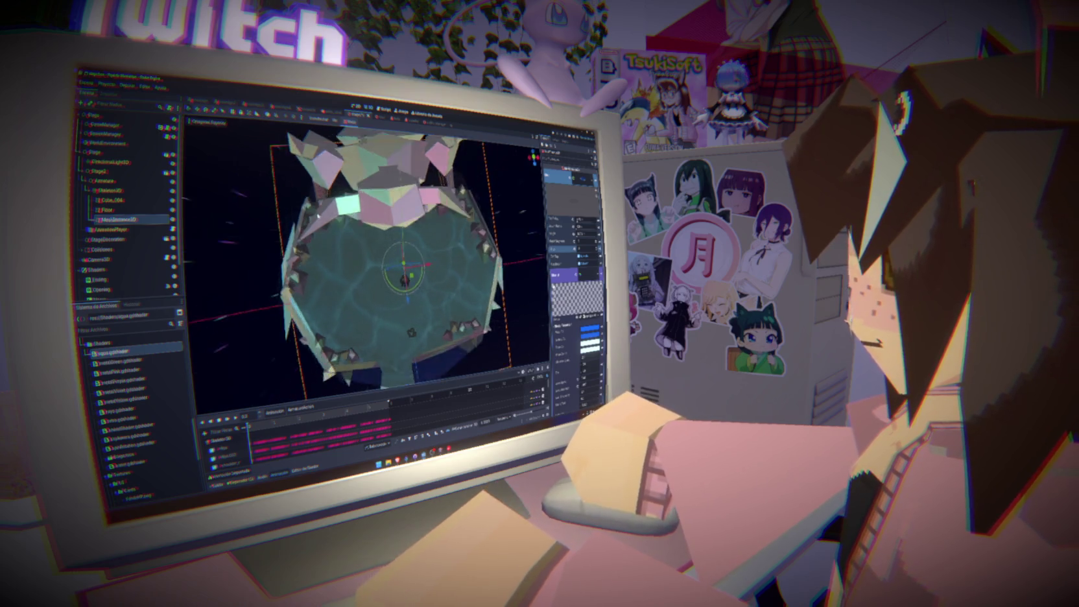
key(w)
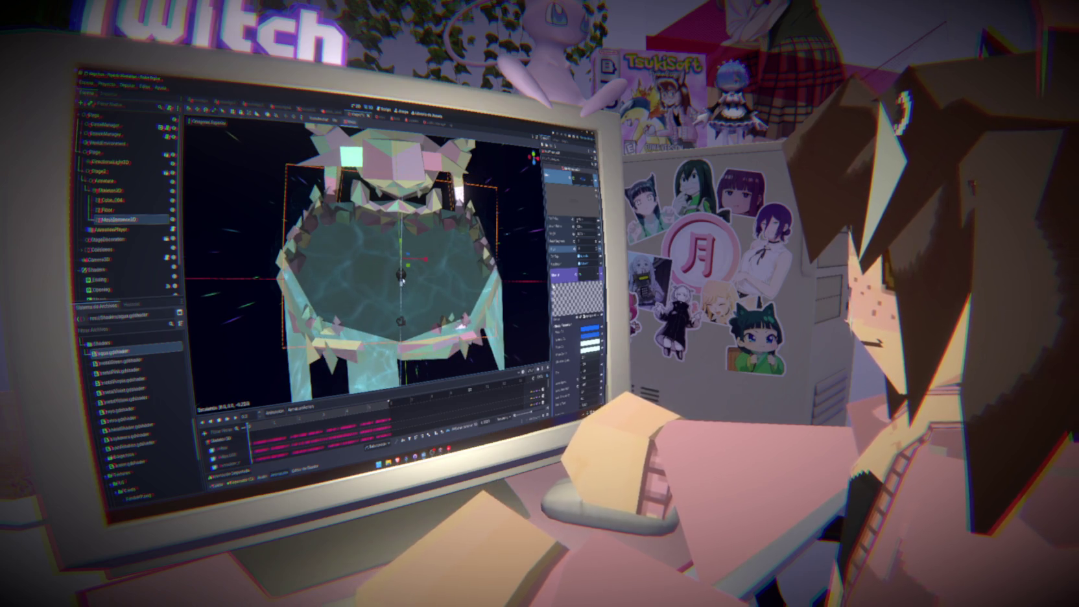
key(KP_7)
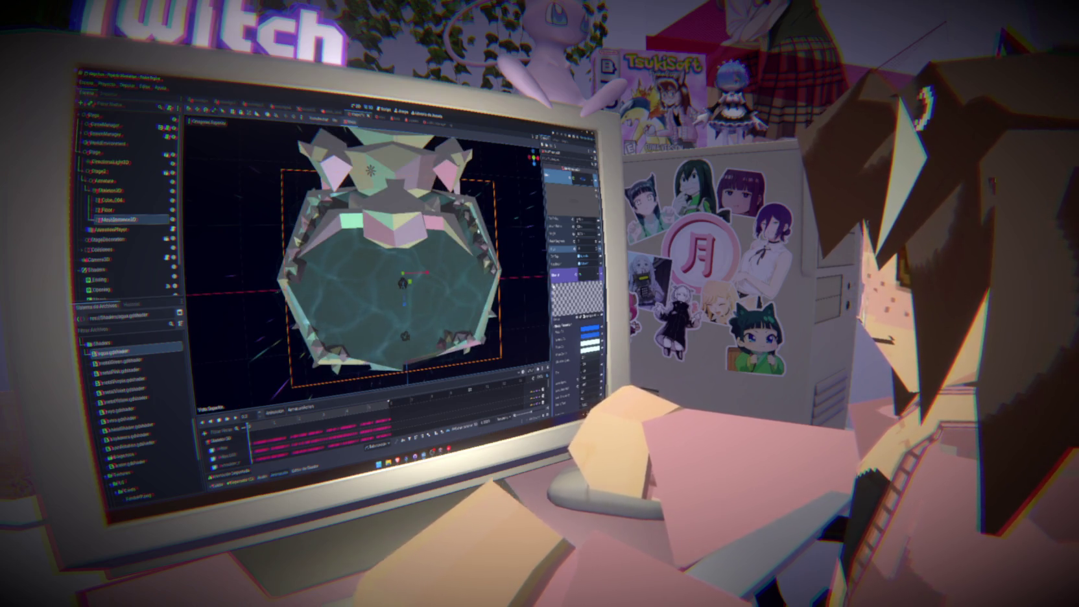
drag(403, 302, 402, 271)
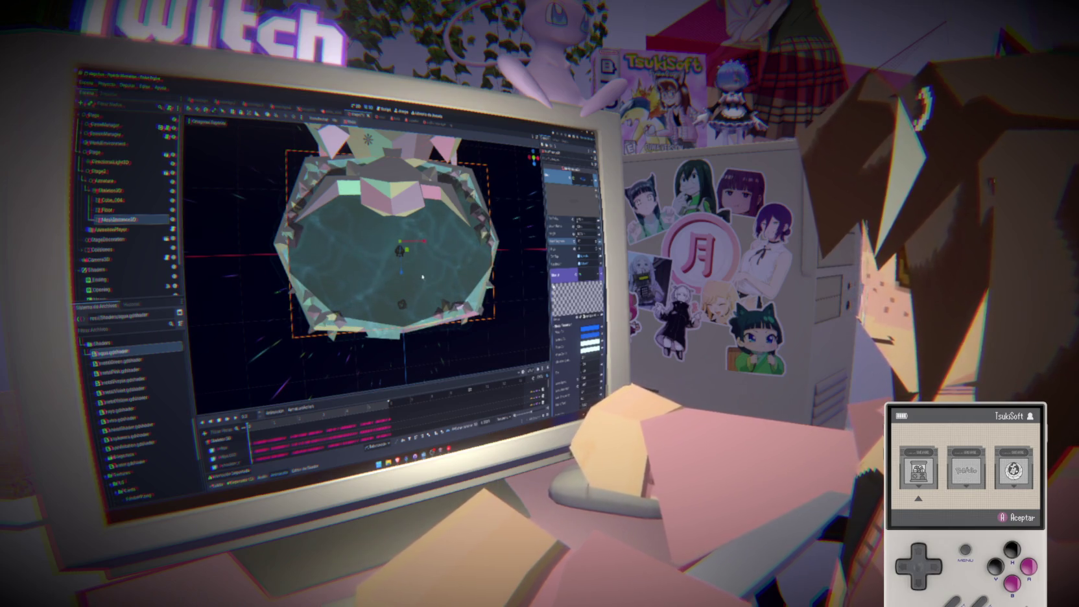
drag(401, 273, 403, 274)
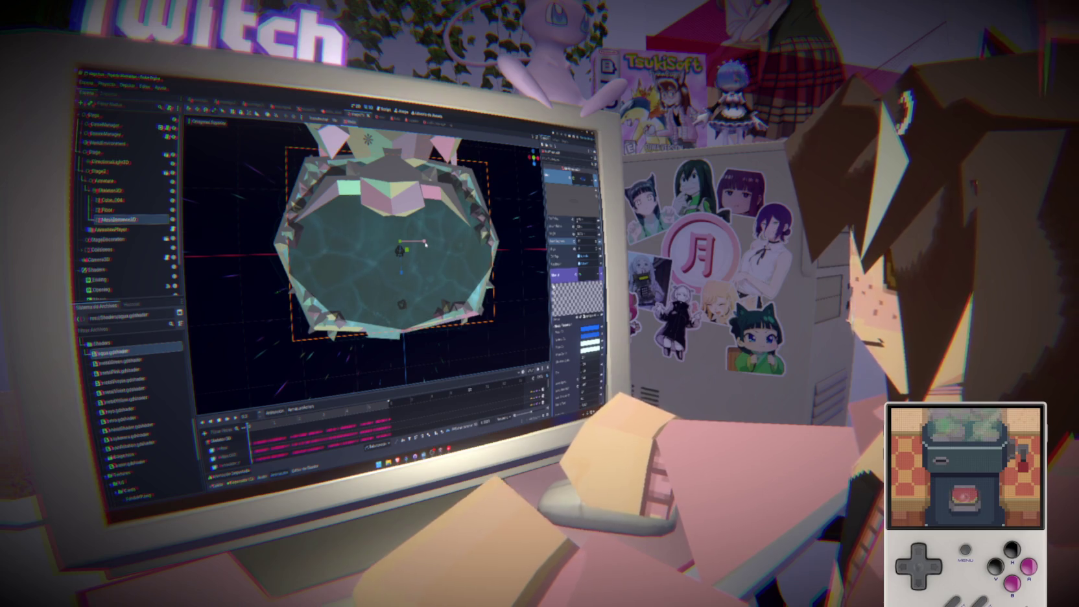
From front view, raise the water plane into the island basin, then view it from an angle.
key(KP_1)
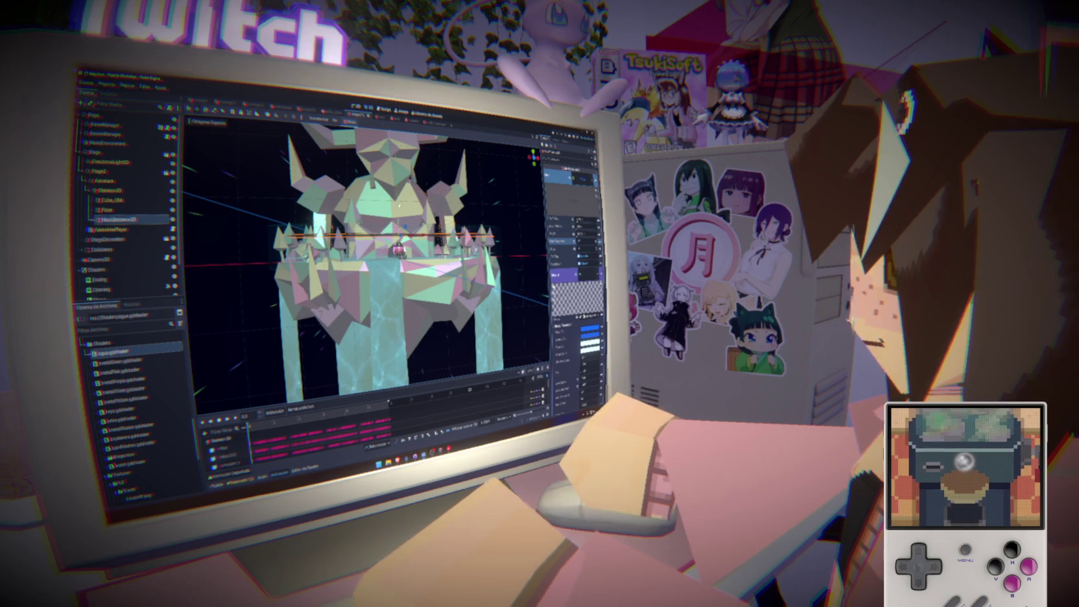
key(g)
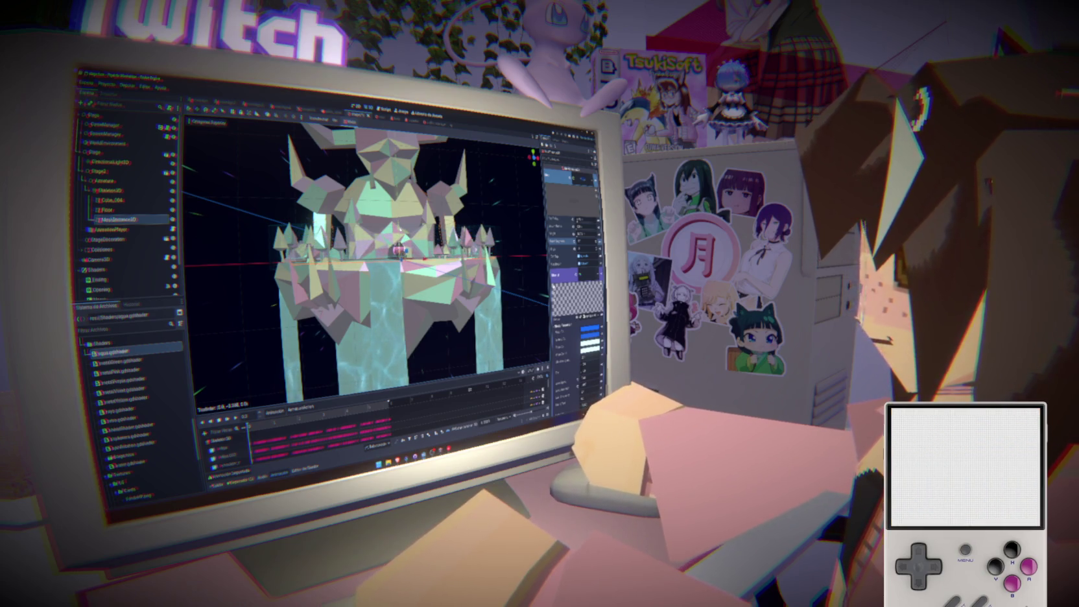
scroll(398, 259, up, 3)
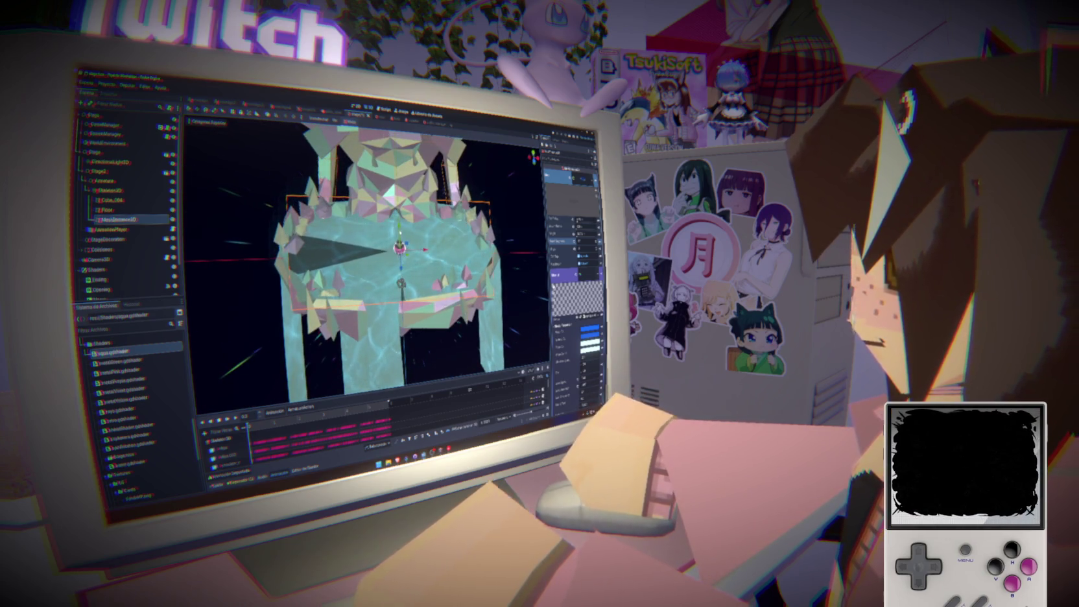
key(g)
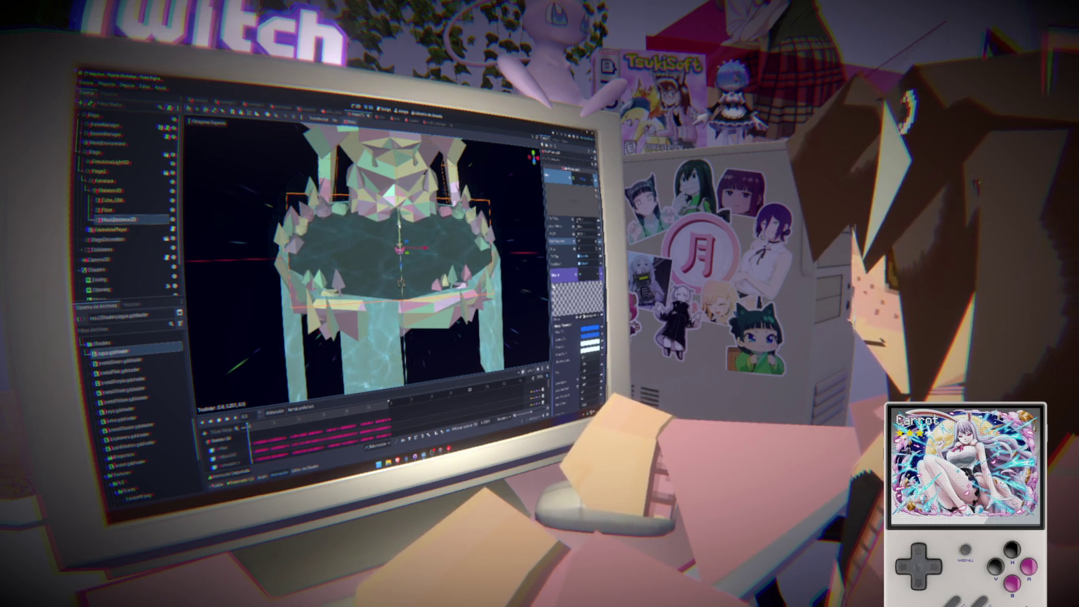
click(402, 284)
mouse_move(402, 284)
mouse_down()
mouse_move(375, 266)
mouse_move(411, 274)
mouse_move(384, 263)
mouse_move(403, 278)
mouse_move(389, 289)
mouse_move(388, 337)
mouse_move(372, 350)
mouse_up()
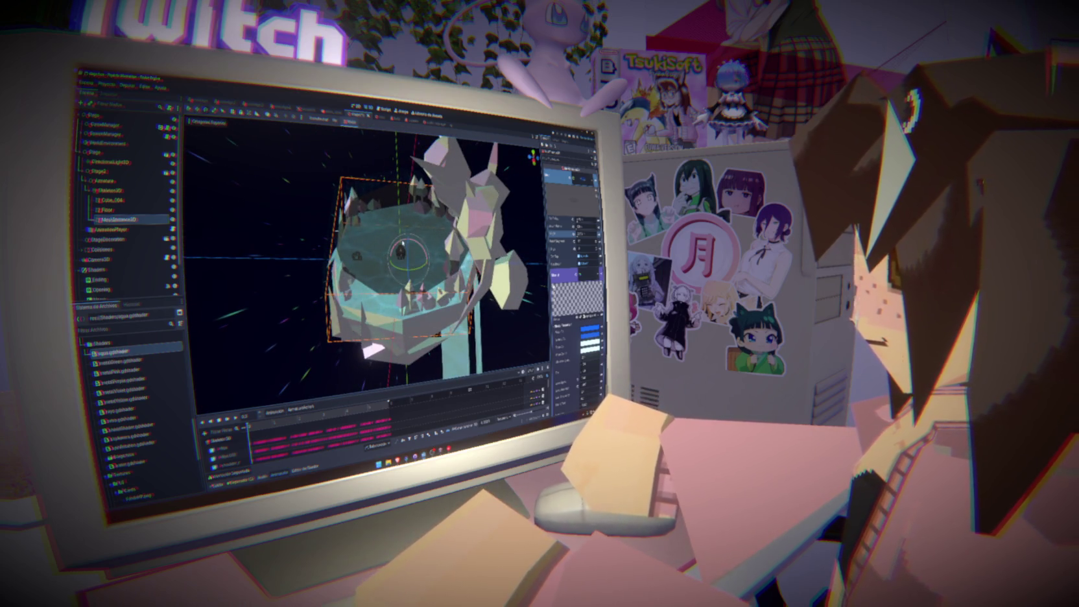
Try rotating the water mesh, then undo it so the mesh stays upright.
drag(415, 256, 448, 274)
drag(467, 328, 433, 344)
key(ctrl+z)
Lower the water mesh along Y into the pond basin and check its placement from several angles.
mouse_move(403, 311)
mouse_down()
mouse_move(390, 286)
mouse_move(402, 244)
mouse_up()
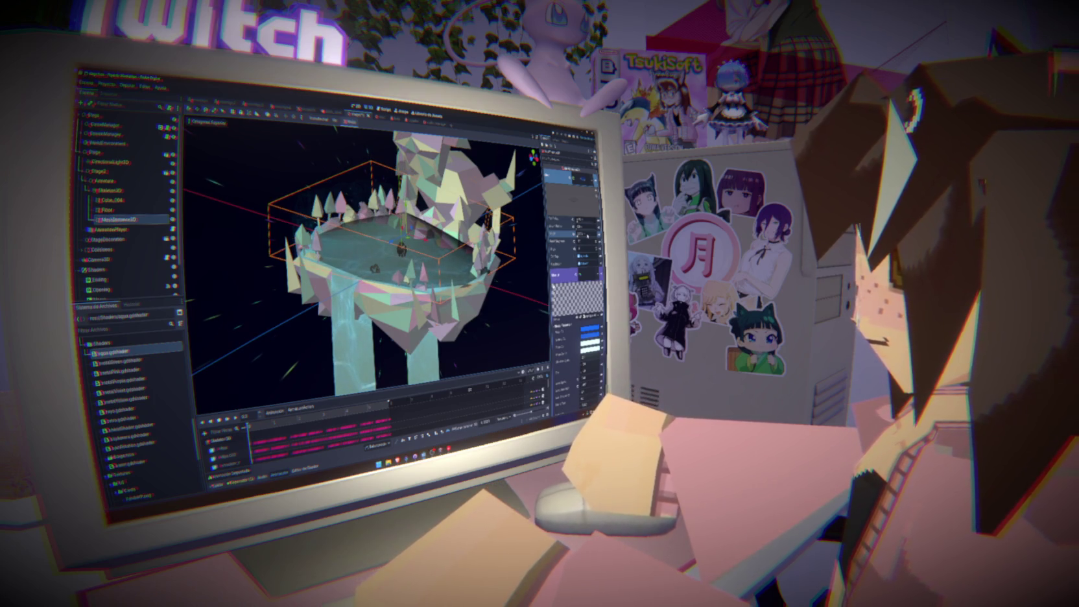
drag(277, 254, 283, 238)
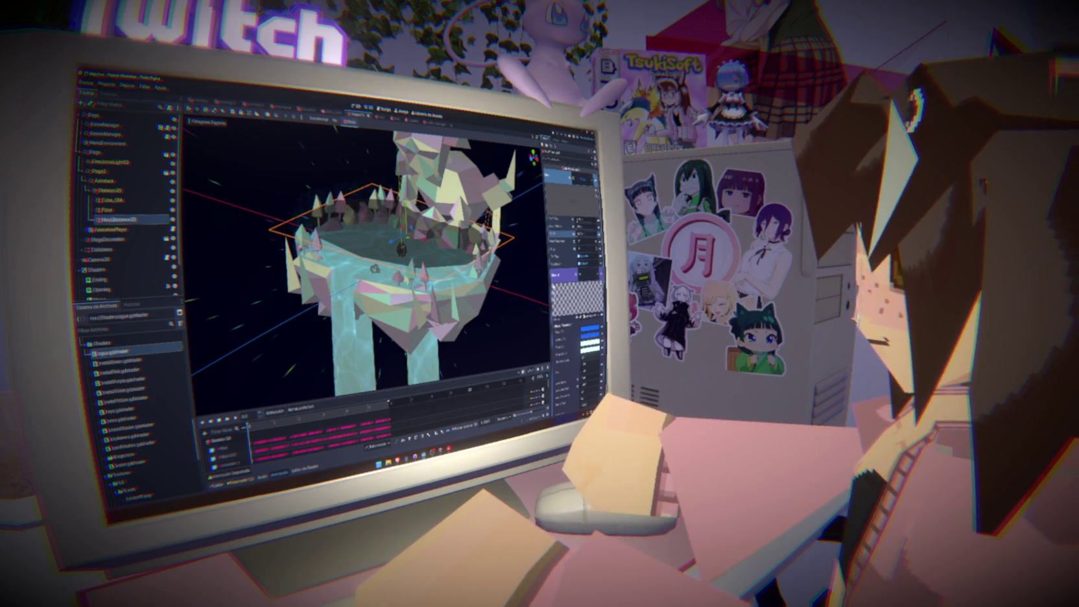
drag(402, 227, 402, 242)
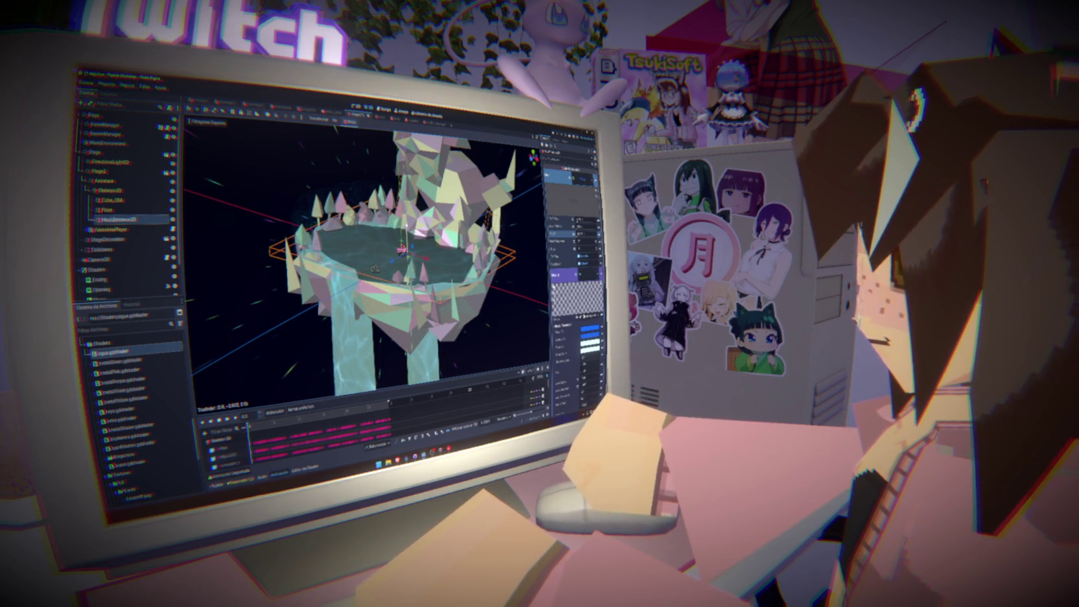
mouse_move(402, 246)
mouse_down()
mouse_move(491, 275)
mouse_move(399, 283)
mouse_up()
scroll(396, 285, up, 4)
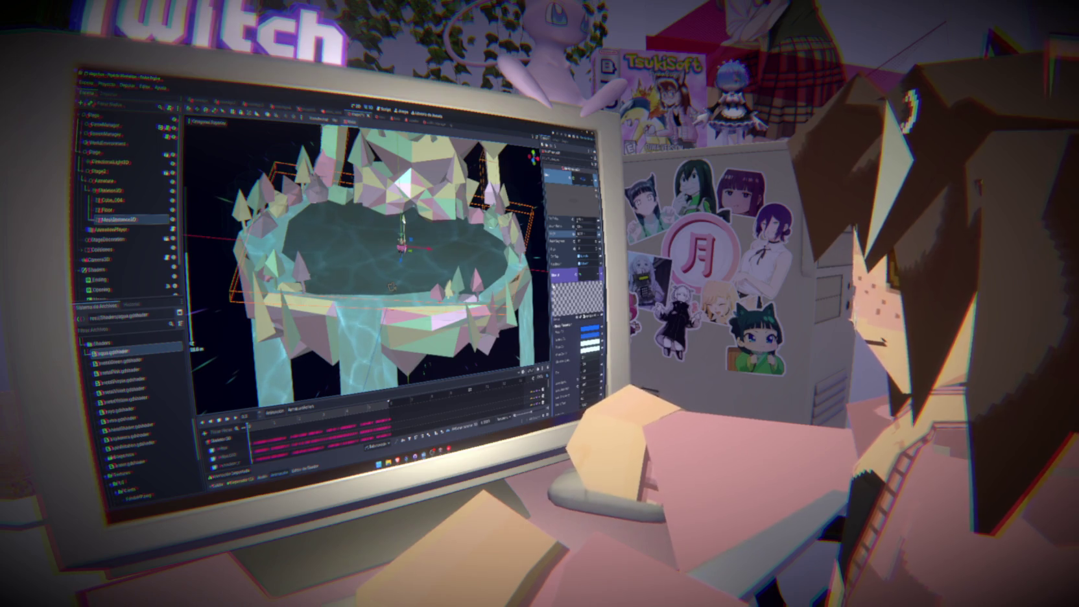
key(g)
key(y)
key(Return)
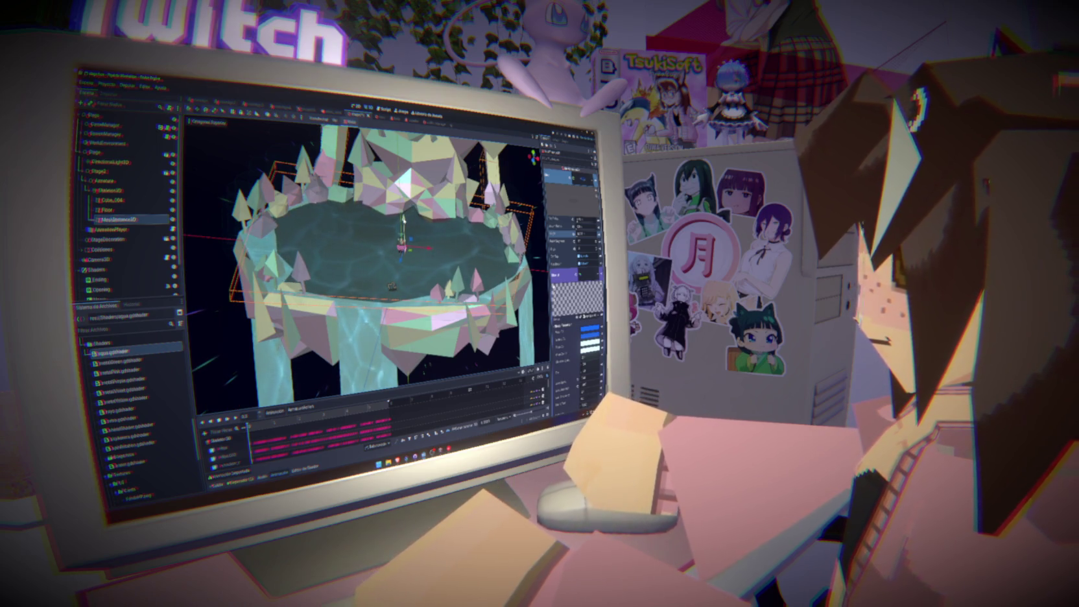
mouse_move(399, 285)
mouse_down()
mouse_move(407, 296)
mouse_move(363, 268)
mouse_up()
scroll(407, 296, up, 2)
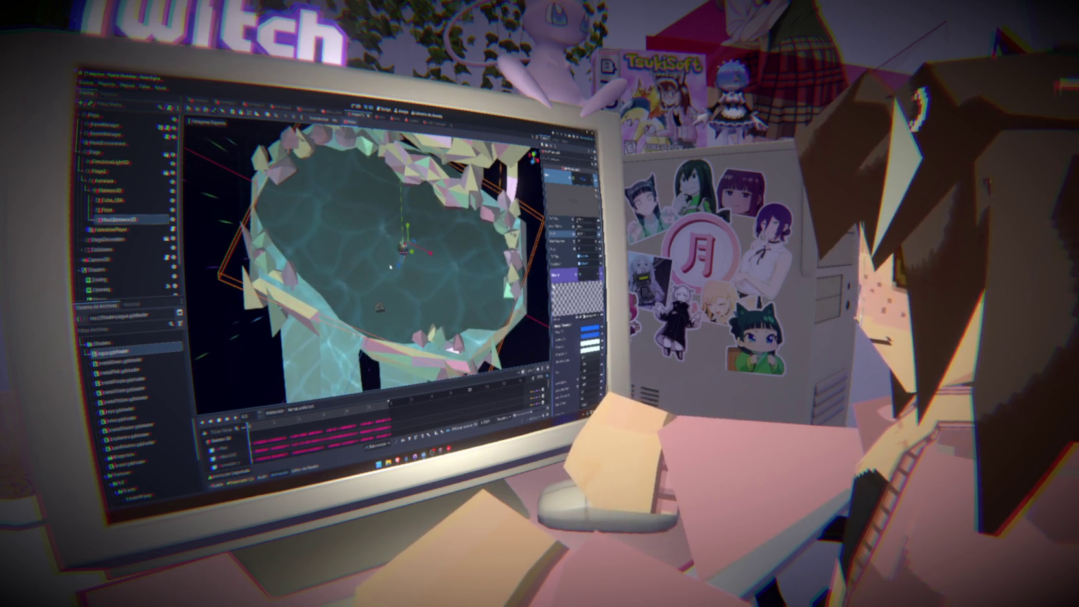
mouse_move(398, 266)
mouse_down()
mouse_move(345, 295)
mouse_move(423, 228)
mouse_up()
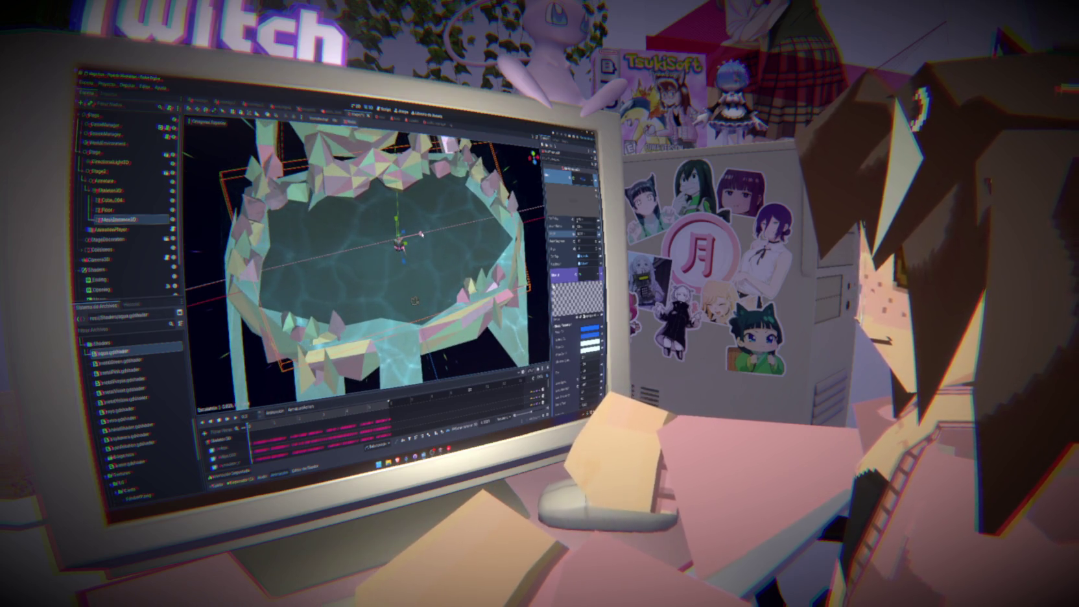
mouse_move(380, 306)
mouse_down()
mouse_move(423, 248)
mouse_move(416, 258)
mouse_up()
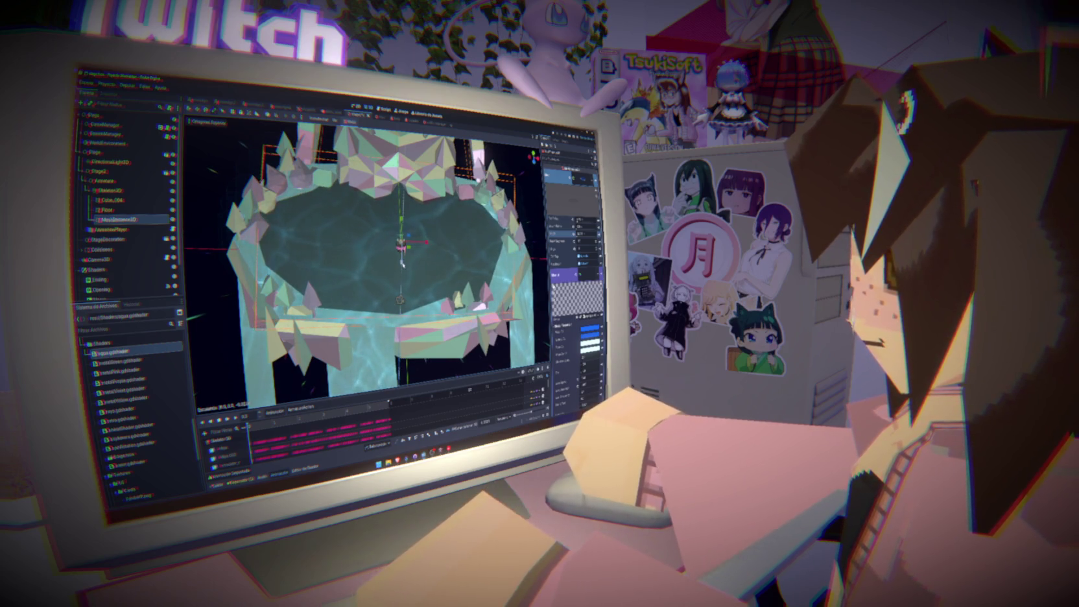
Save the scene and select the Camera3D node in the Scene dock.
scroll(373, 313, down, 3)
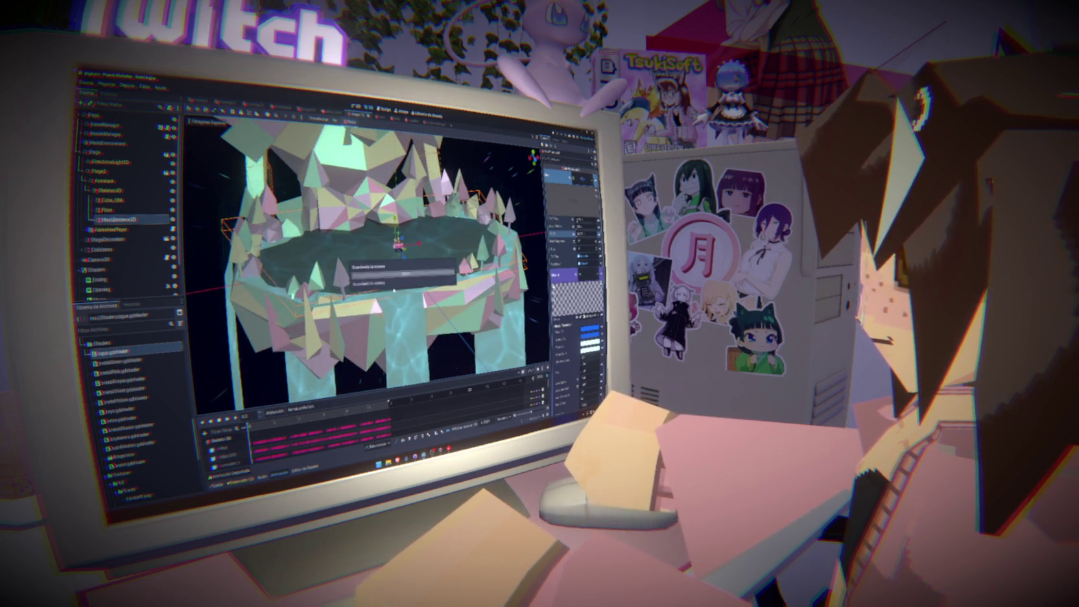
scroll(373, 314, down, 4)
scroll(389, 302, up, 5)
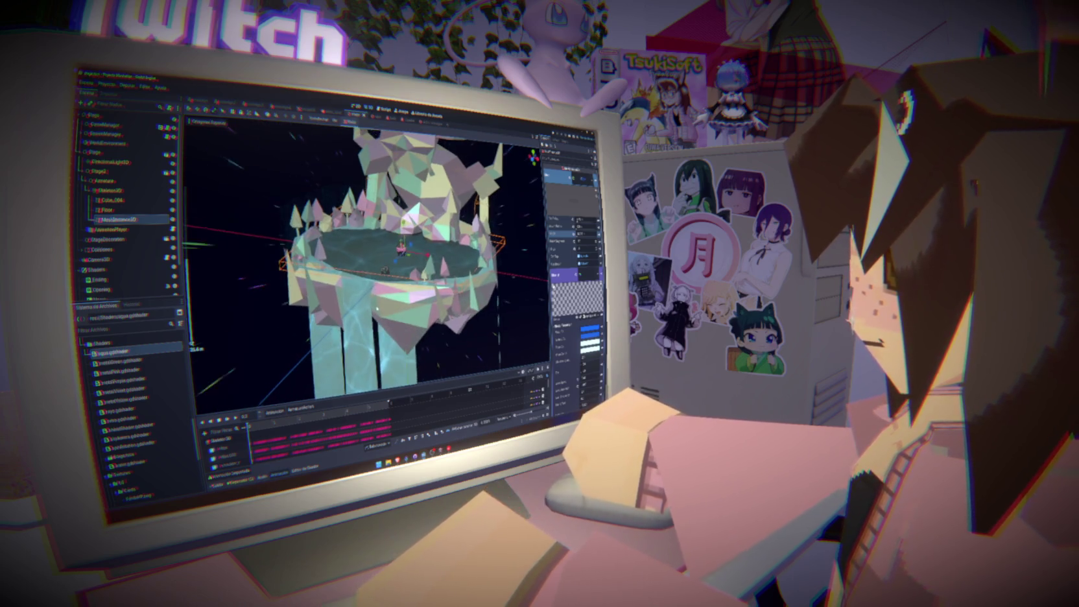
key(ctrl+s)
scroll(387, 303, up, 5)
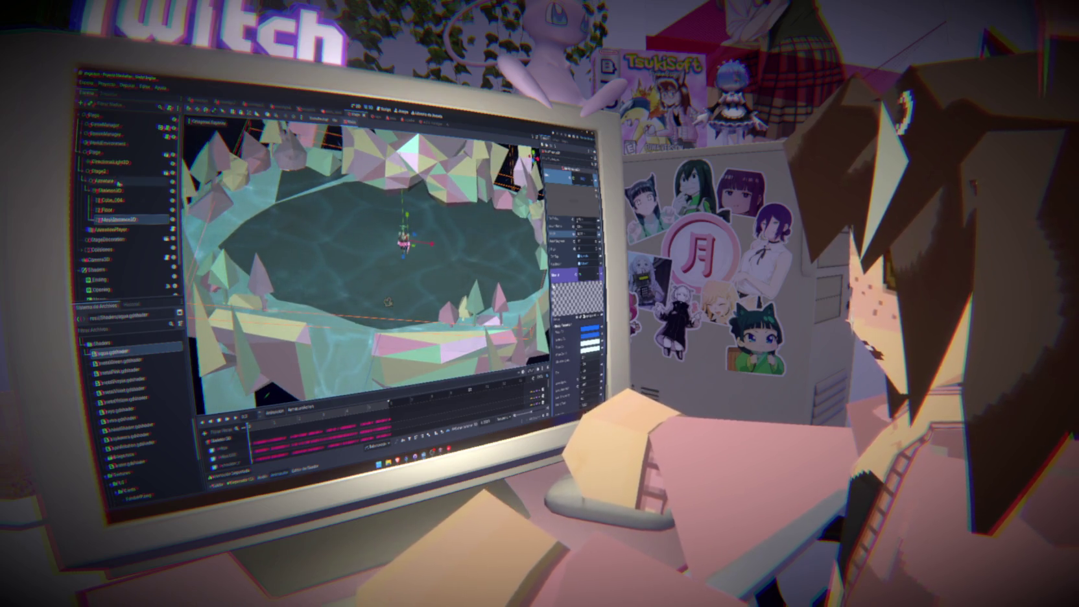
click(104, 259)
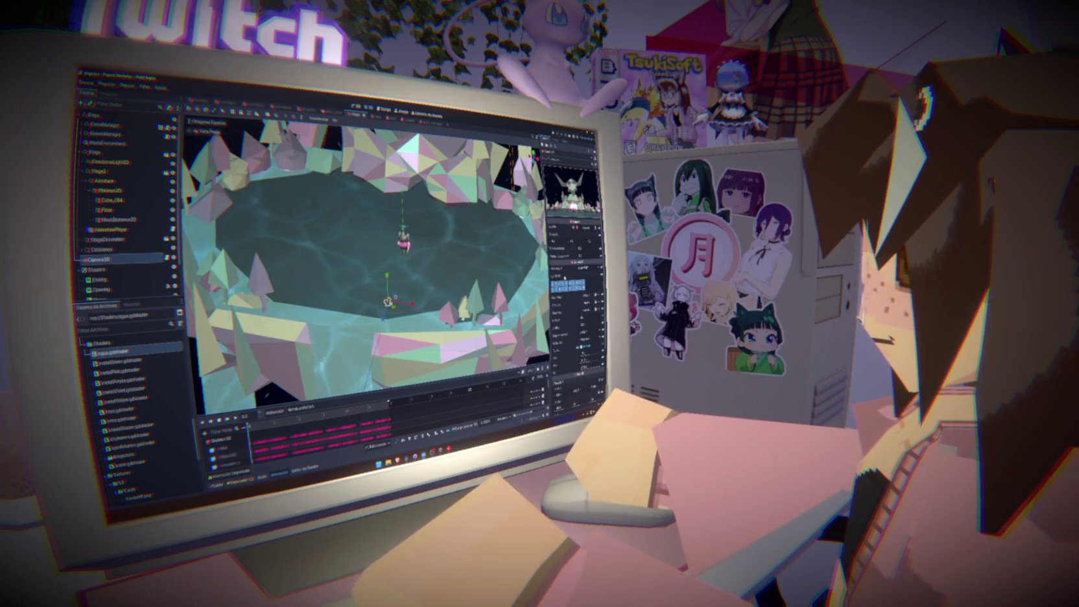
Select WorldEnvironment and expand its environment property groups in the Inspector.
scroll(564, 277, down, 5)
scroll(563, 275, up, 2)
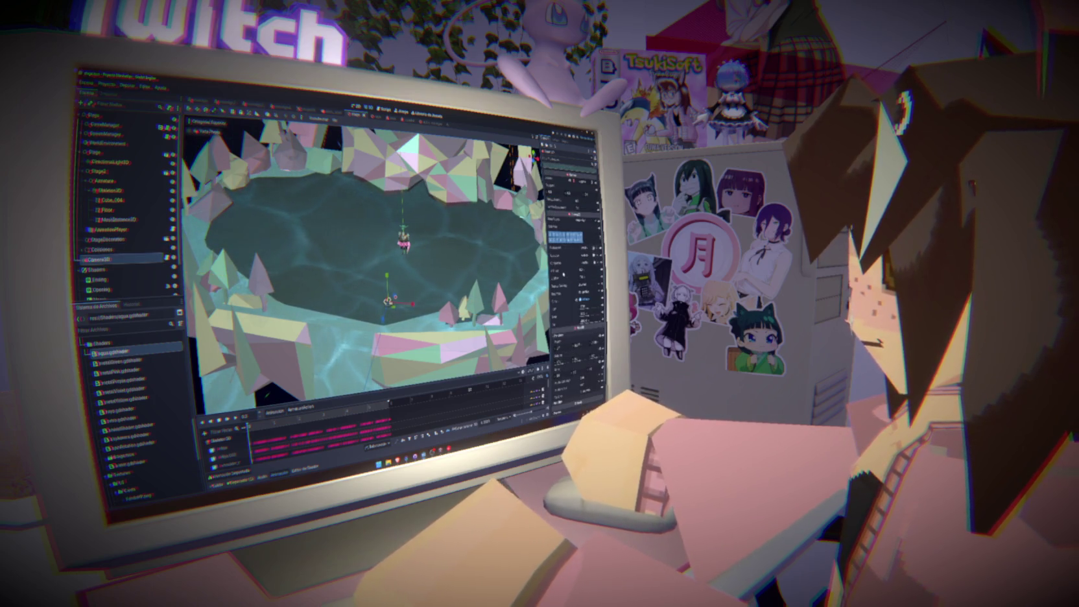
click(107, 142)
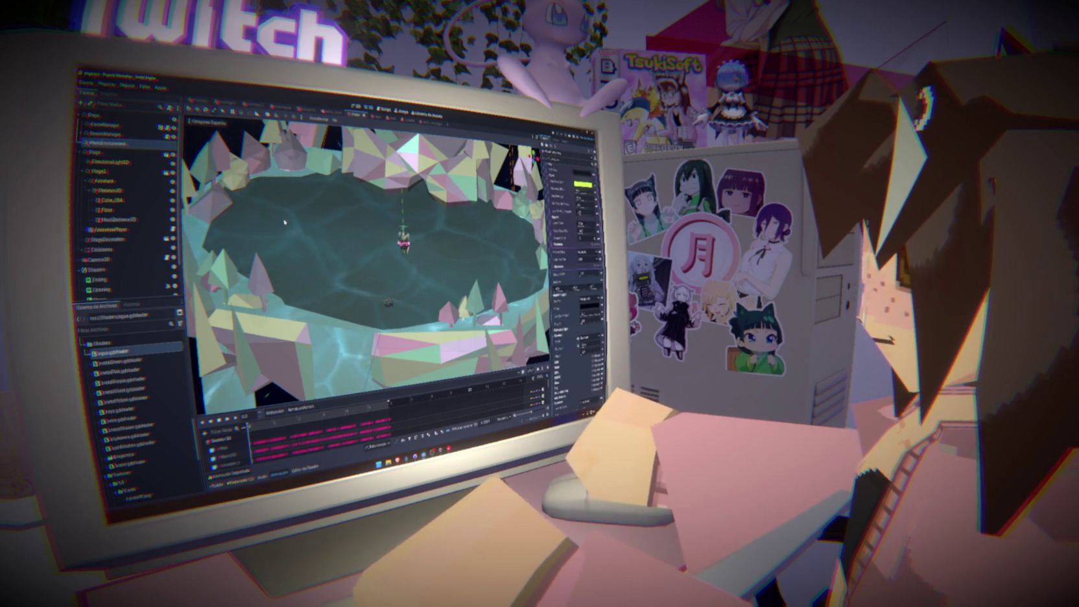
scroll(576, 279, down, 5)
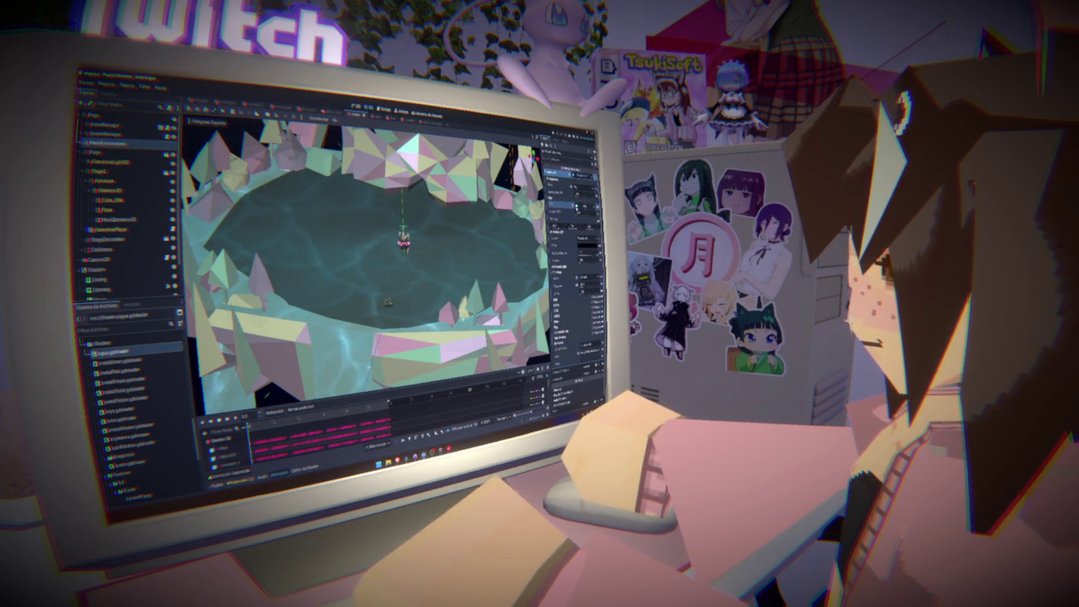
click(571, 206)
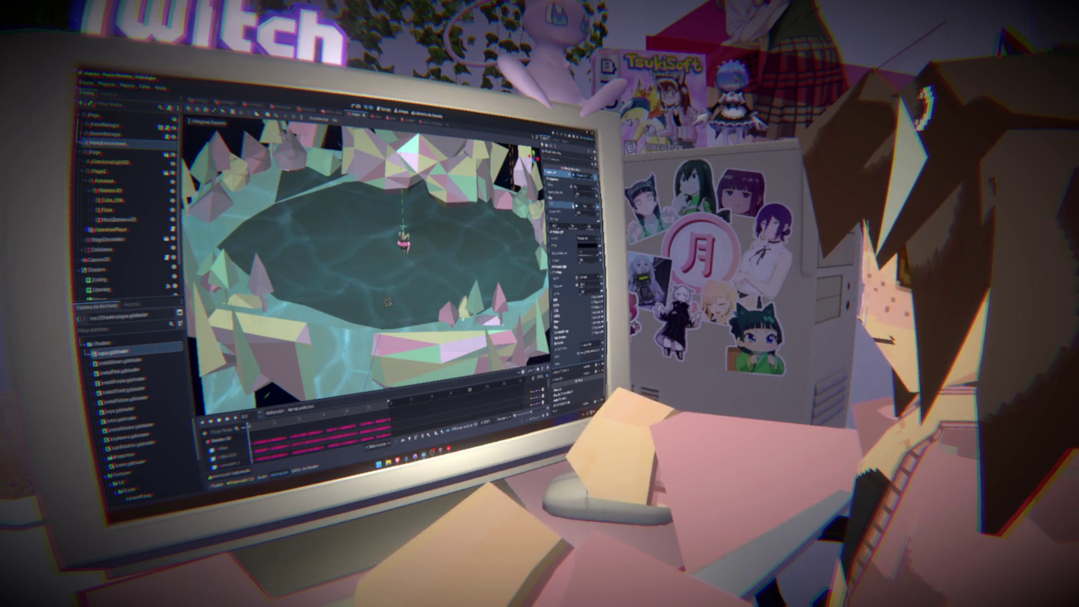
click(574, 202)
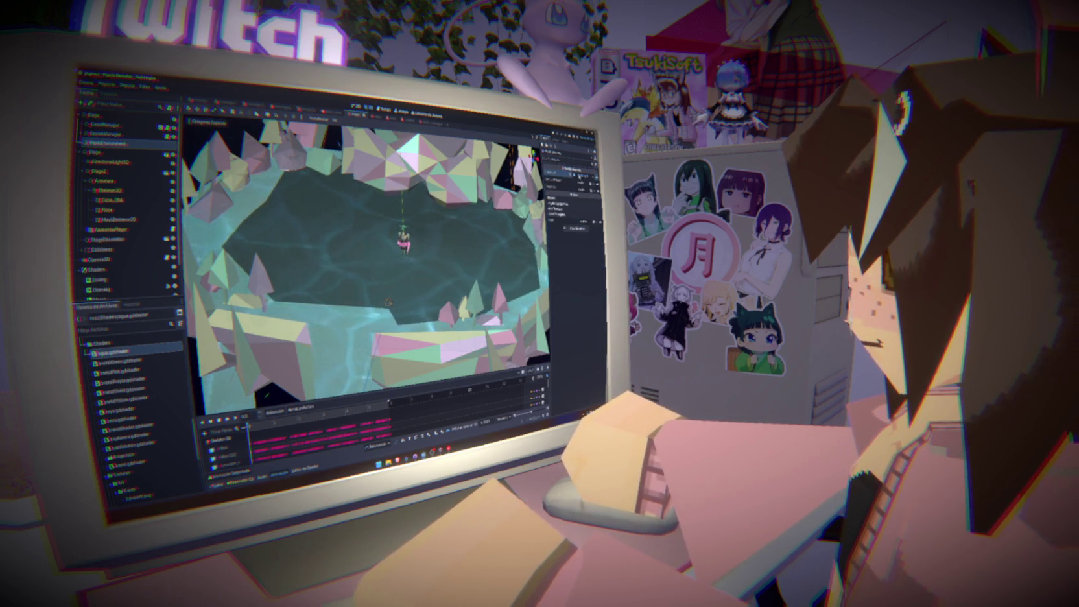
click(577, 175)
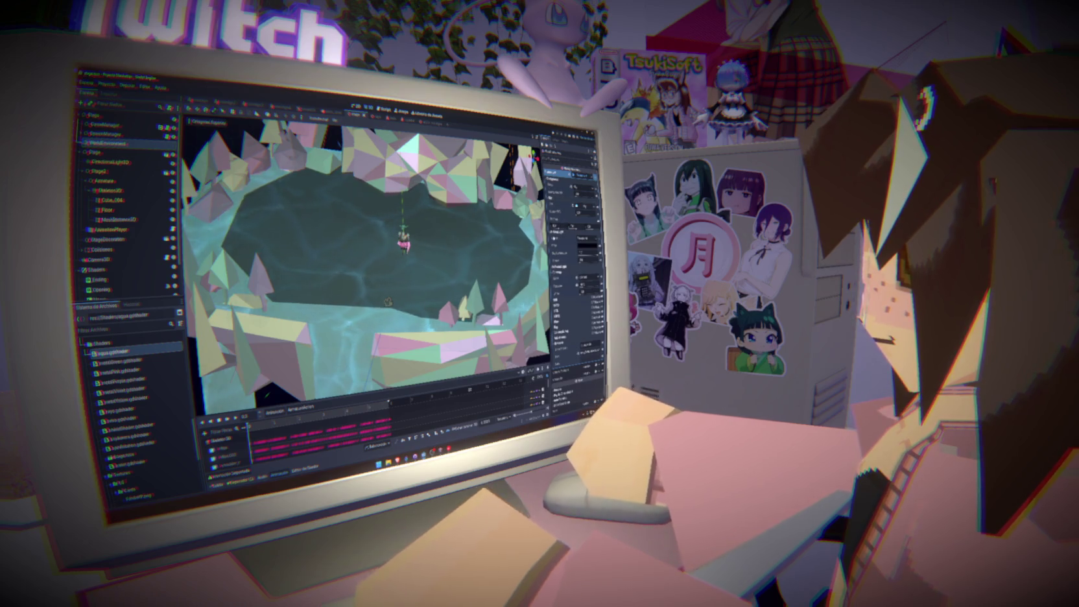
Pick new environment values to darken the pond water, then launch the game with F5.
click(582, 277)
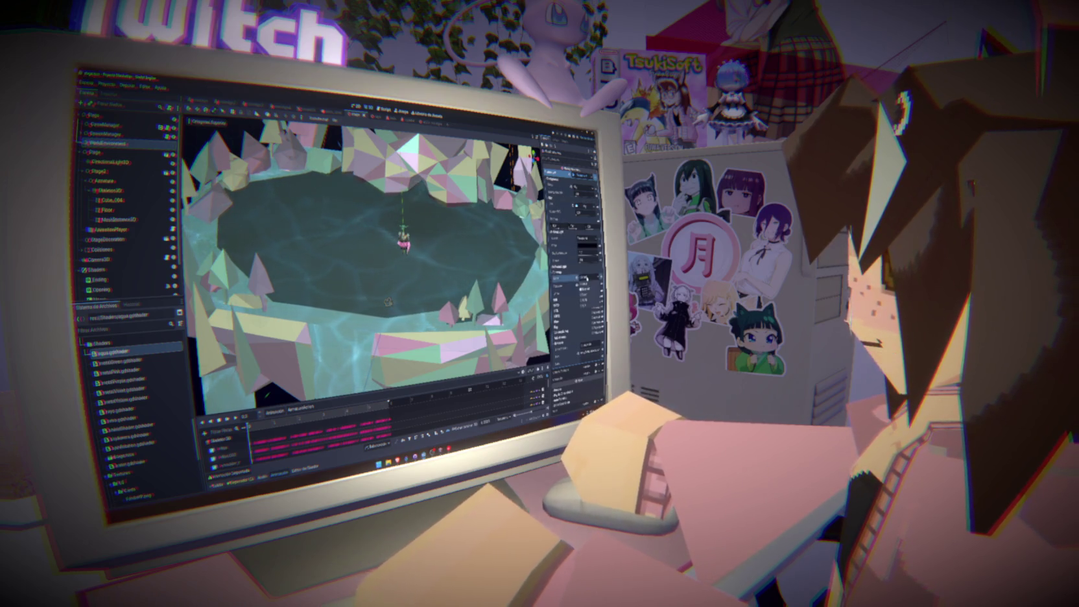
click(596, 286)
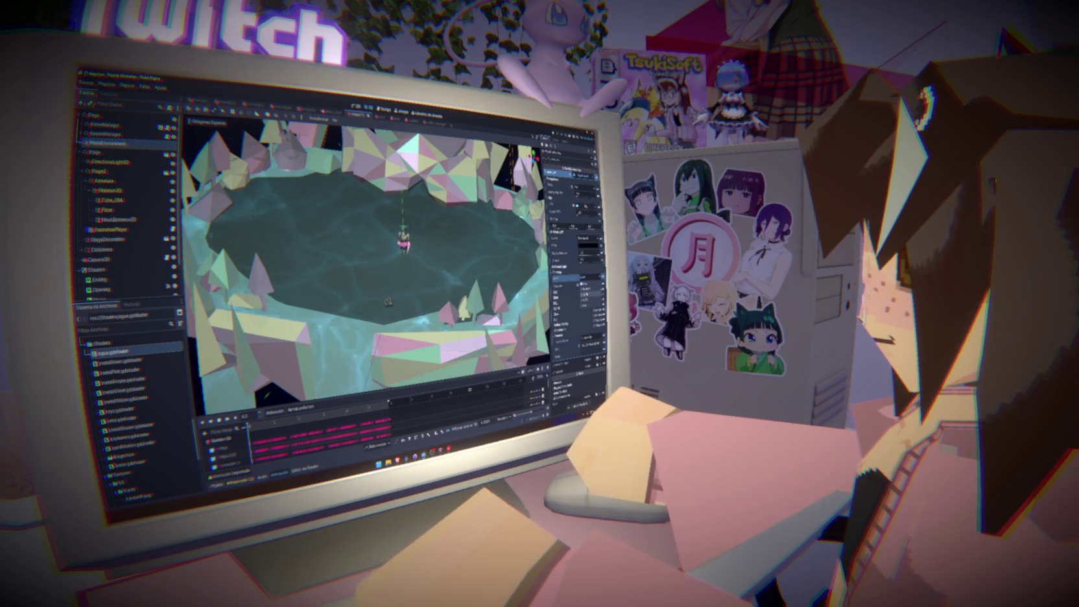
click(583, 285)
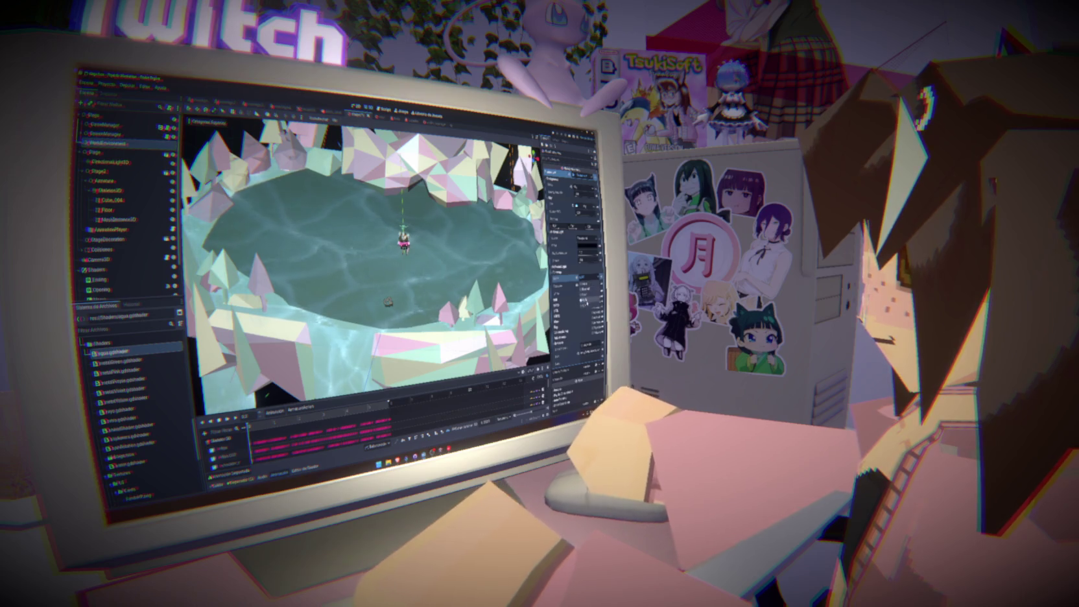
click(586, 285)
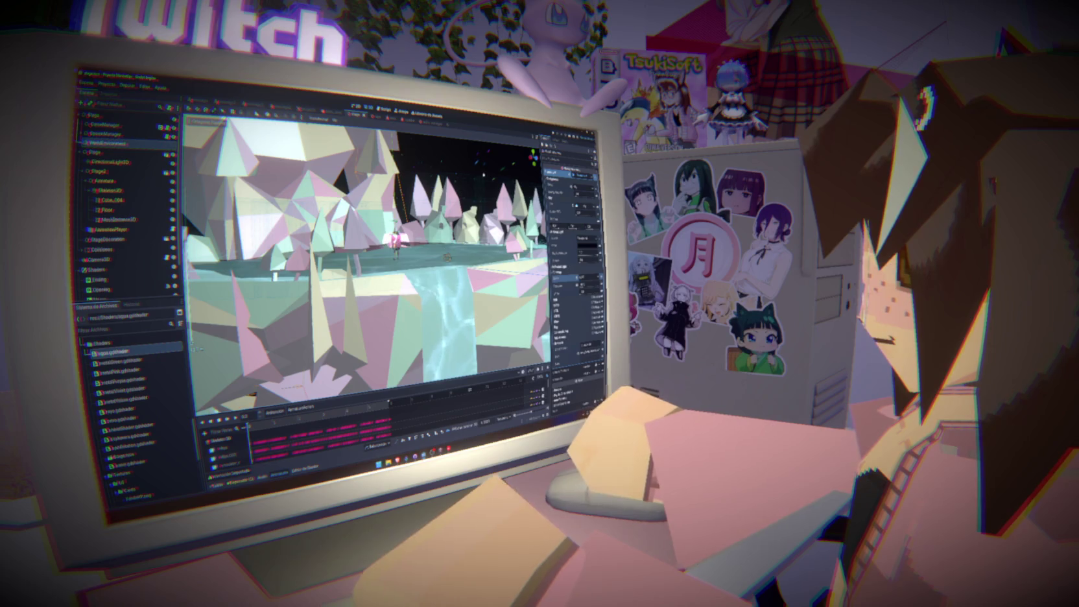
key(F5)
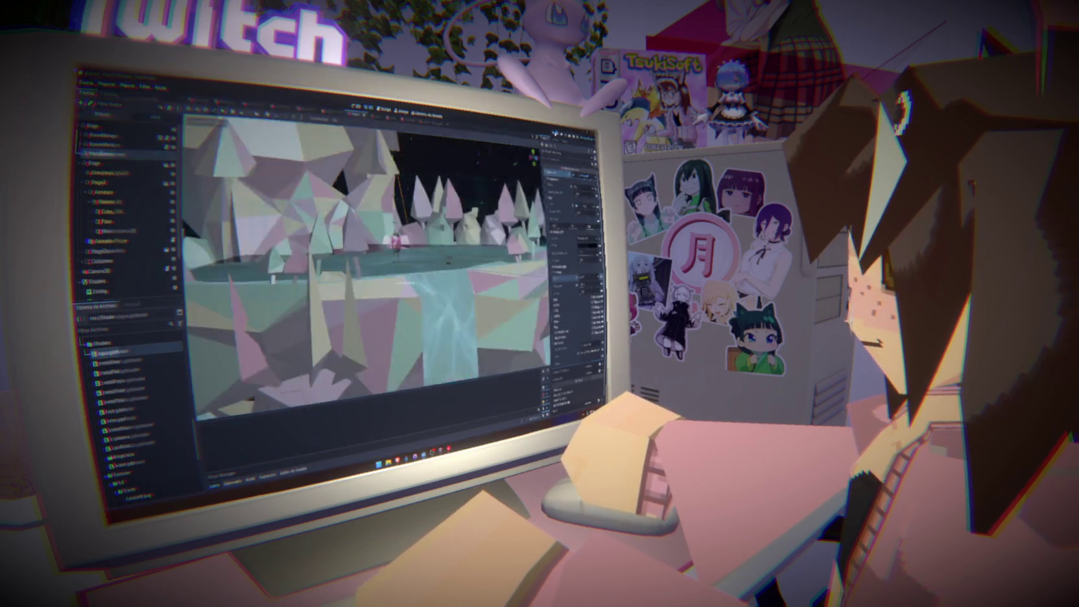
key(F5)
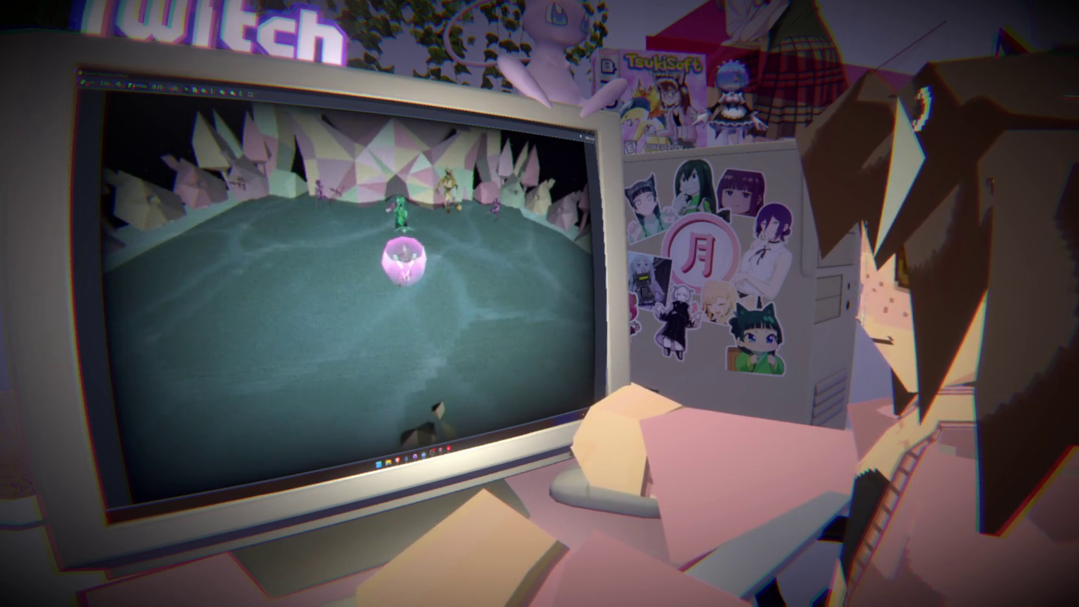
key(F8)
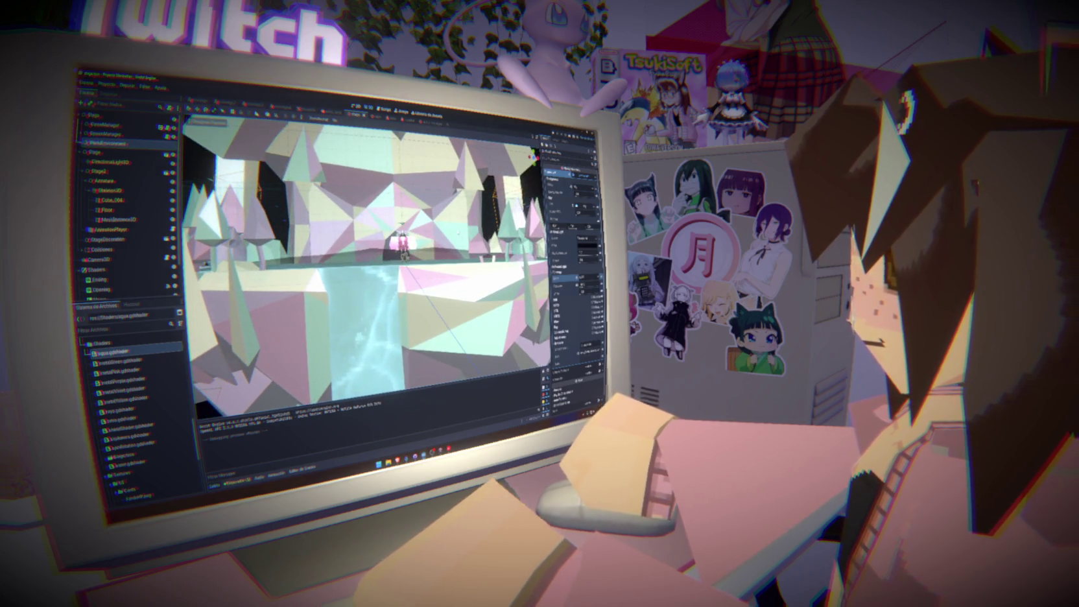
Open spawn_manager.gd, highlight line 16's 'if not puede_spawnear' condition, and scroll to the spawn code.
click(119, 219)
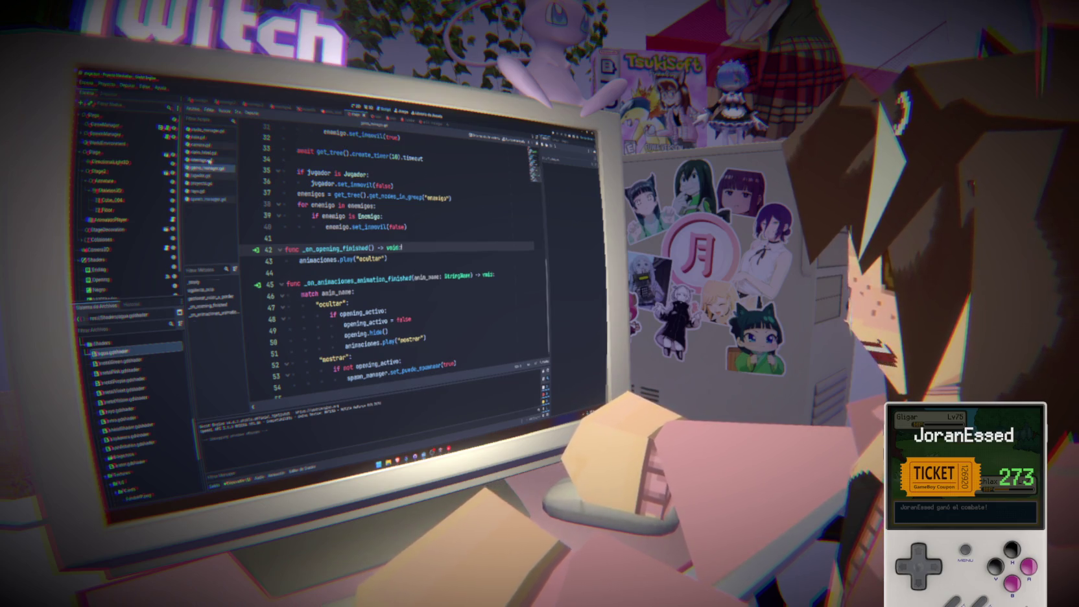
click(214, 199)
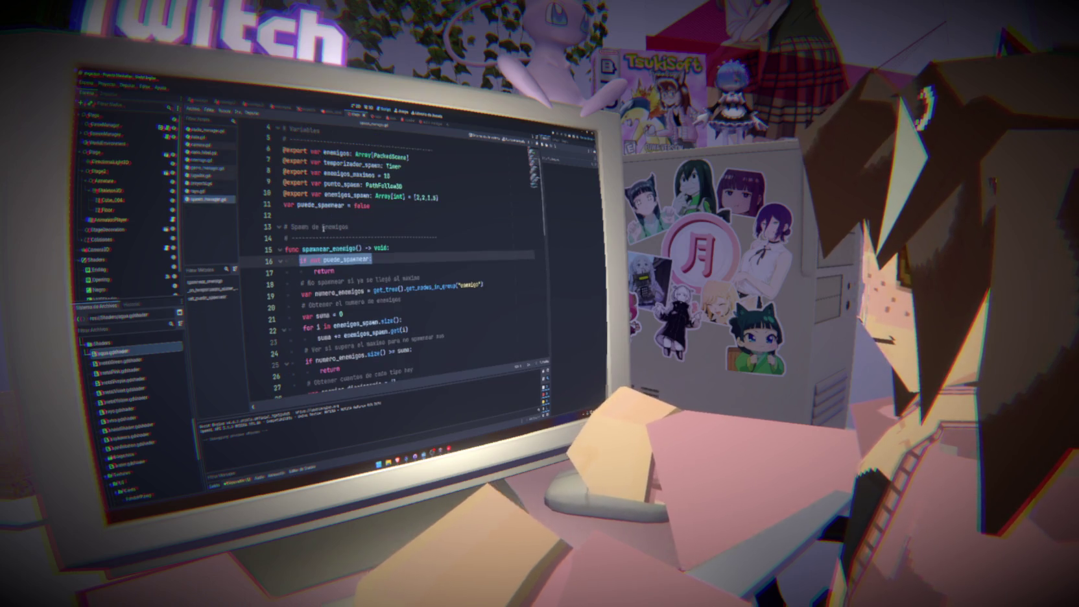
click(410, 258)
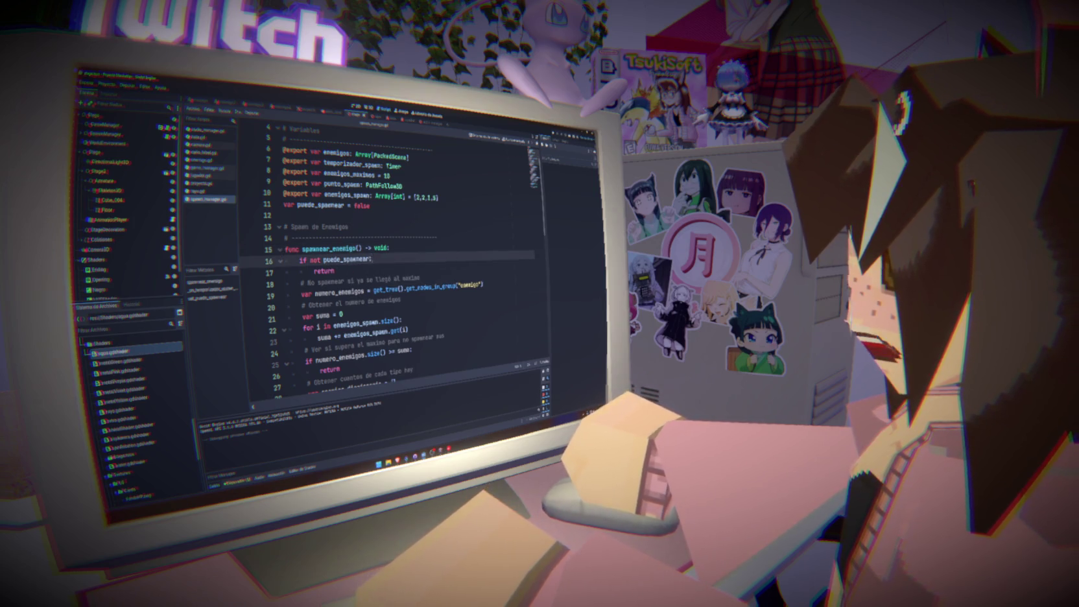
drag(371, 259, 303, 260)
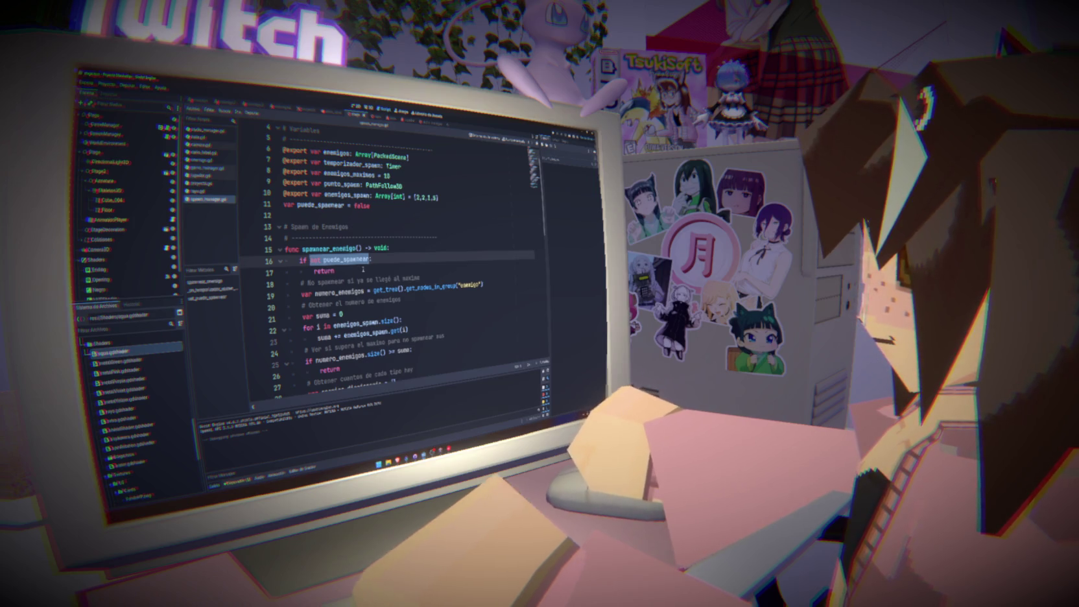
scroll(363, 268, down, 7)
scroll(365, 269, down, 4)
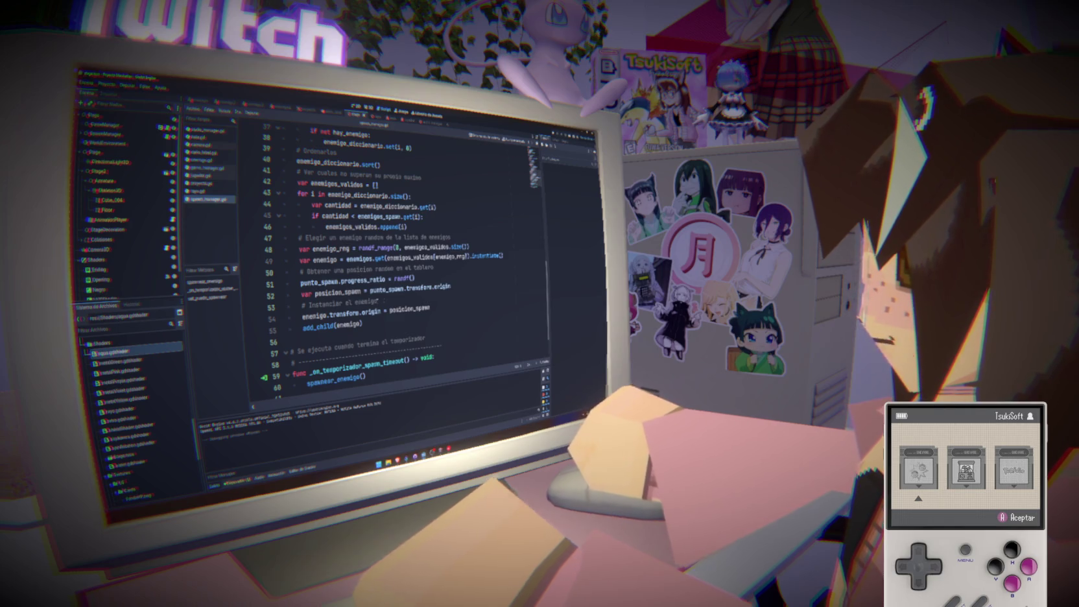
Add a puede_spawnear condition after line 54, indent add_child(enemigo) beneath it, then run with F5.
click(446, 307)
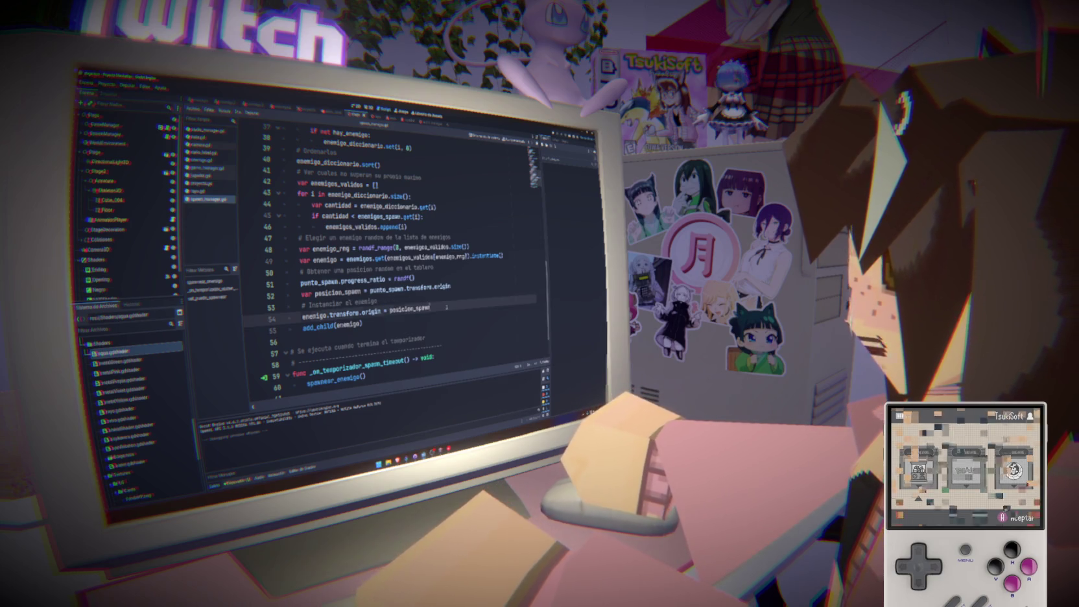
key(Return)
text(not puede_spawnear)
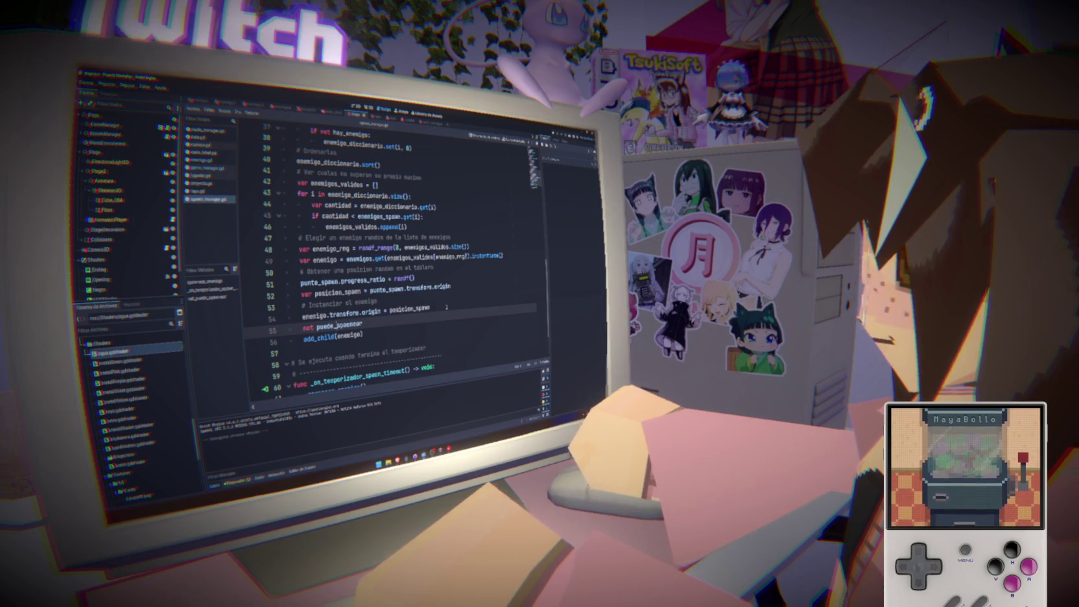
drag(446, 307, 290, 328)
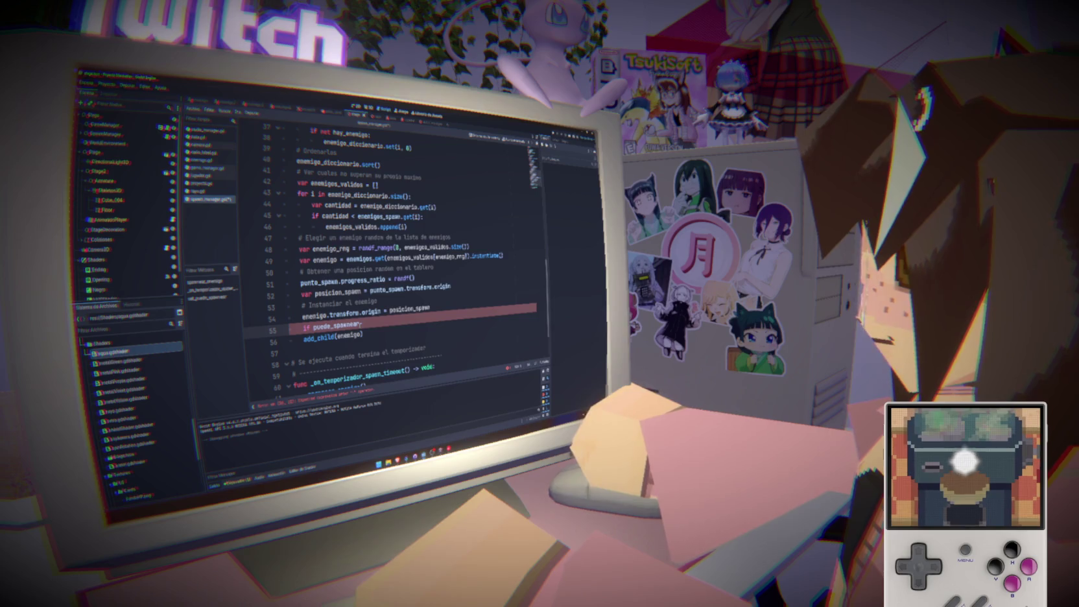
key(Tab)
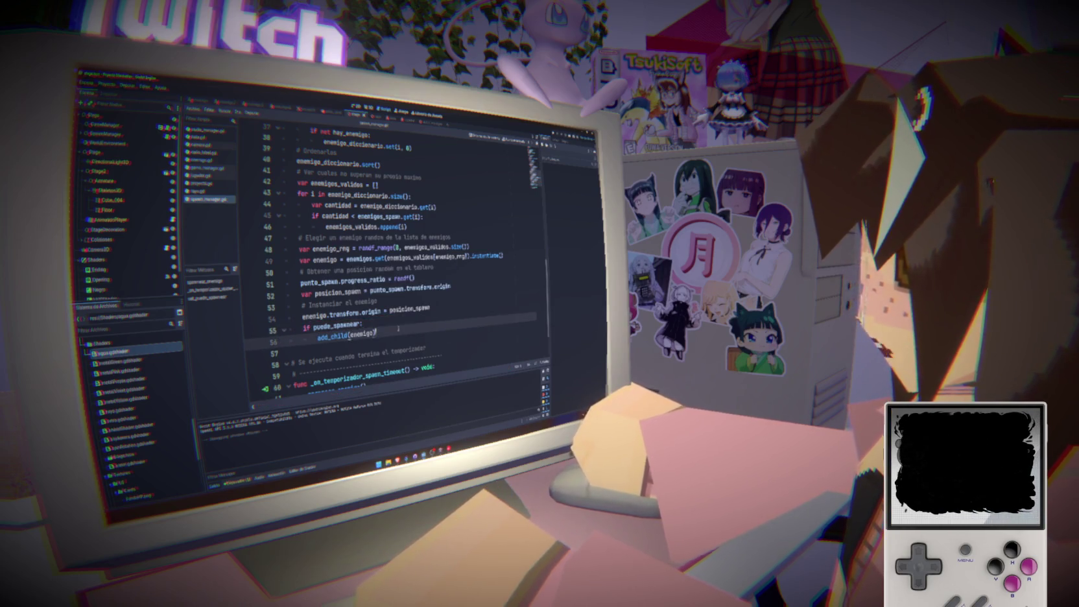
double_click(362, 334)
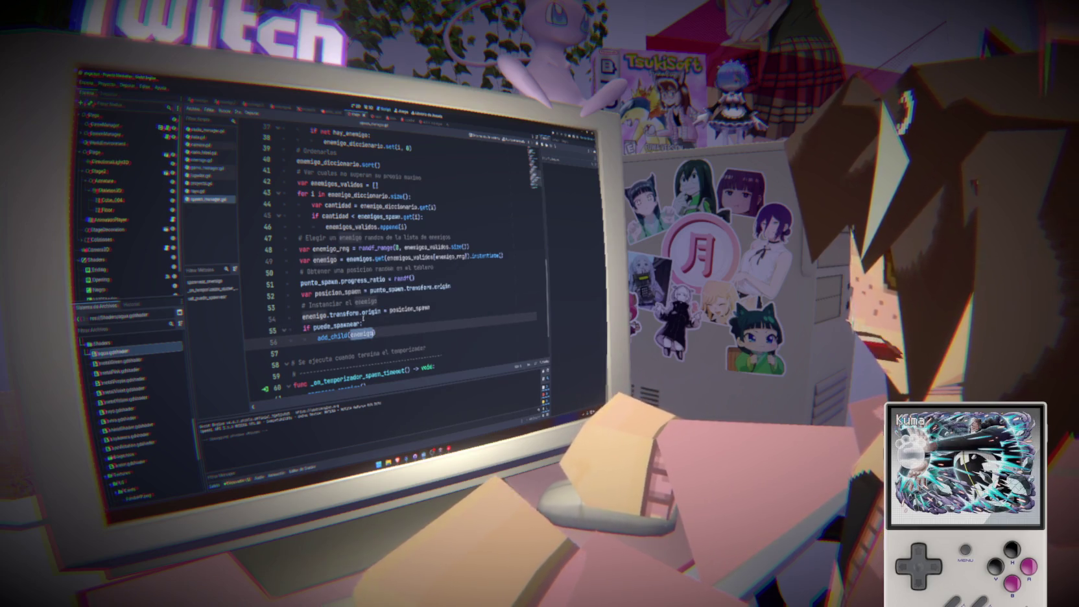
click(363, 324)
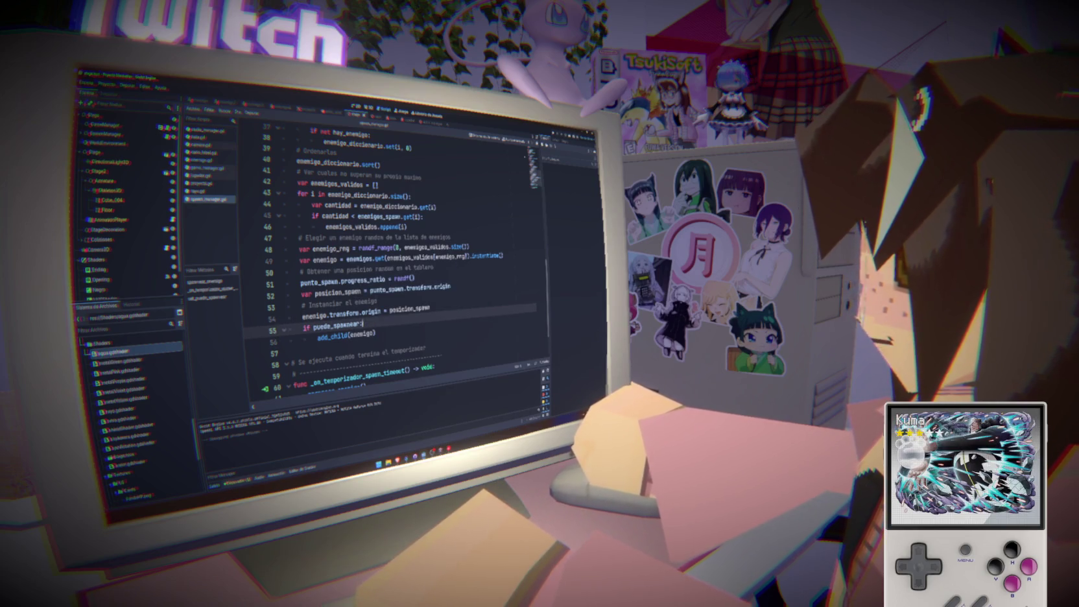
key(F5)
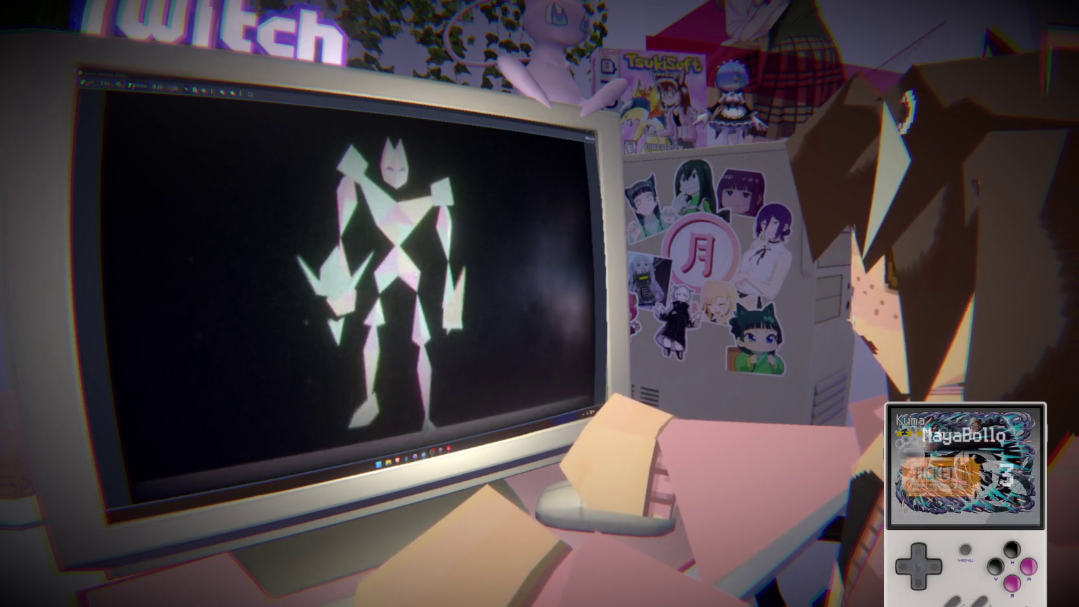
Close the game, lower the Music bus fader to about 4.5 dB, then playtest and stop with F8.
key(Escape)
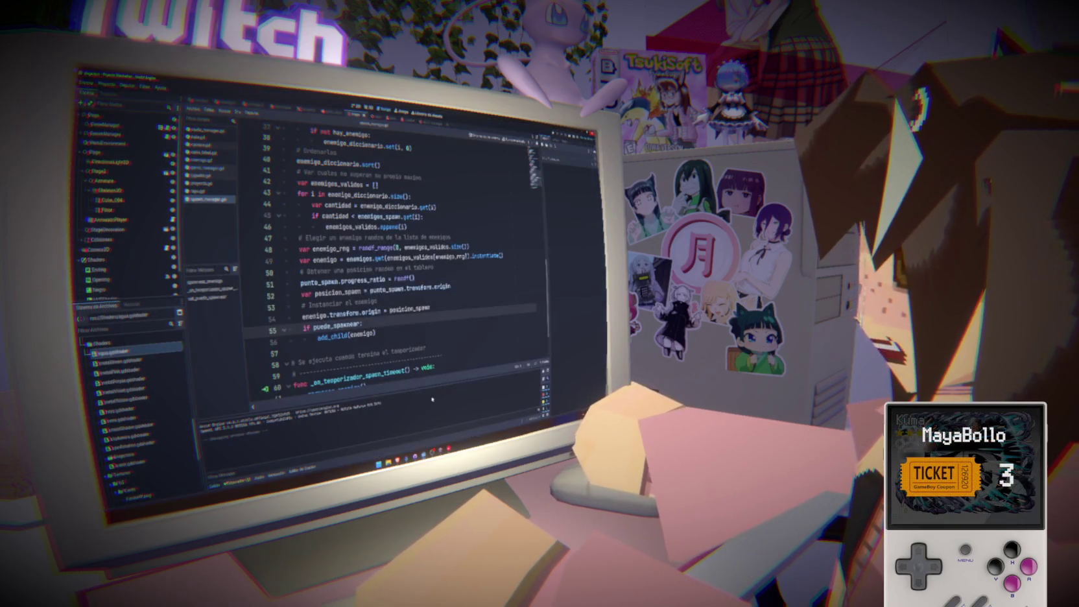
click(260, 478)
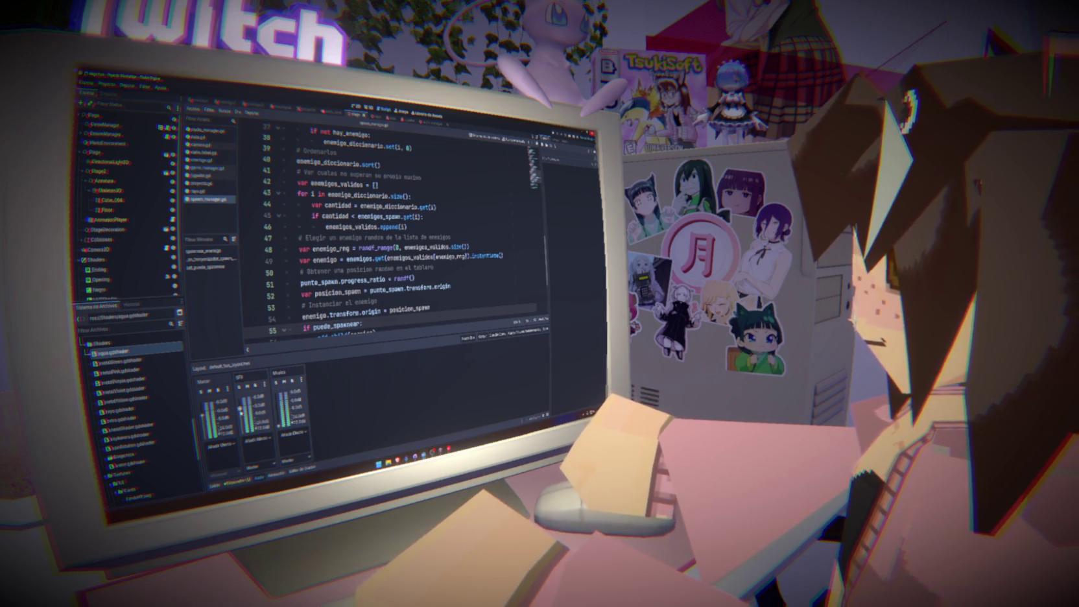
drag(278, 411, 278, 412)
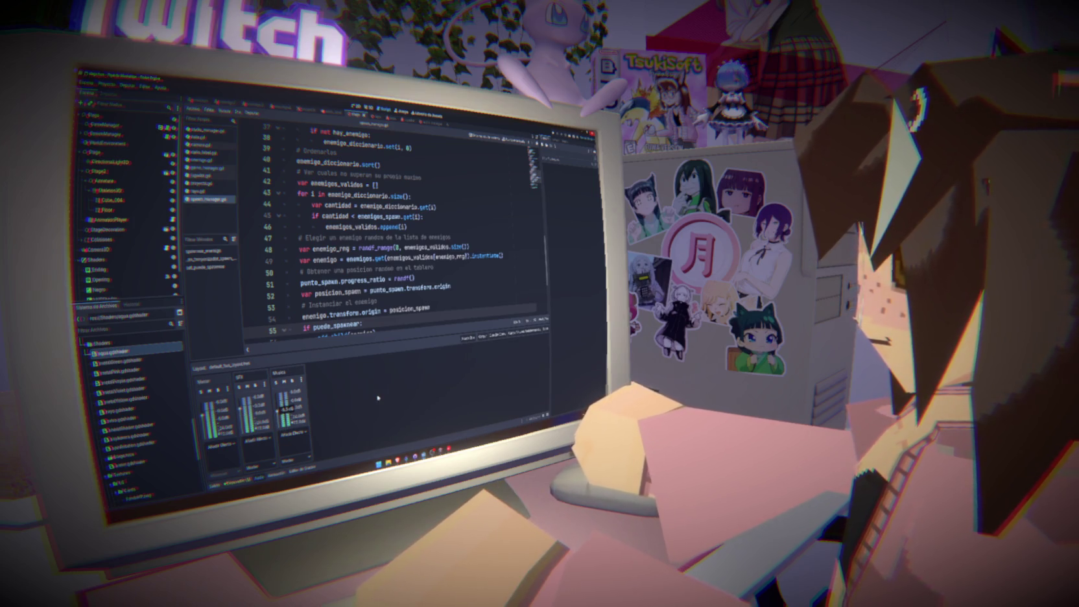
click(555, 140)
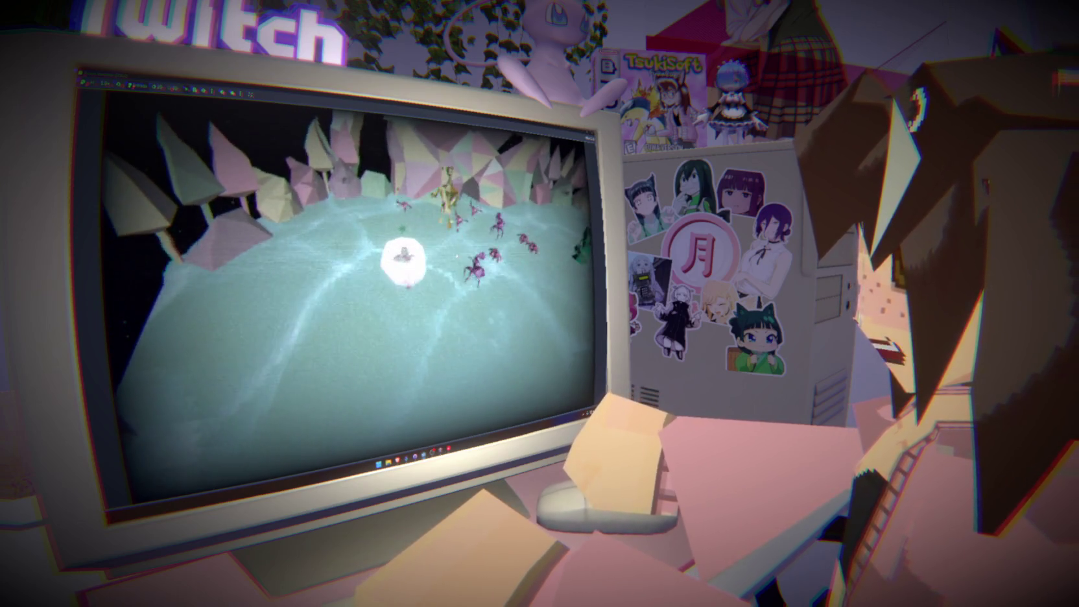
key(F8)
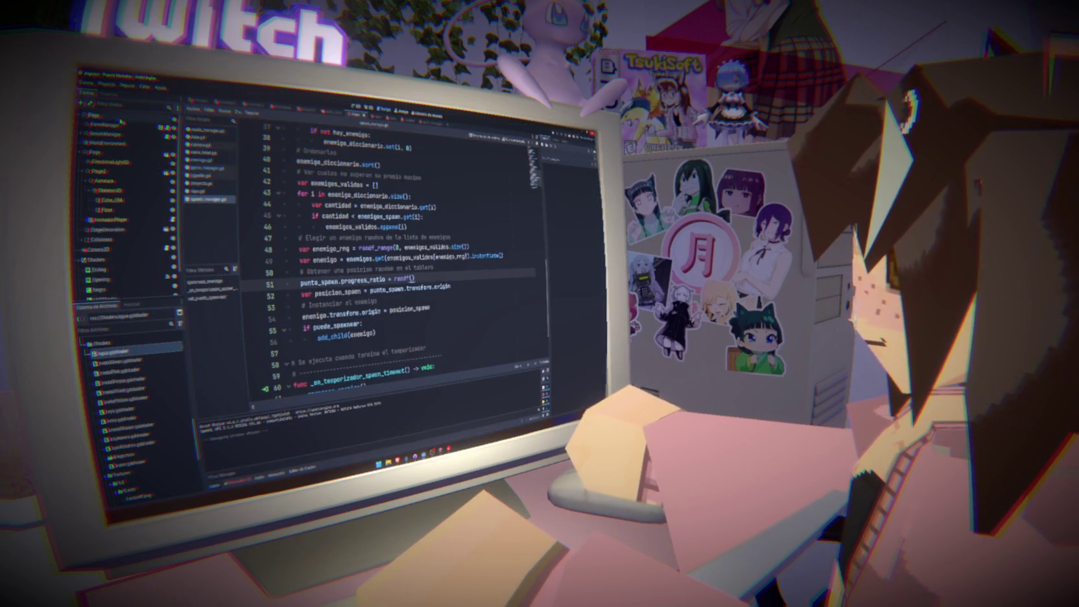
Inspect the top node and a lower node's texture, switch to the 2D view, save, and run.
click(97, 114)
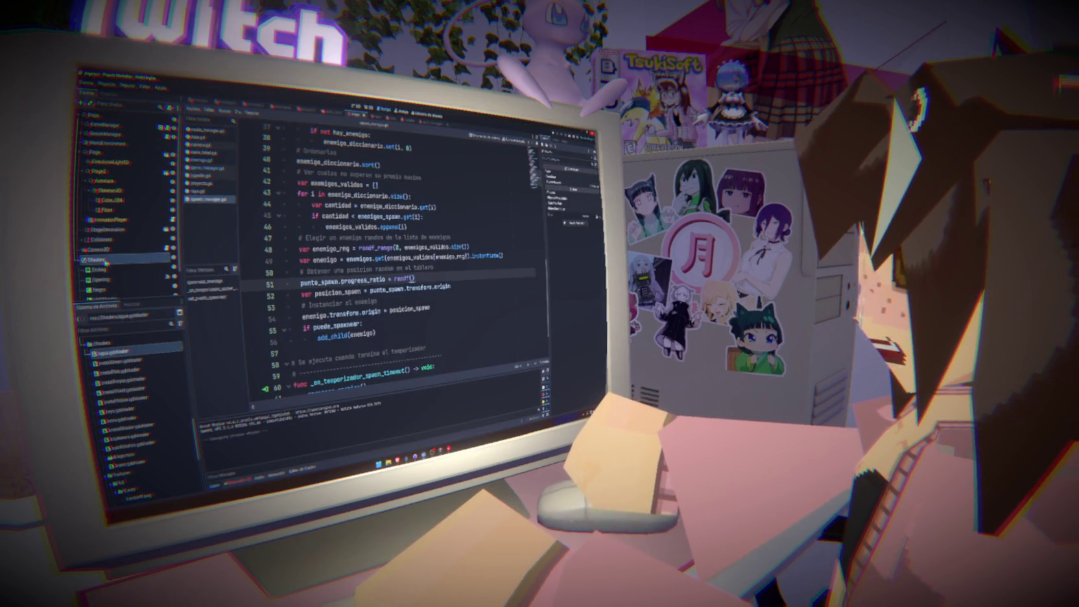
click(136, 290)
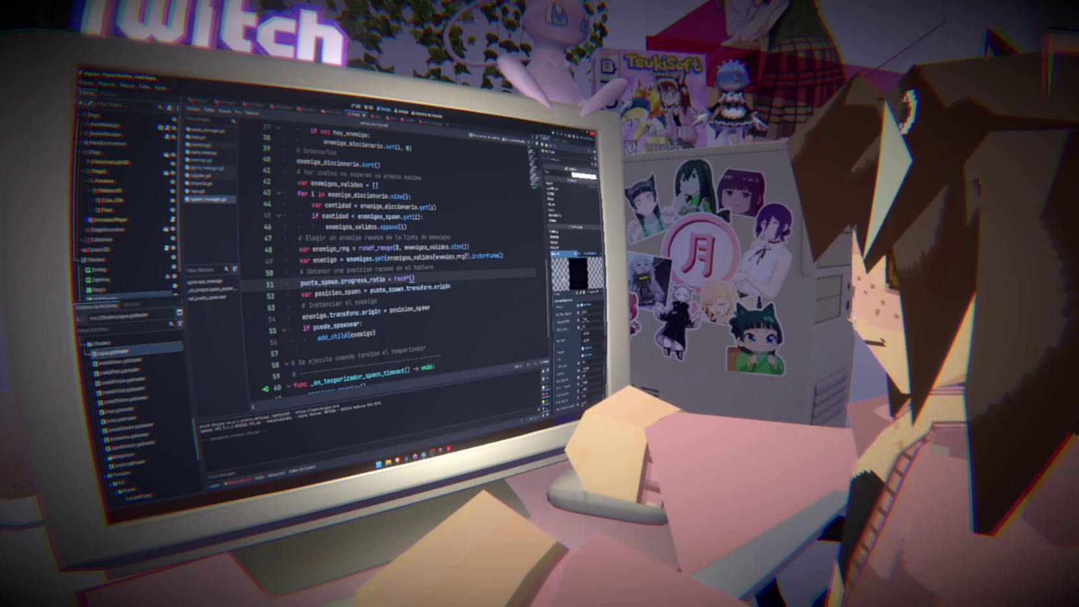
scroll(574, 260, down, 3)
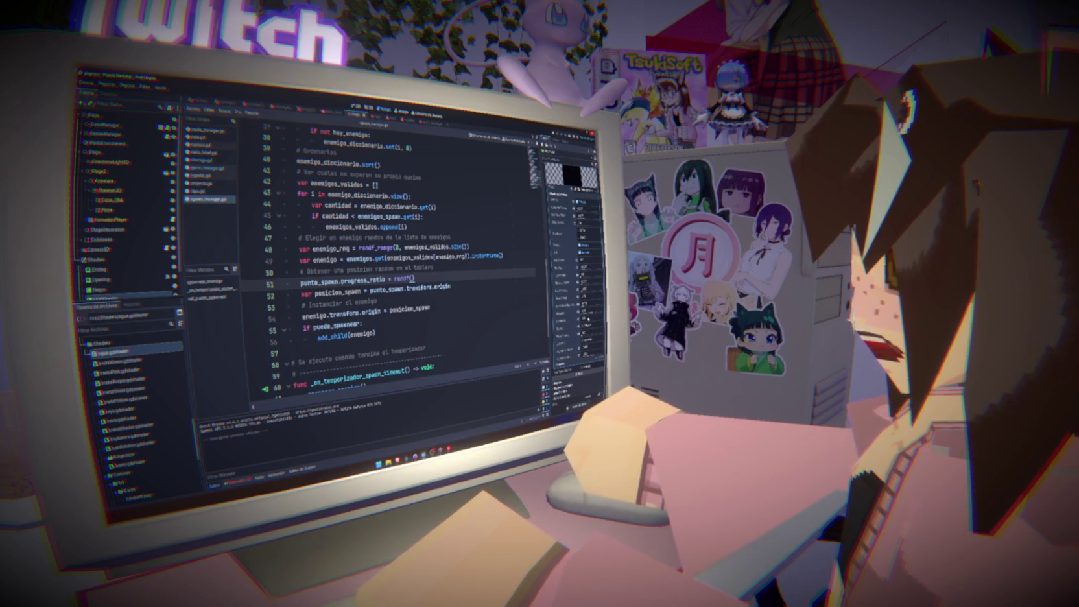
key(ctrl+F1)
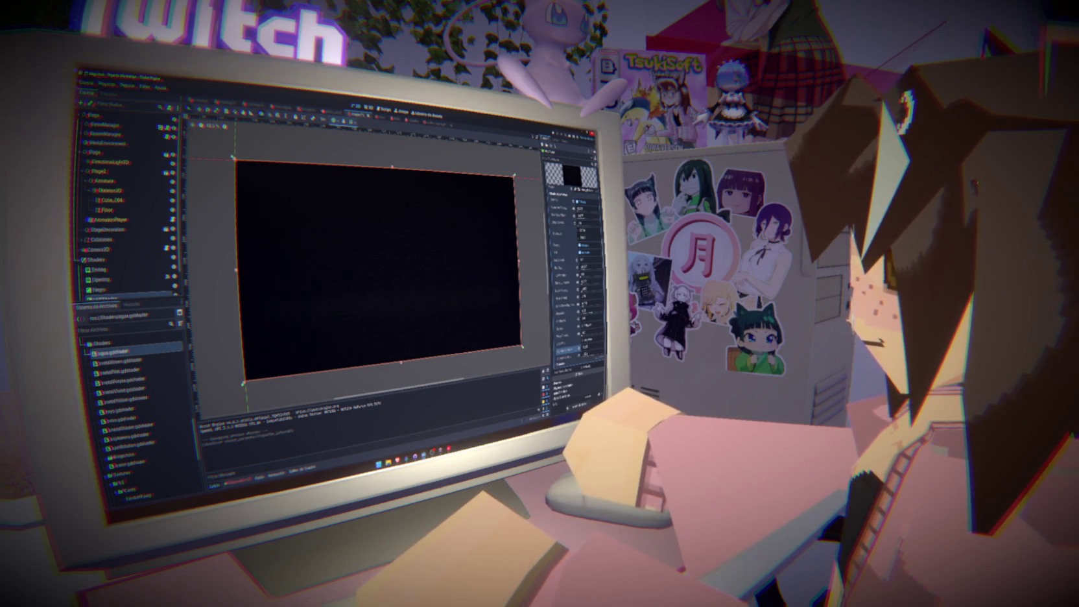
key(ctrl+s)
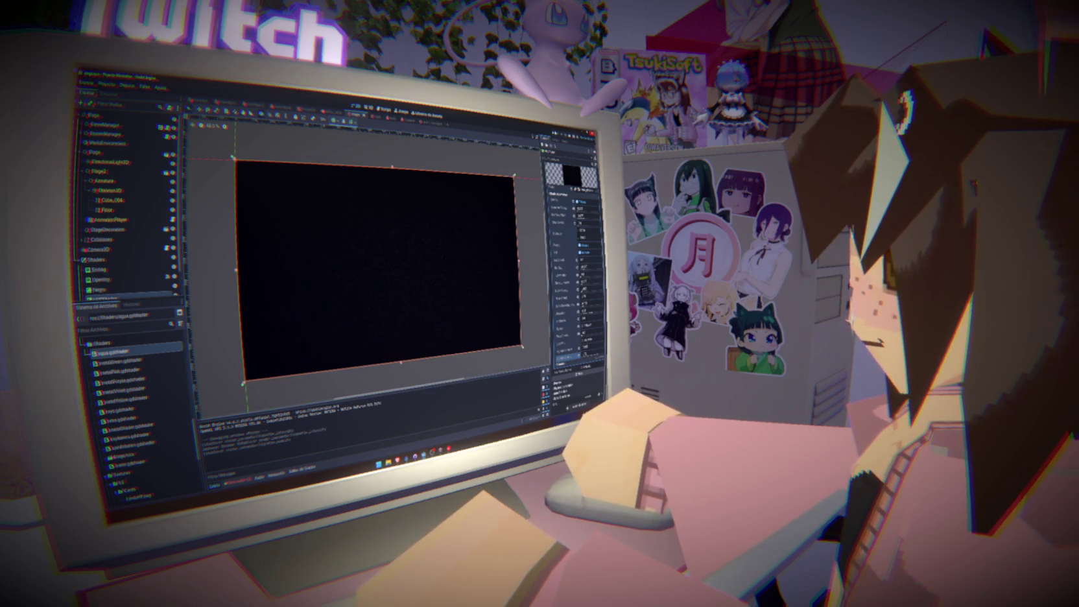
key(F5)
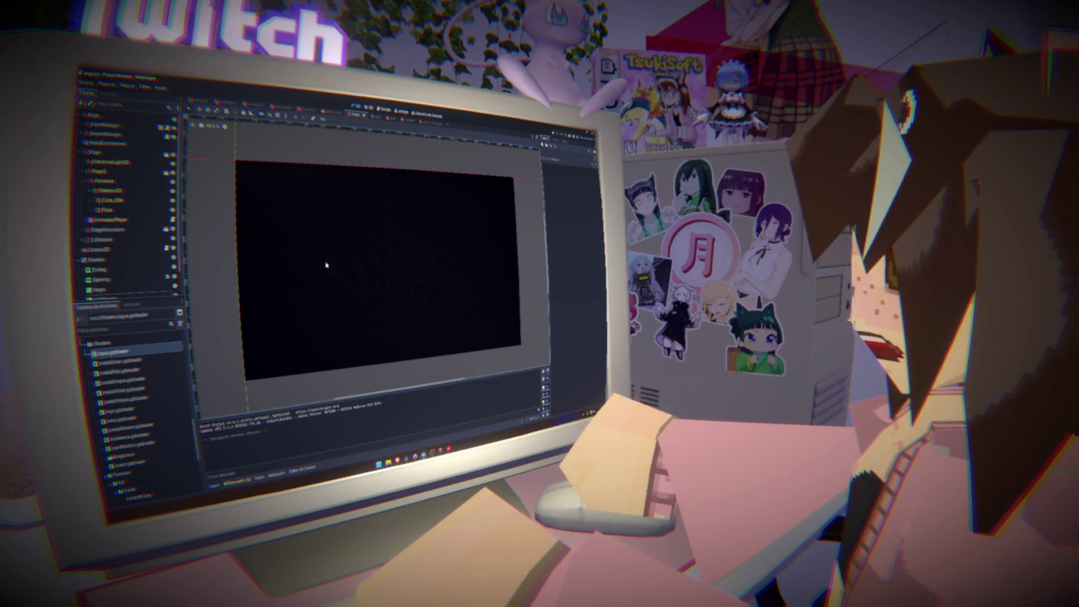
Select the Ending node, show the Audio bus mixer, clear the selection, and return to the 3D view.
click(126, 270)
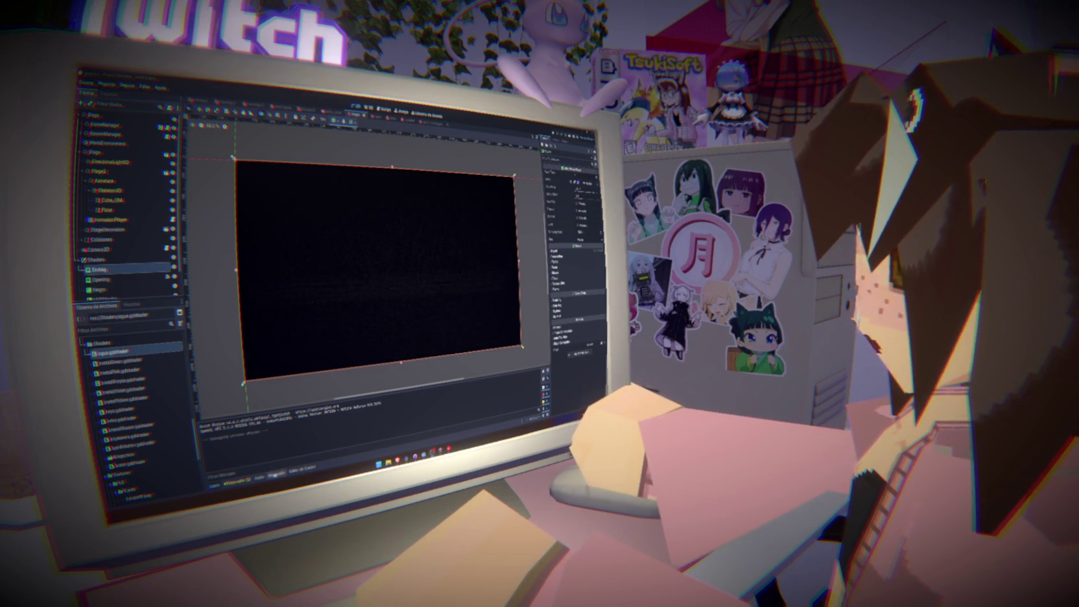
click(259, 478)
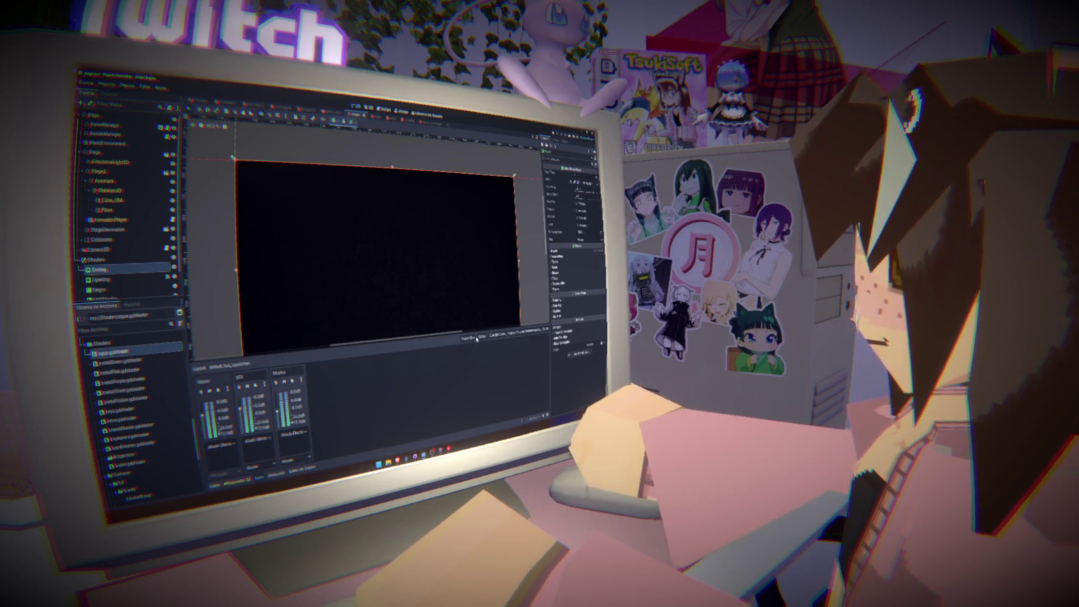
click(535, 275)
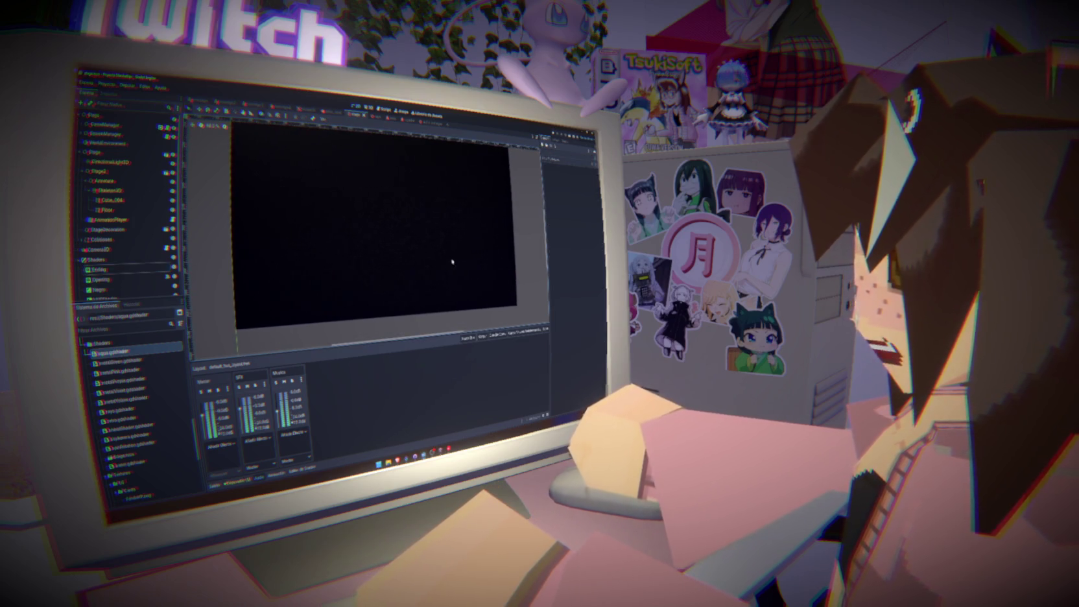
scroll(451, 259, down, 1)
scroll(447, 245, right, 2)
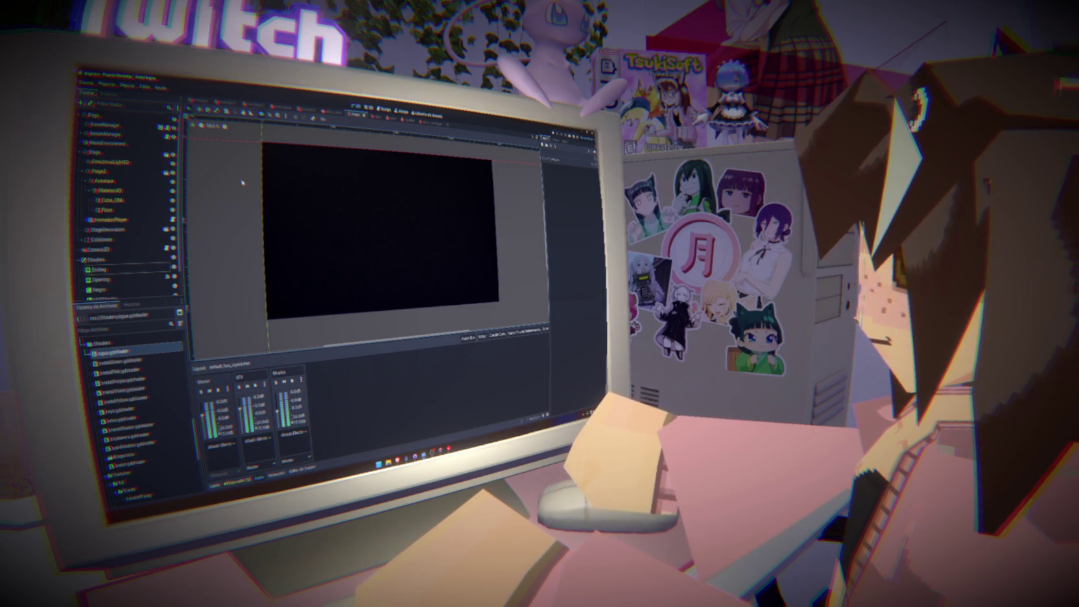
click(368, 107)
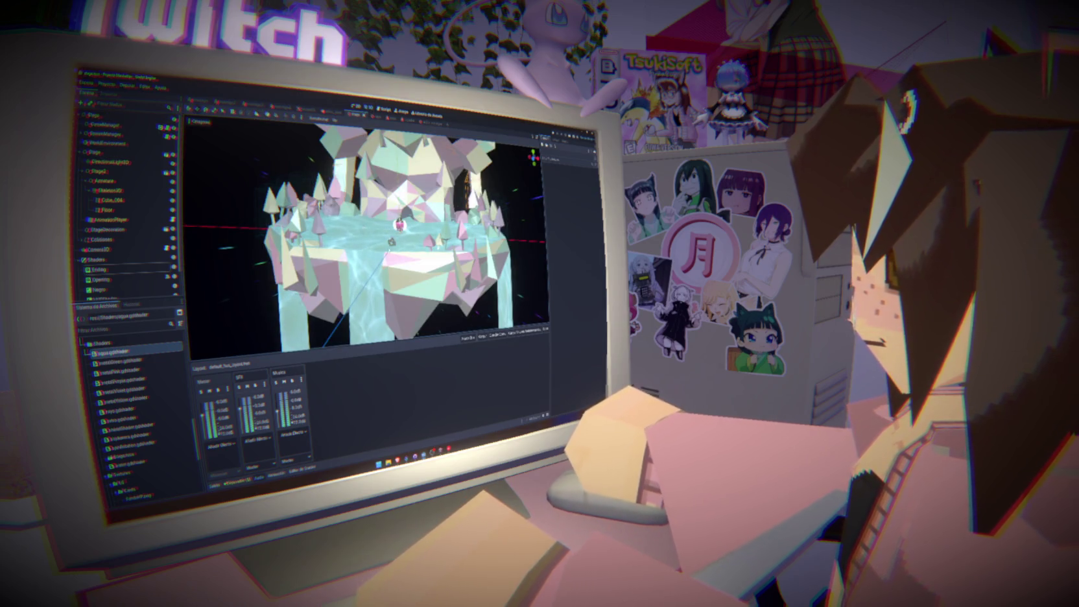
Nudge Camera3D slightly along Y with the Move tool, then select the object beside the left-hand trees.
click(117, 249)
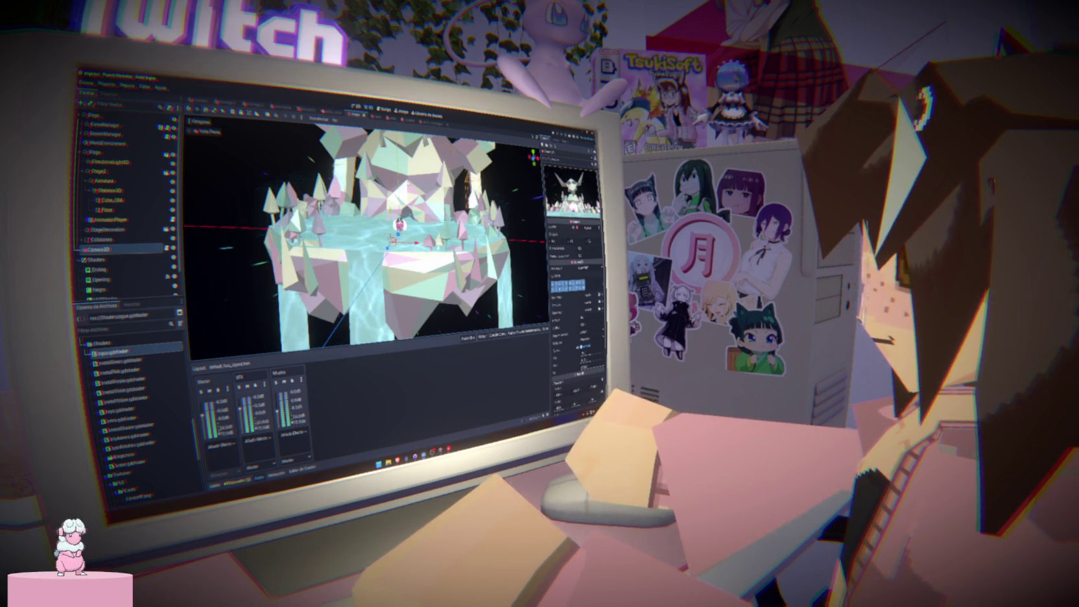
scroll(366, 239, up, 3)
scroll(365, 240, down, 3)
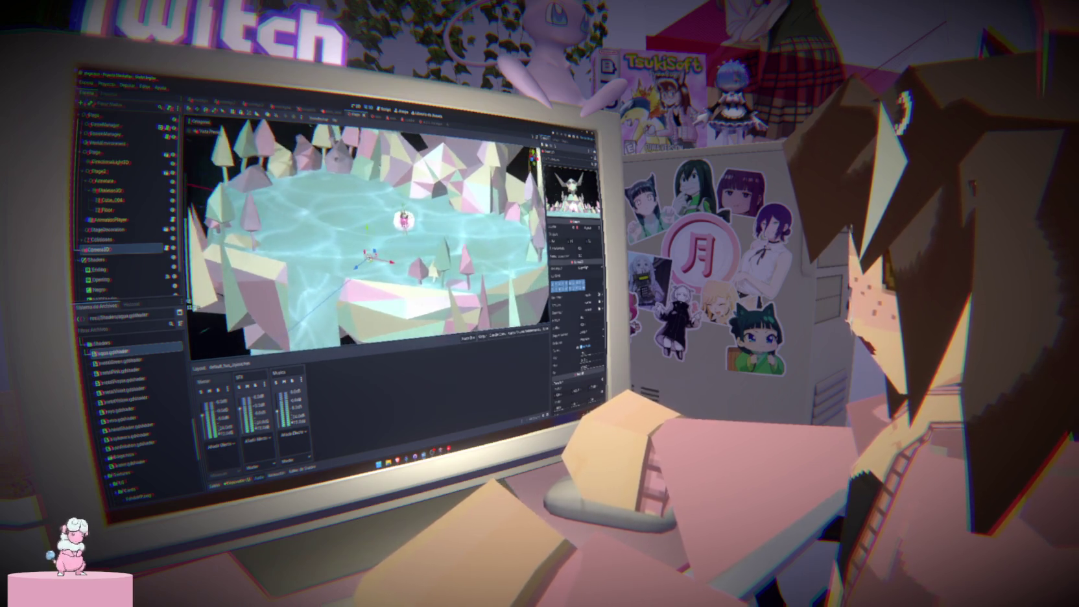
scroll(365, 240, up, 2)
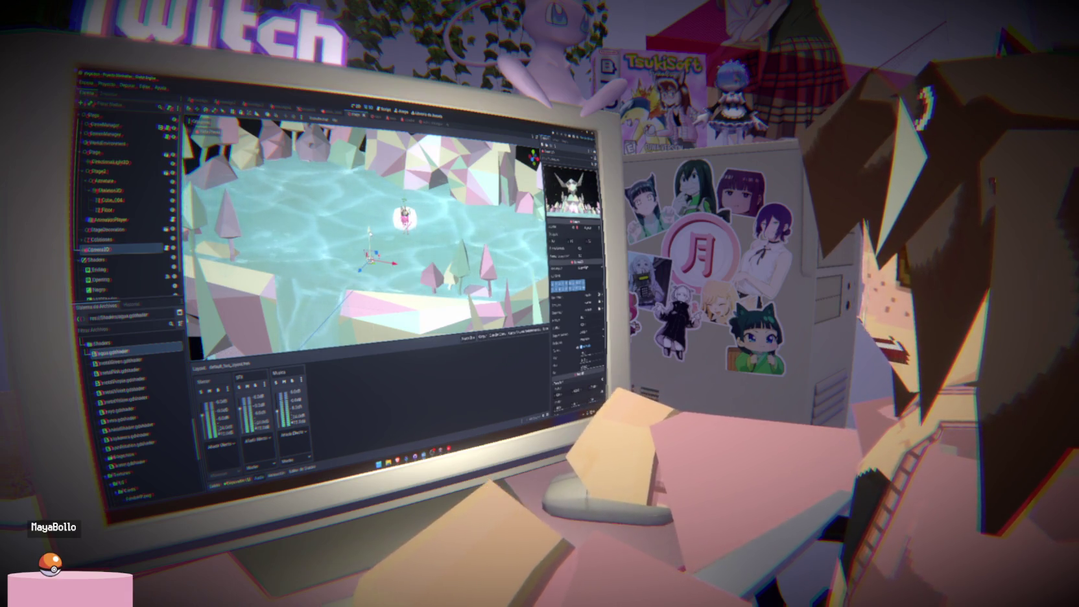
scroll(363, 237, down, 3)
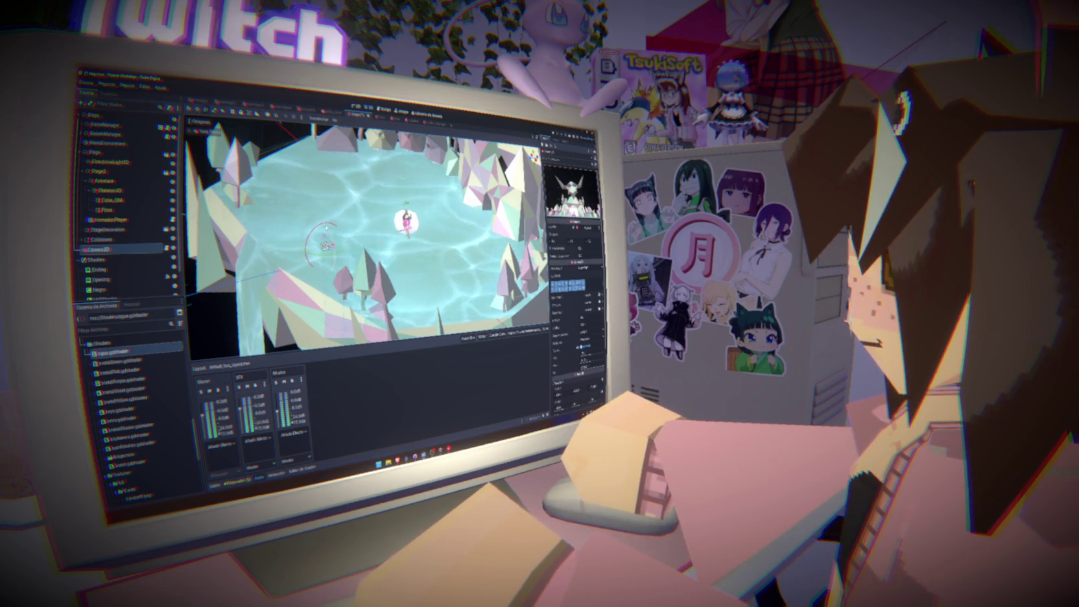
key(w)
drag(324, 214, 324, 217)
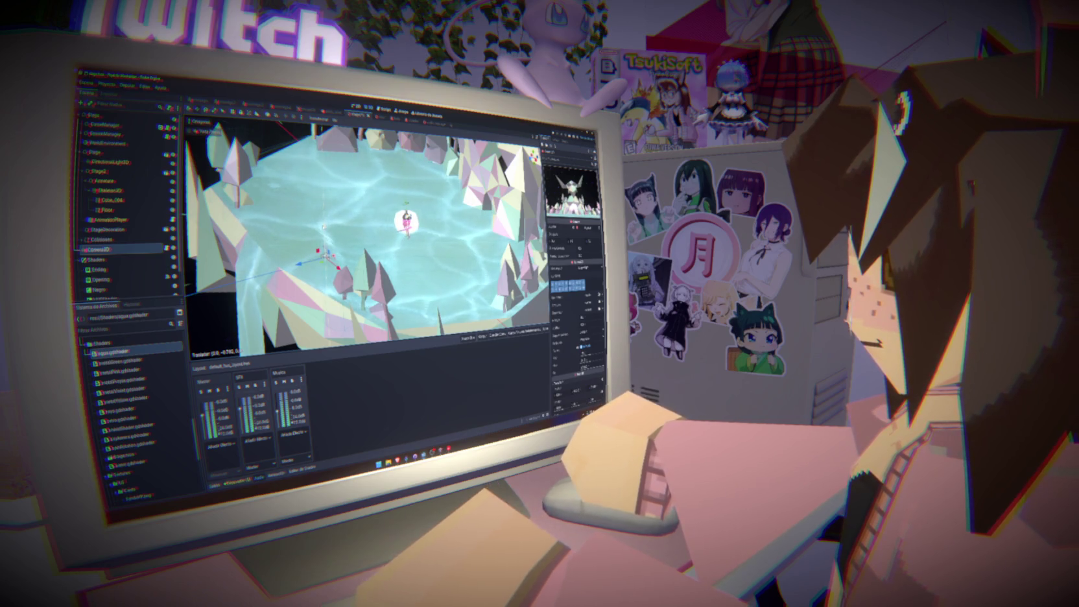
drag(324, 226, 324, 225)
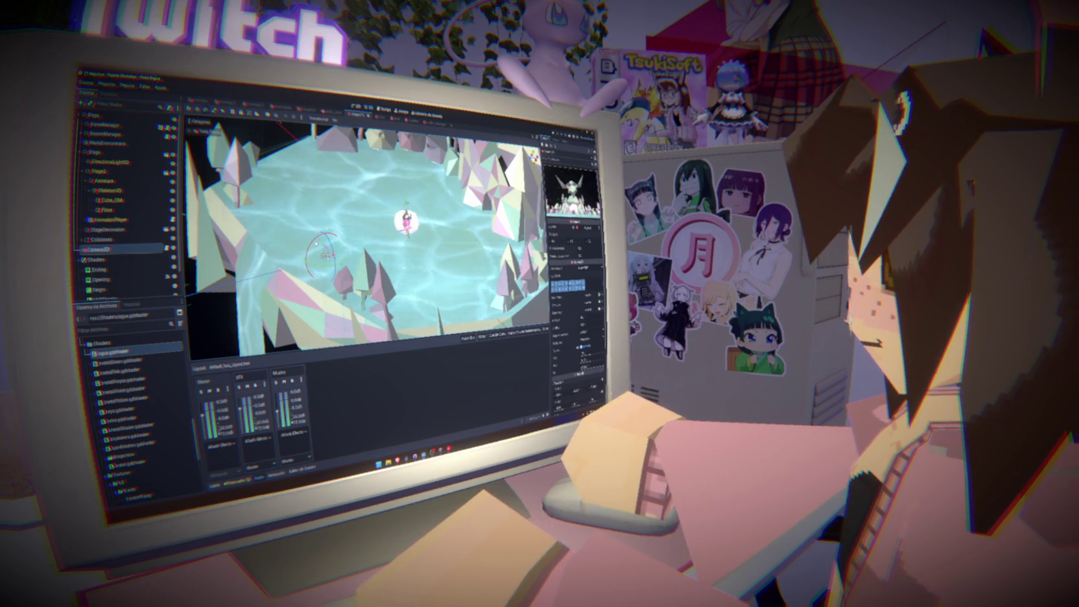
click(281, 240)
Reselect Camera3D and rotate it by about 1.6 degrees.
click(404, 233)
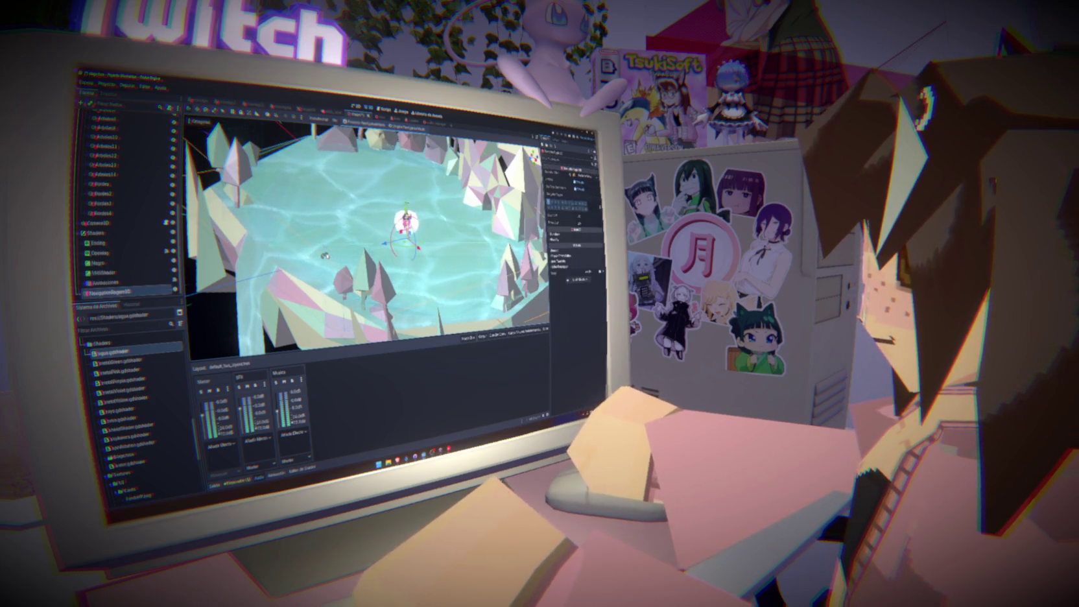
scroll(127, 195, up, 2)
click(104, 270)
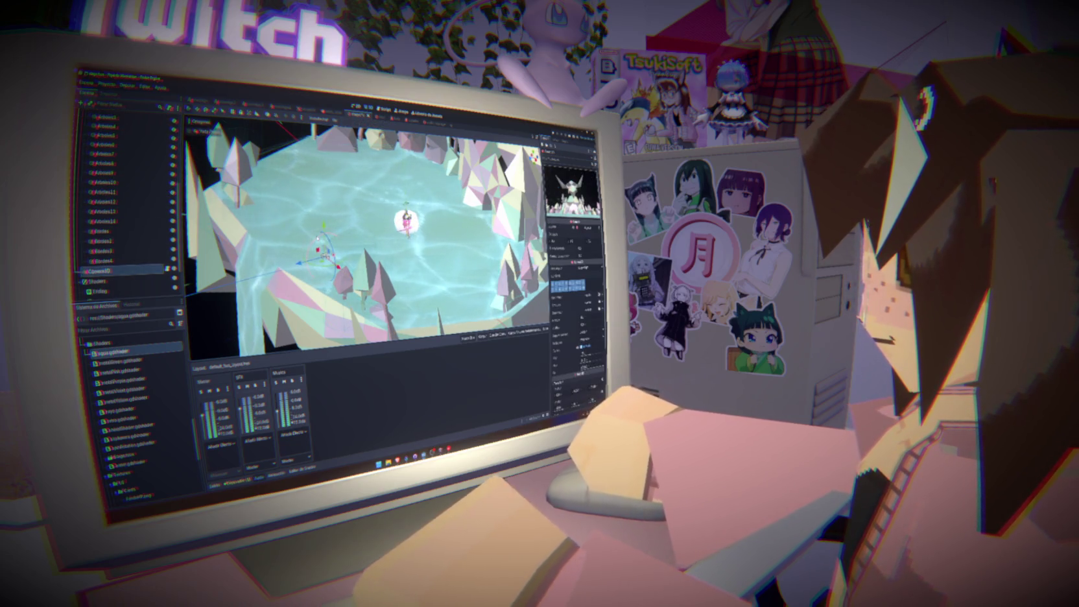
drag(321, 245, 317, 239)
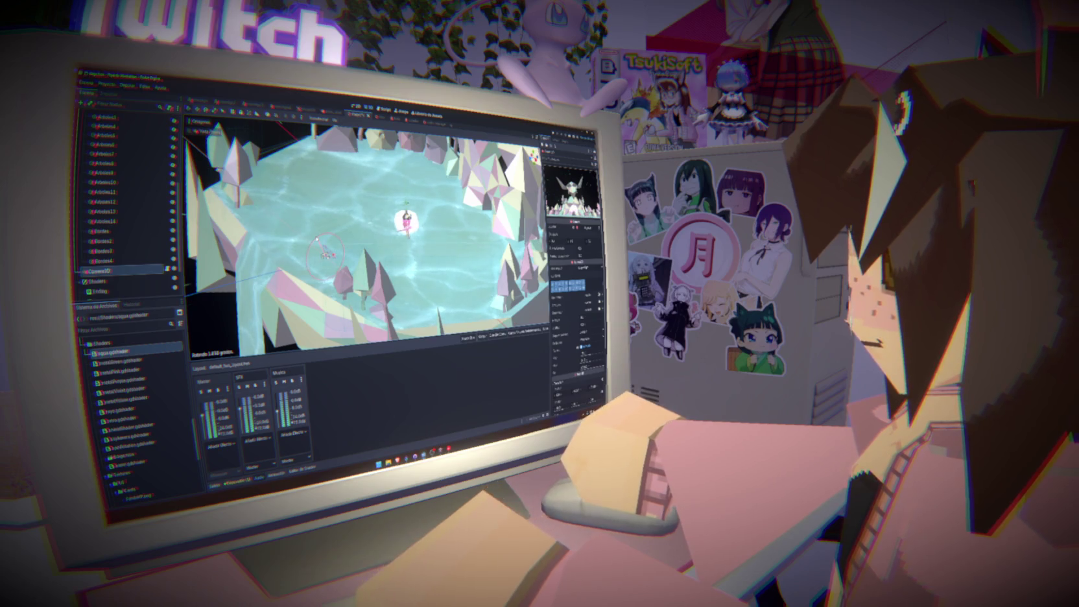
mouse_move(318, 238)
mouse_down()
mouse_move(317, 263)
mouse_move(328, 264)
mouse_move(275, 279)
mouse_up()
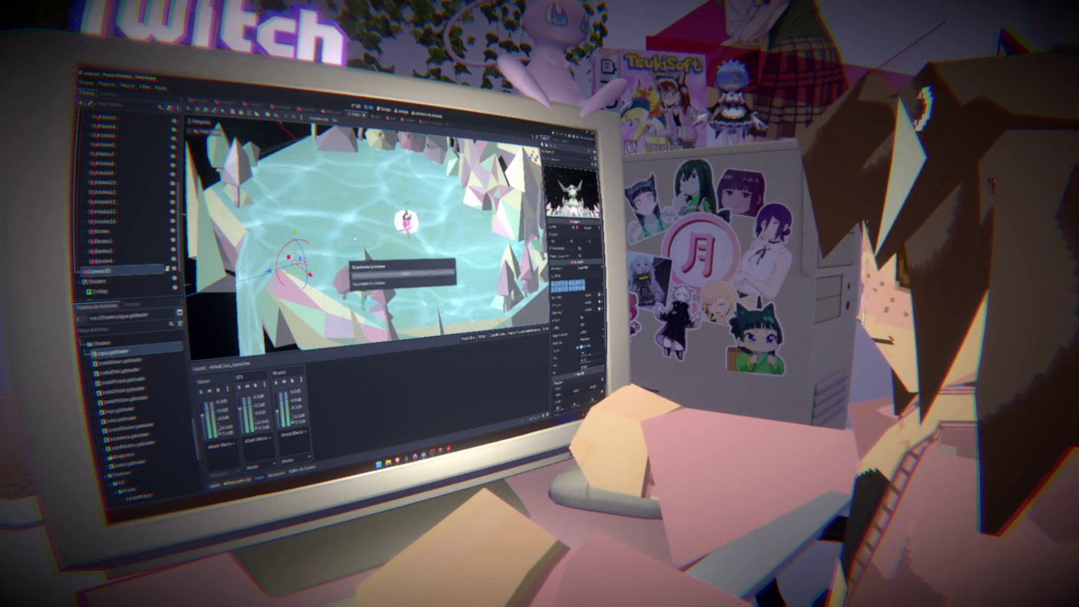
Open the camara.gd script in the Script editor.
scroll(574, 272, down, 3)
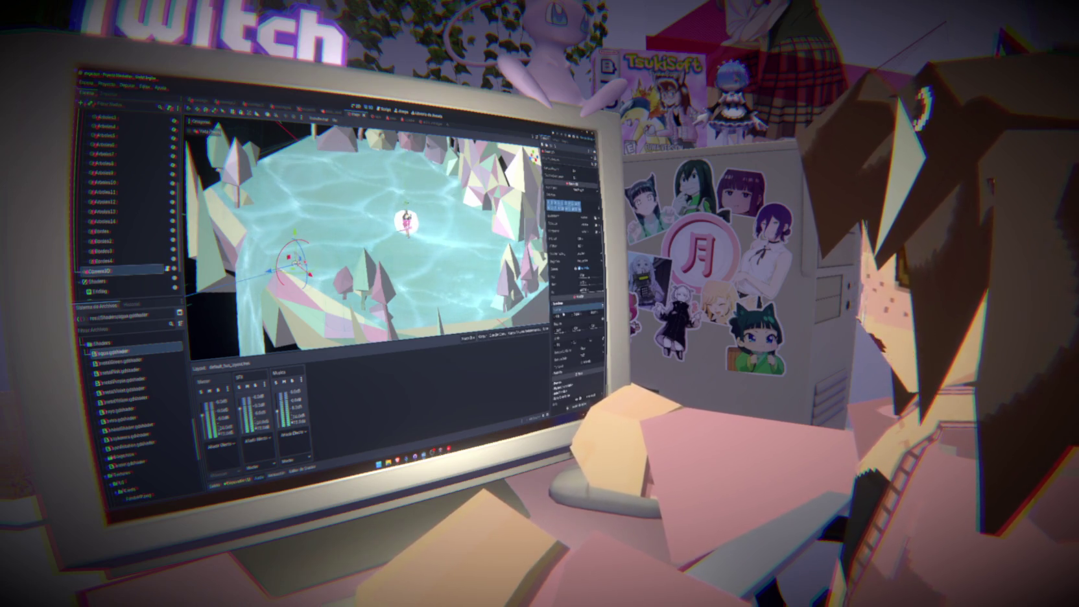
click(387, 111)
click(205, 146)
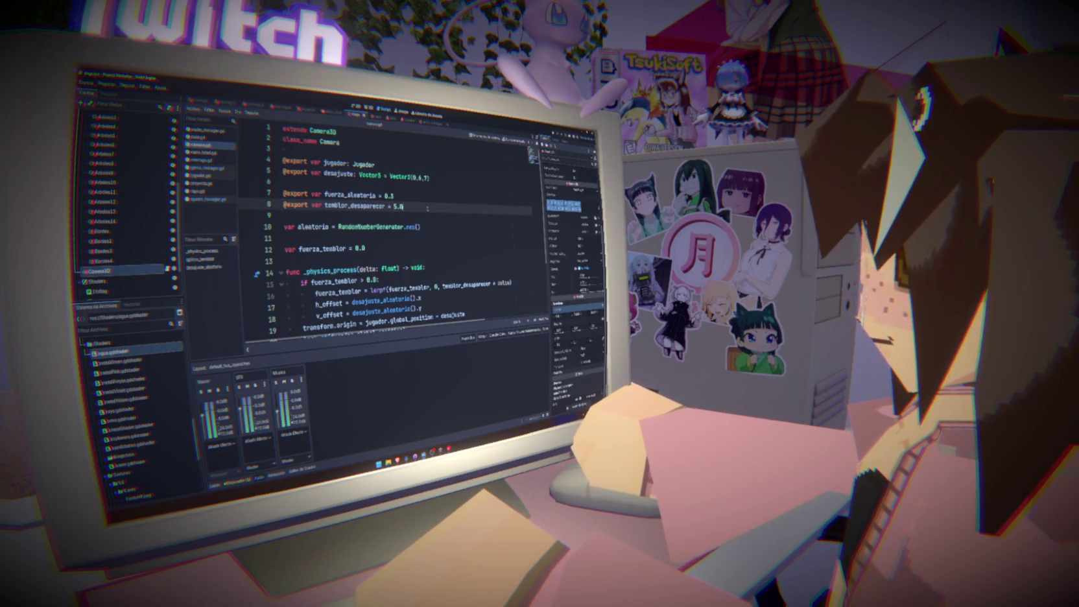
key(Return)
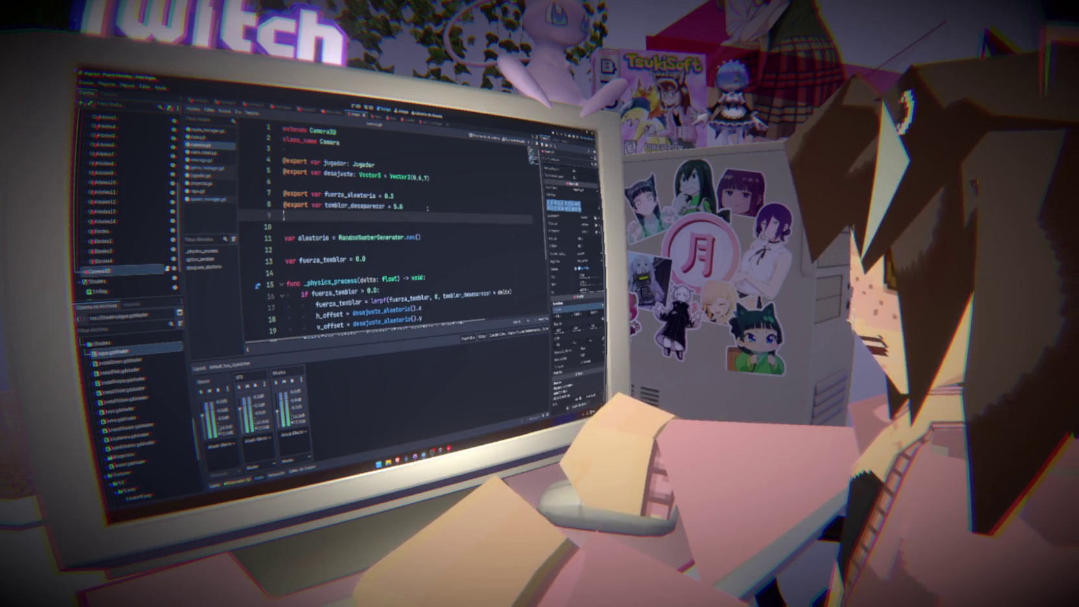
key(Return)
text(@export var ca)
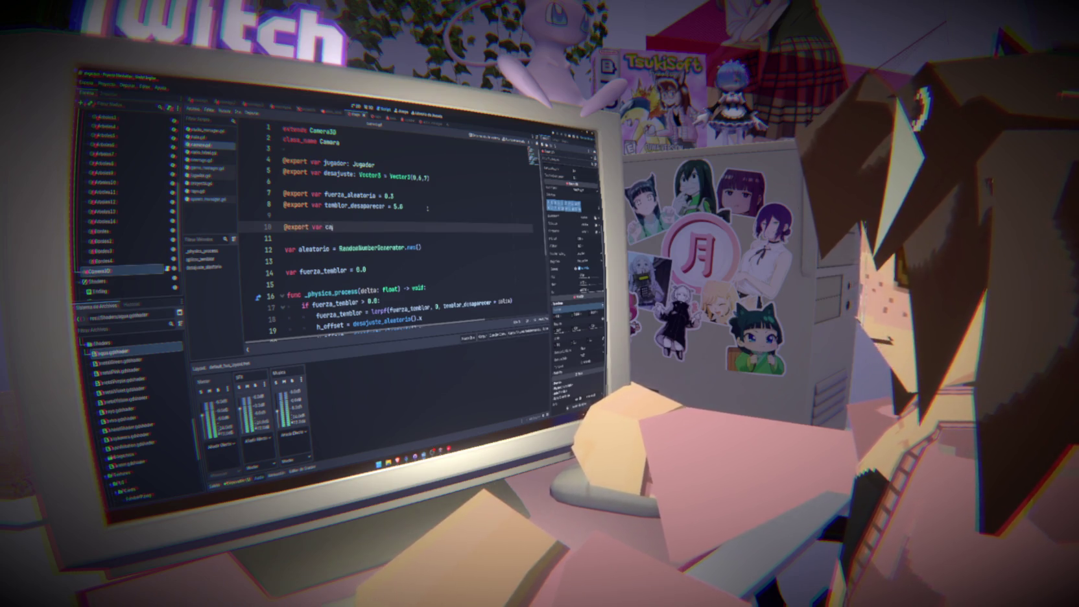
text(mara_base)
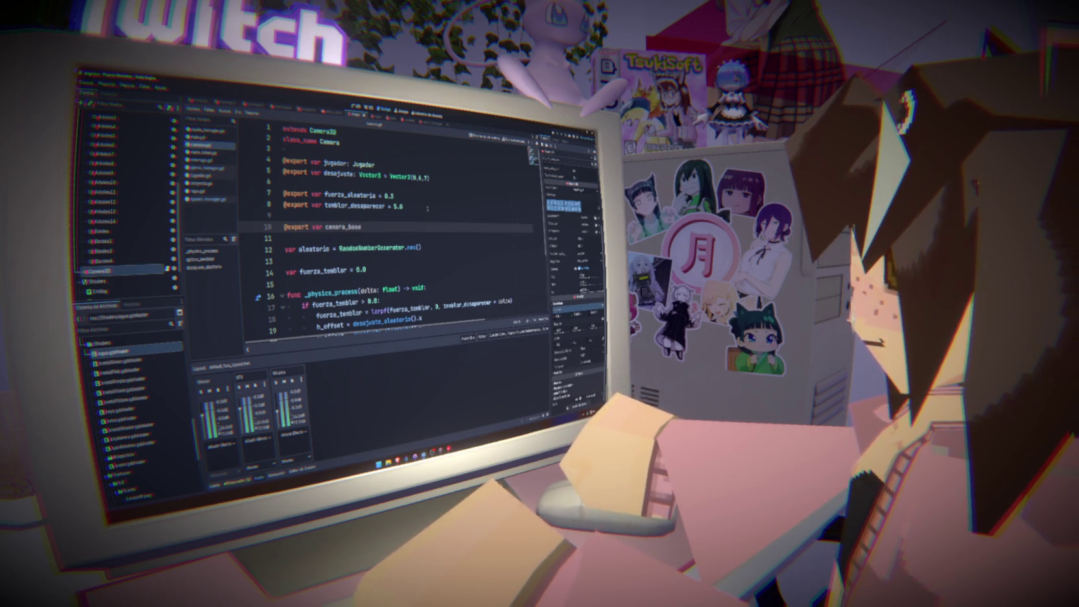
text(: Vec)
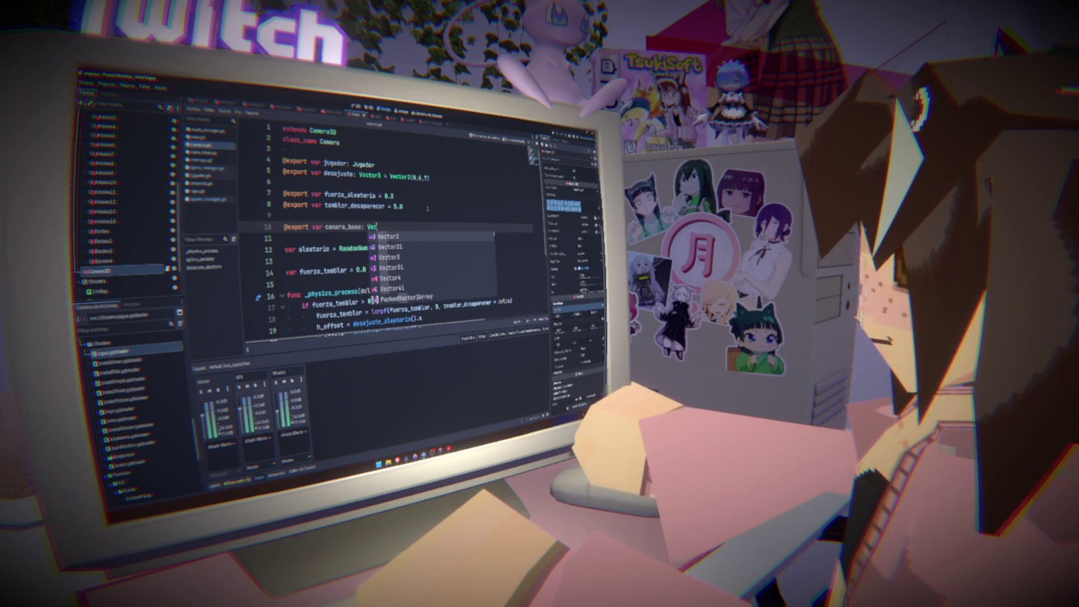
text(tor3)
key(Return)
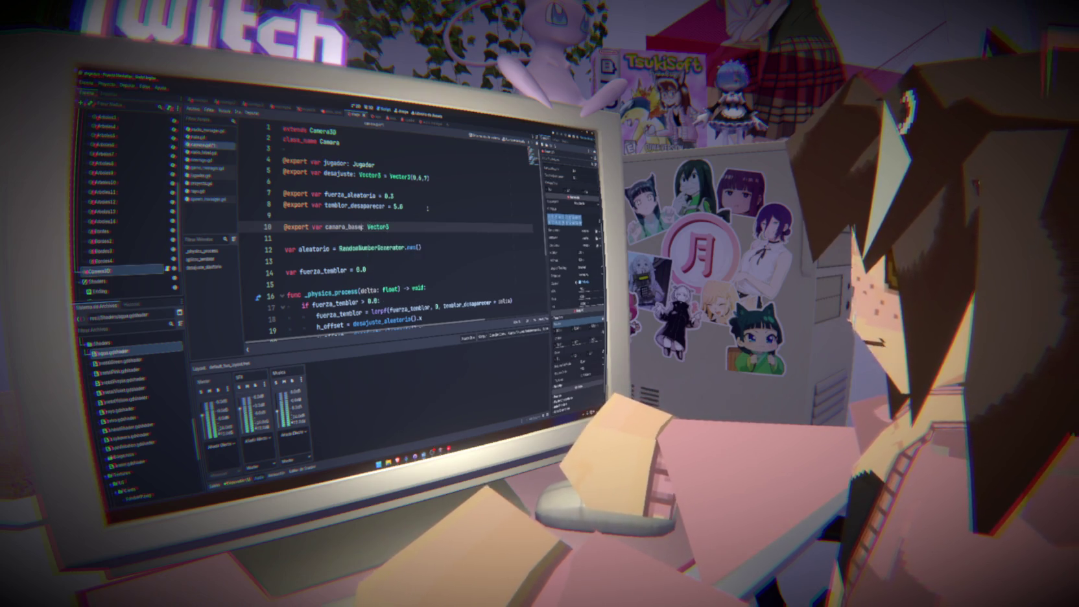
key(Left)
key(Left)
key(Left)
text(icion)
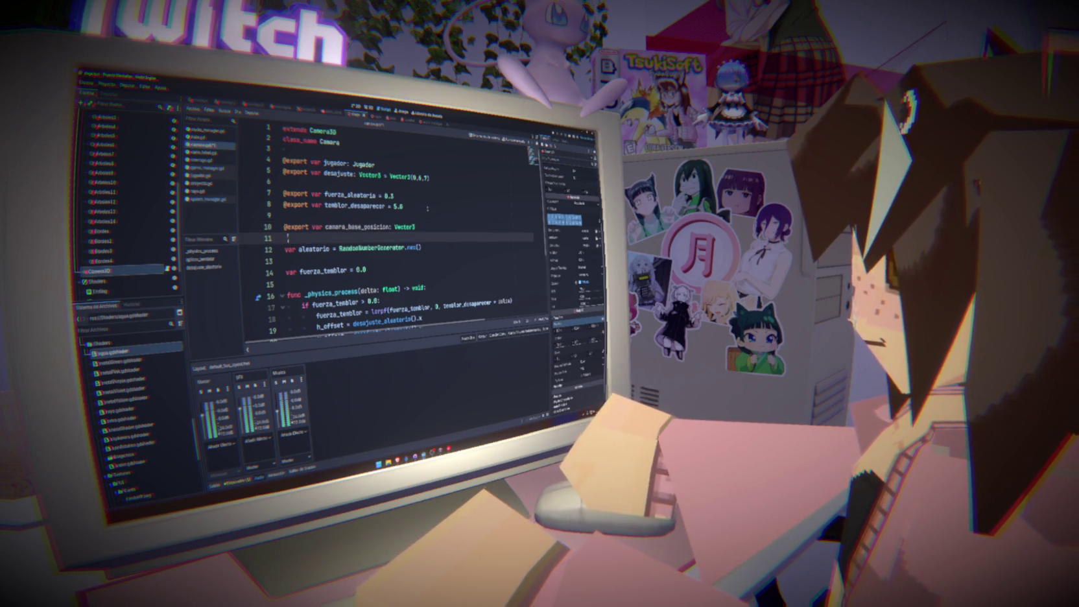
key(Delete)
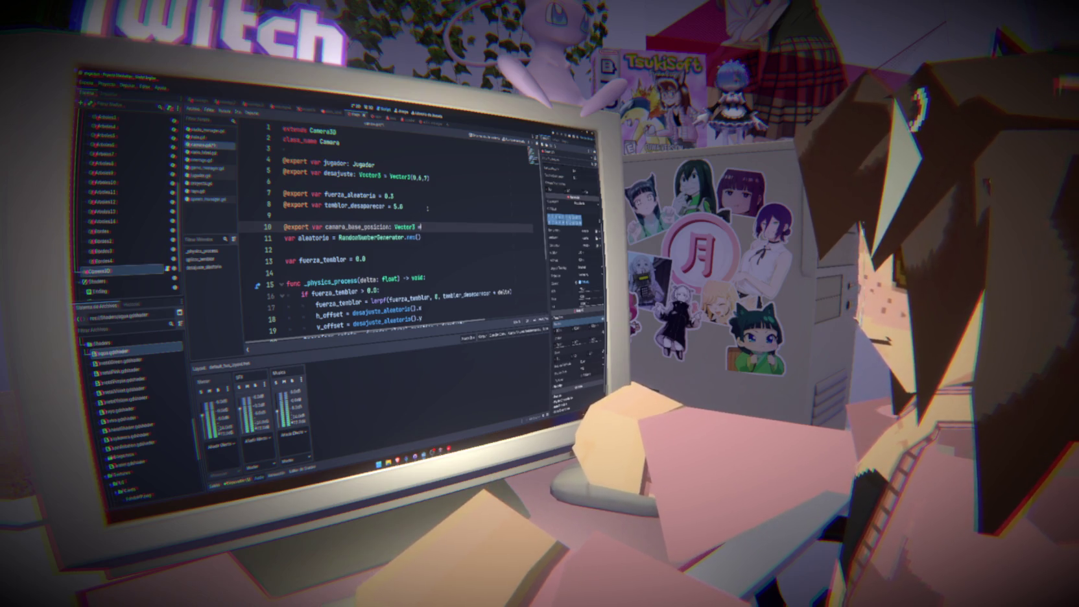
text(Vector3()
key(ctrl+z)
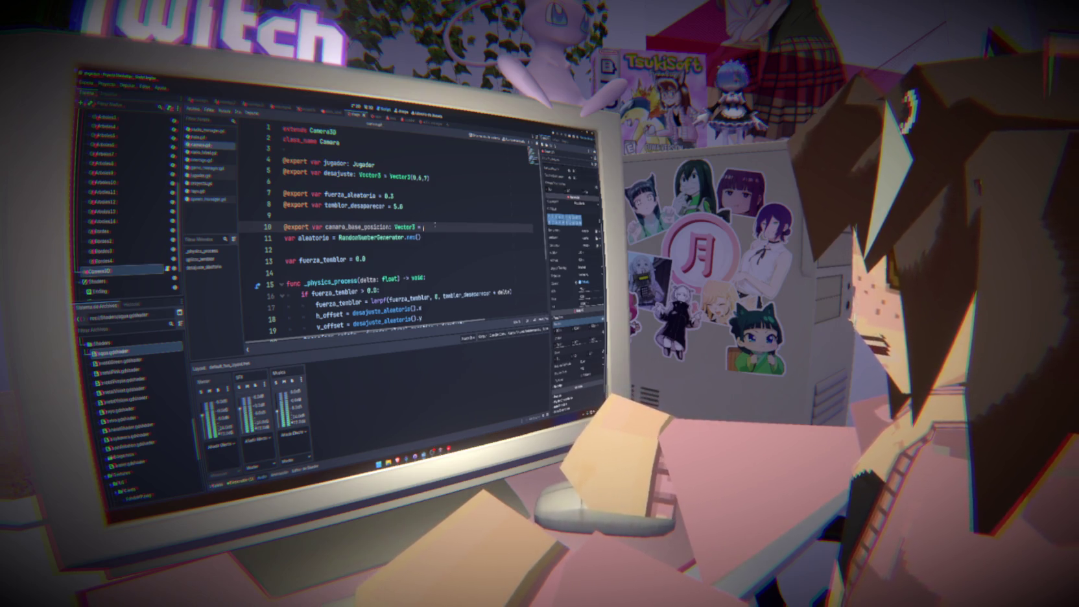
key(ctrl+shift+Return)
key(ctrl+z)
key(Return)
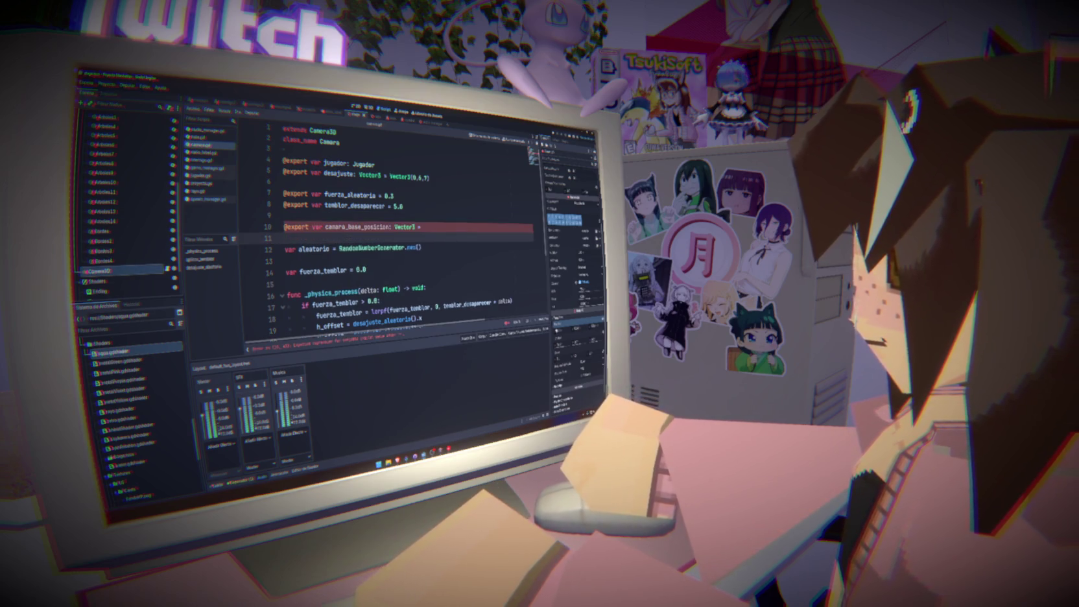
Give camara_base_posicion the default value Vector3(0, 0.144, 0.552) and select the line.
click(562, 325)
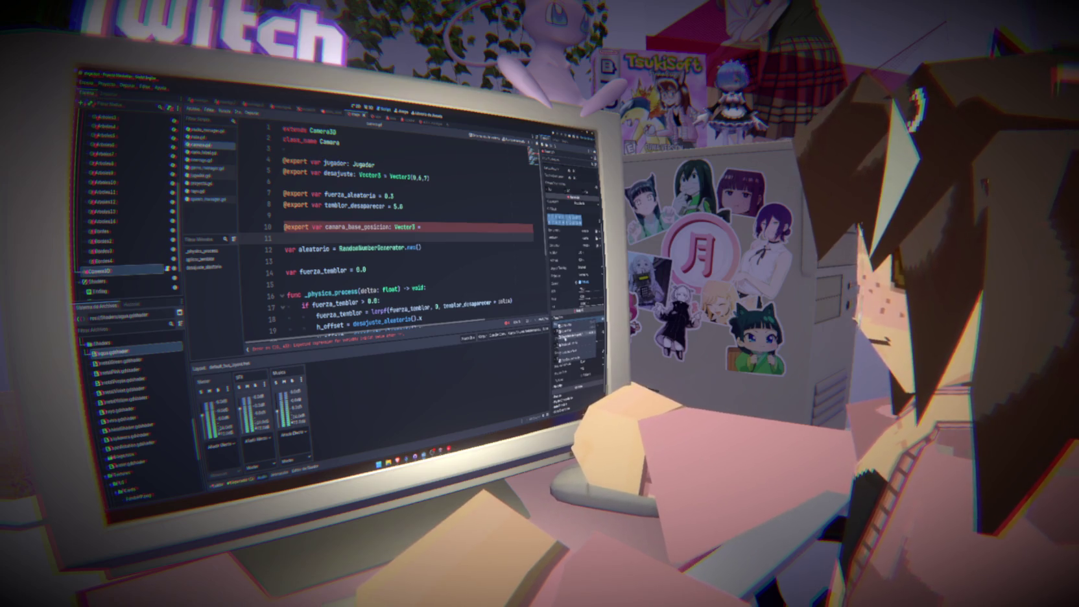
click(562, 328)
text(()
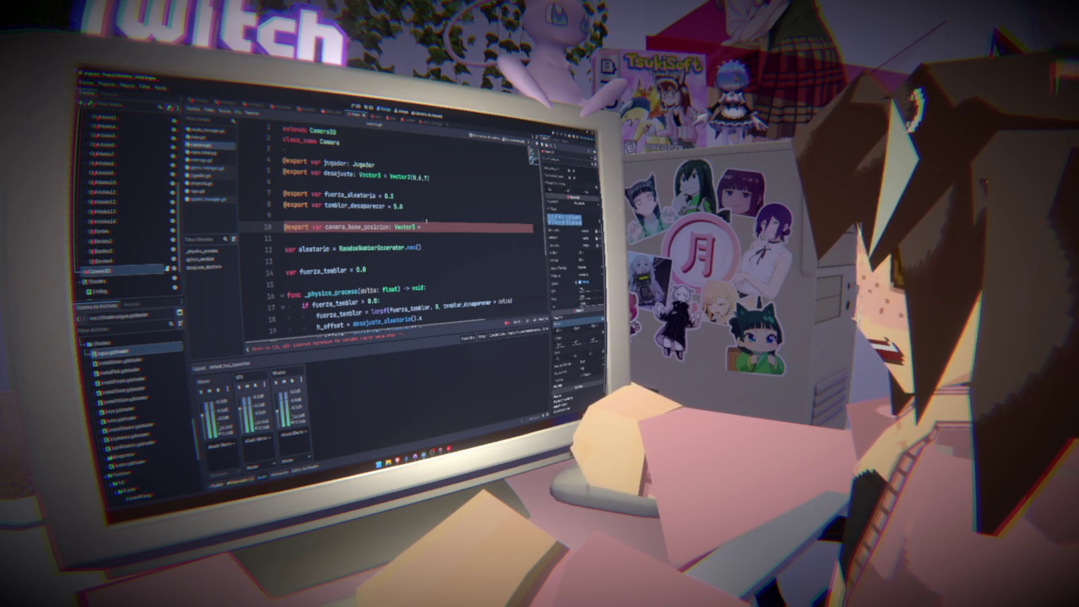
text(positio)
key(ctrl+BackSpace)
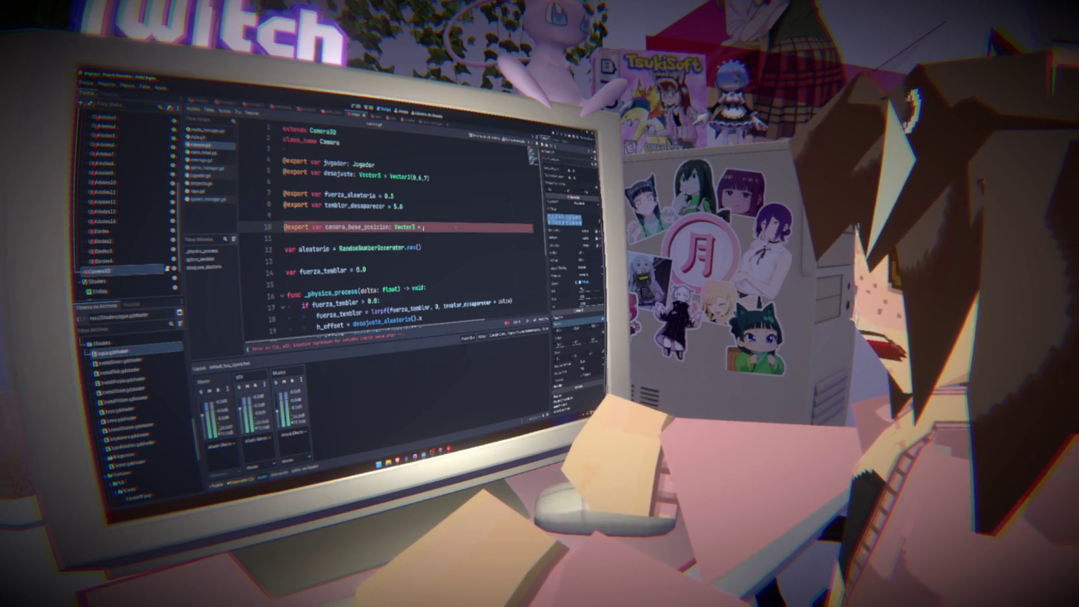
text(Vector3)
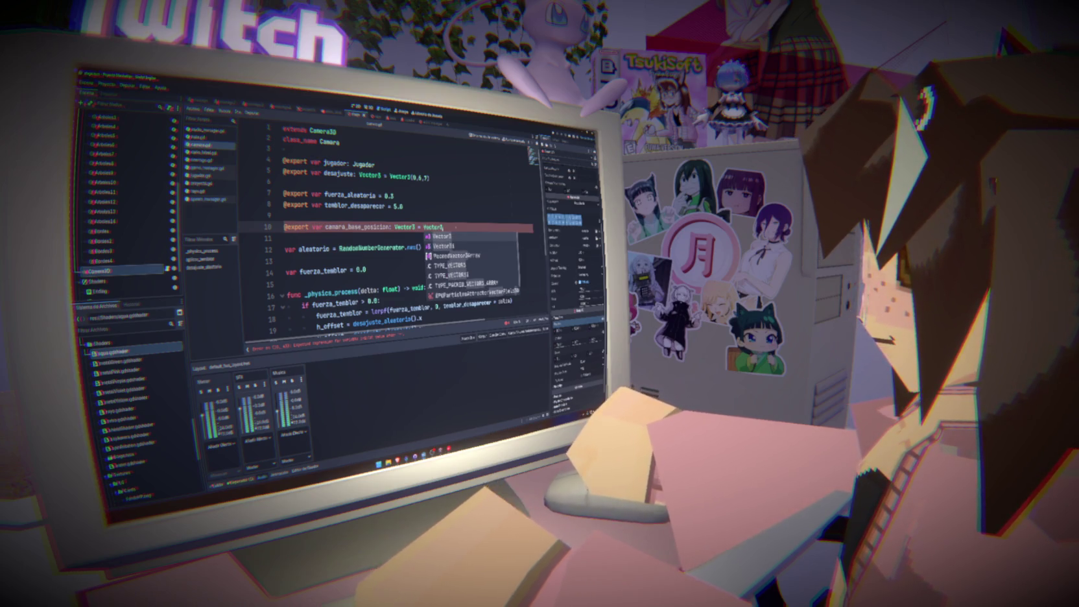
key(Return)
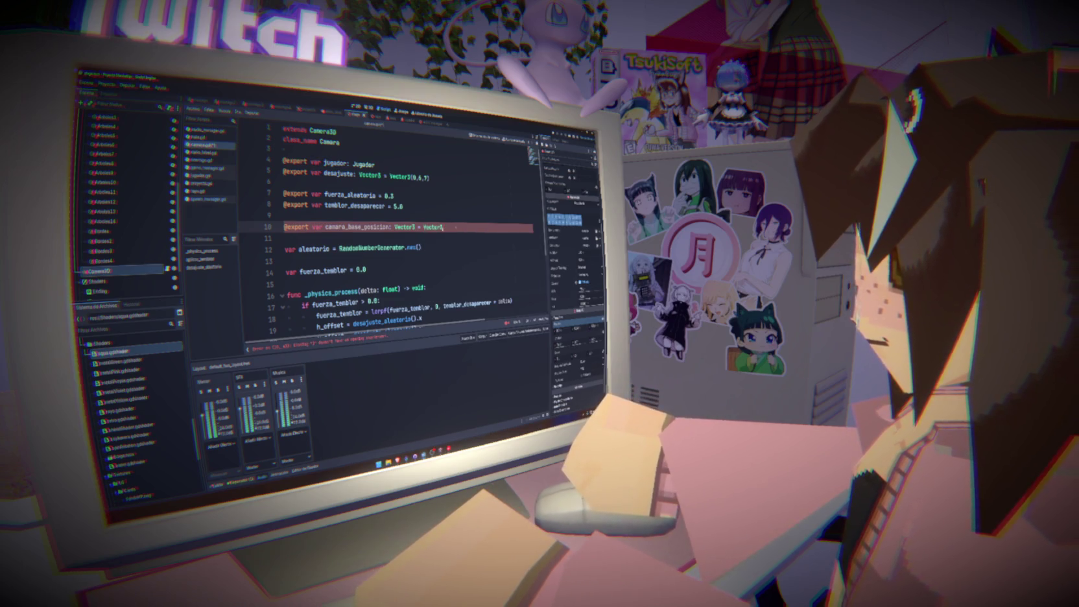
text(()
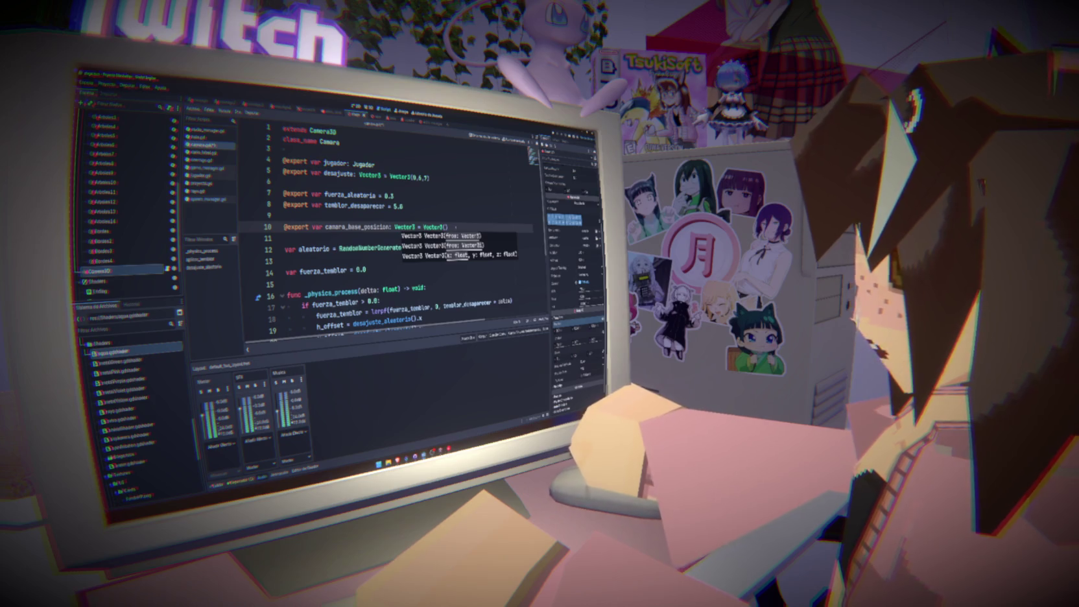
text(0,0)
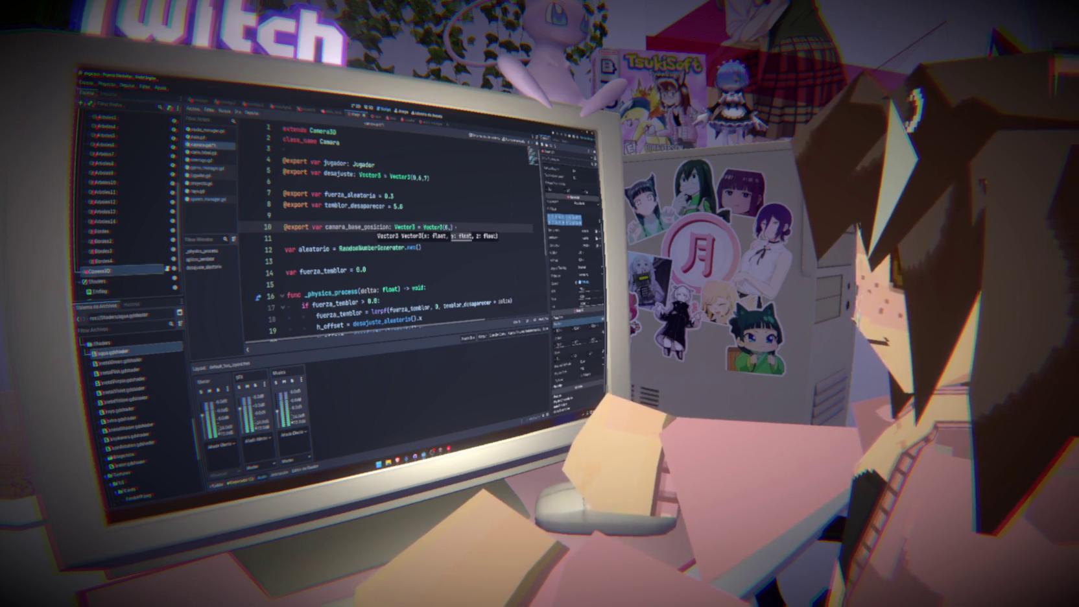
text(,)
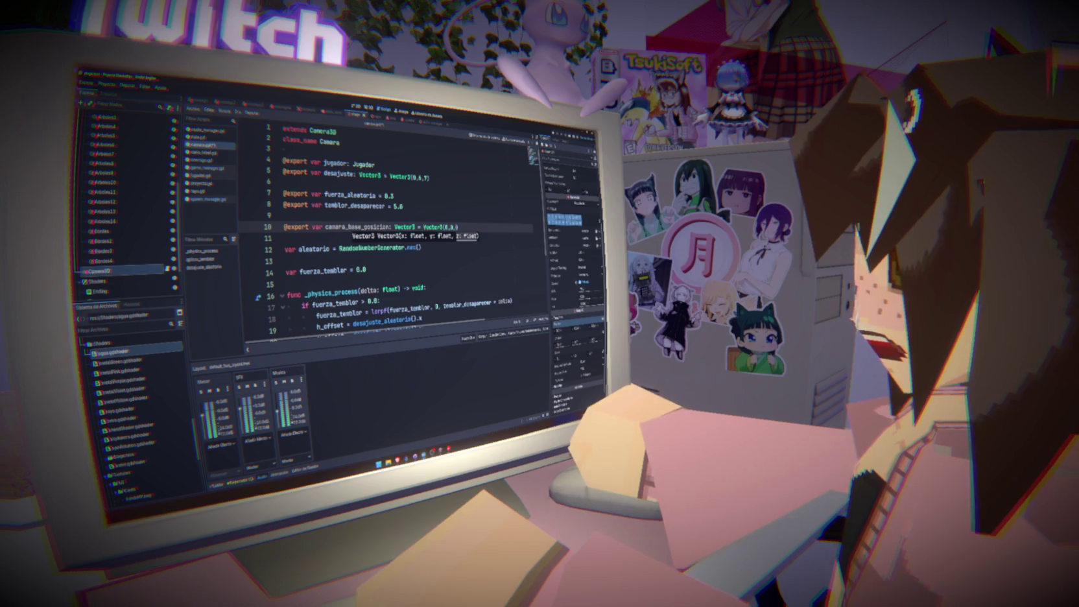
key(BackSpace)
text(.144,0.5)
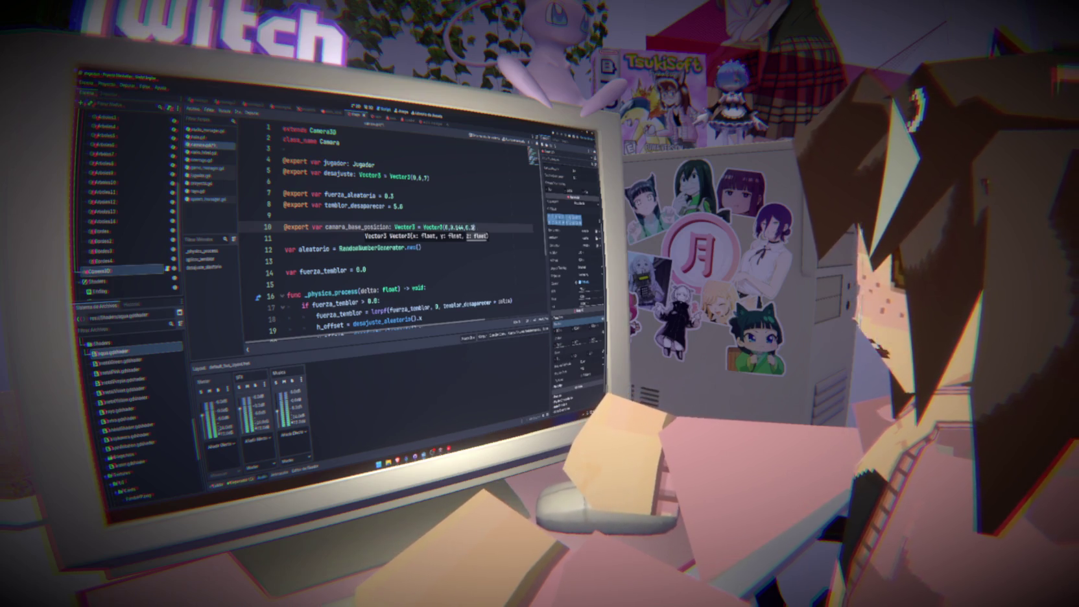
text(52)
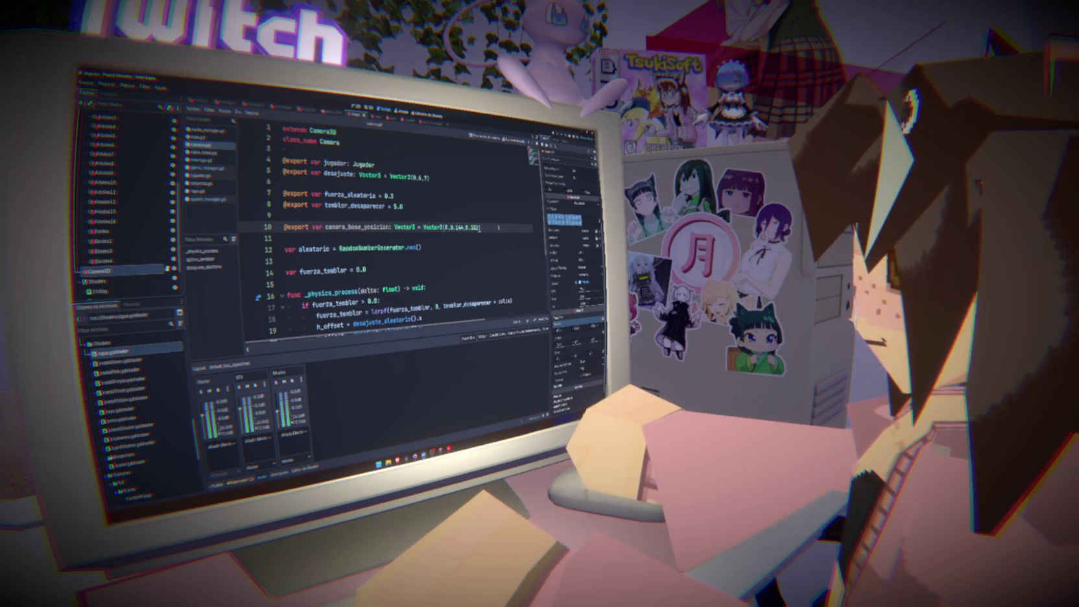
drag(499, 227, 255, 222)
key(ctrl+c)
Duplicate the camara_base_posicion export line and rename the copy camara_base_rotacion.
click(480, 228)
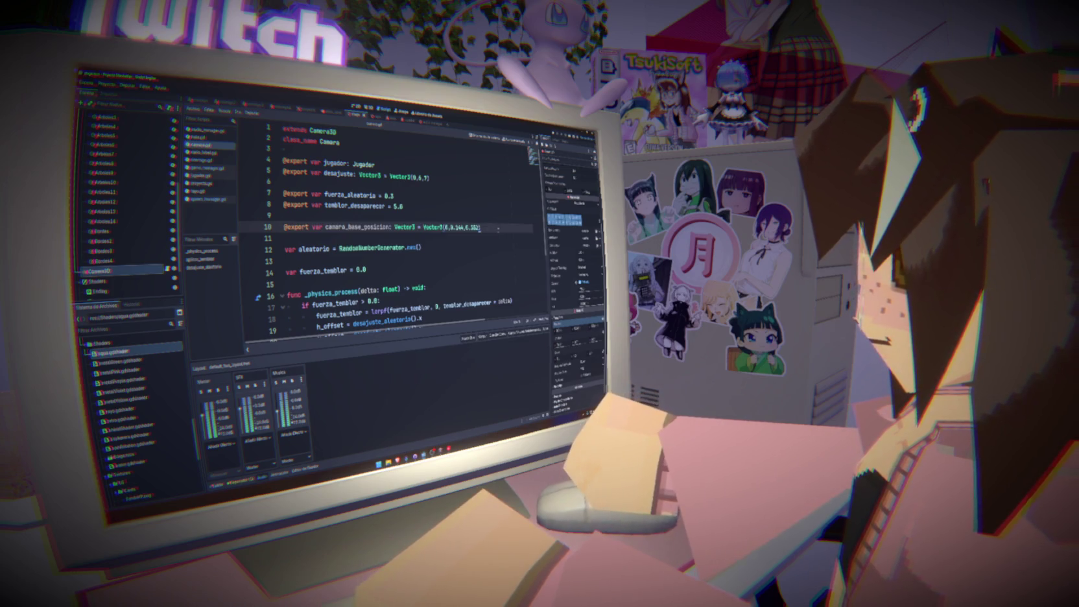
key(Return)
key(ctrl+v)
double_click(365, 237)
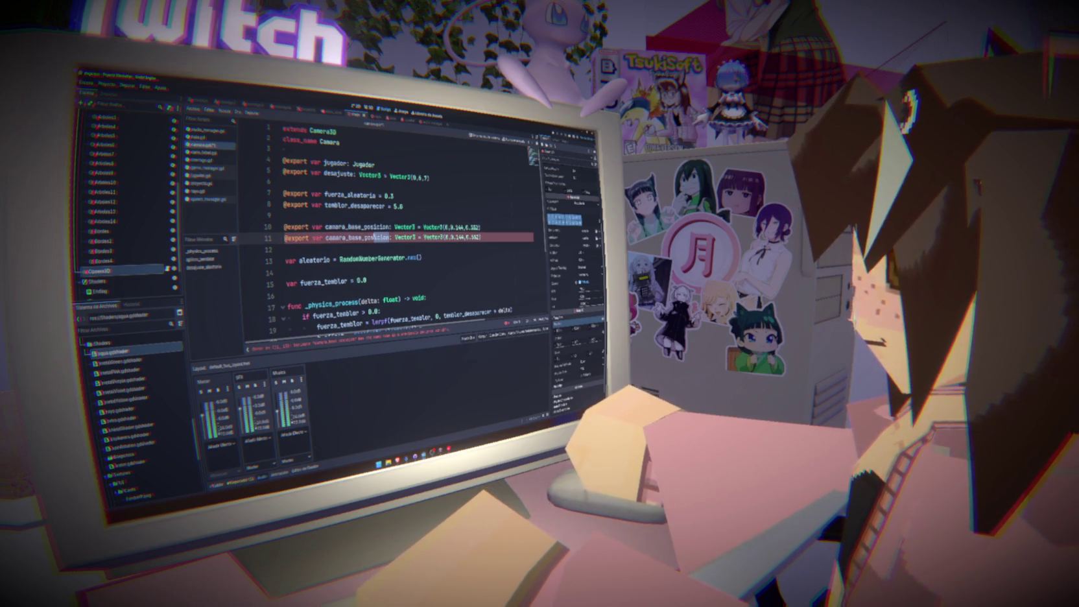
text(rotacion)
text(n)
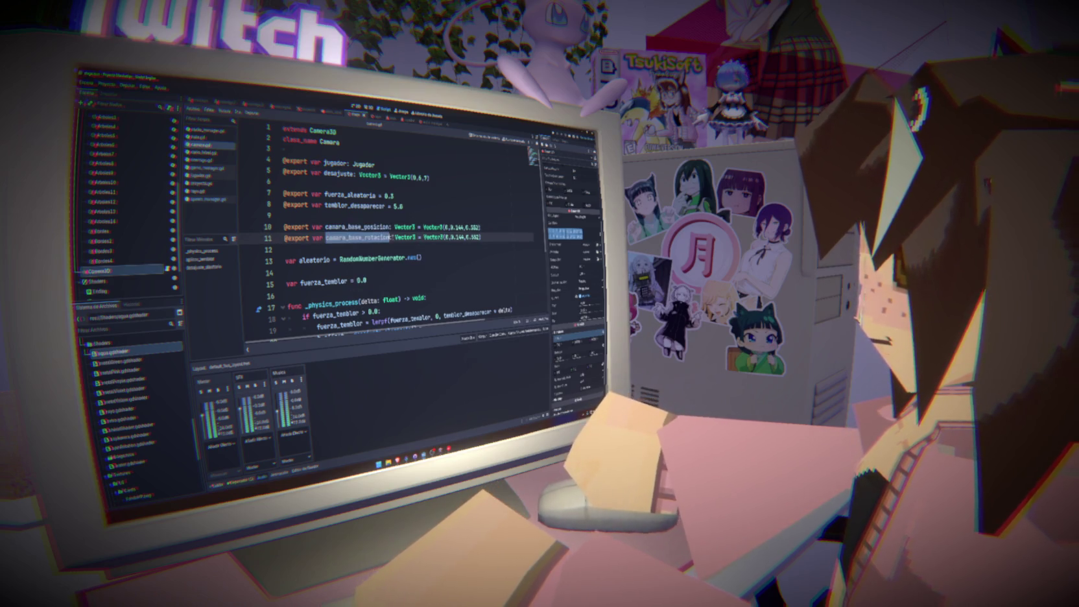
mouse_move(371, 237)
mouse_down()
mouse_move(391, 237)
mouse_move(364, 237)
mouse_up()
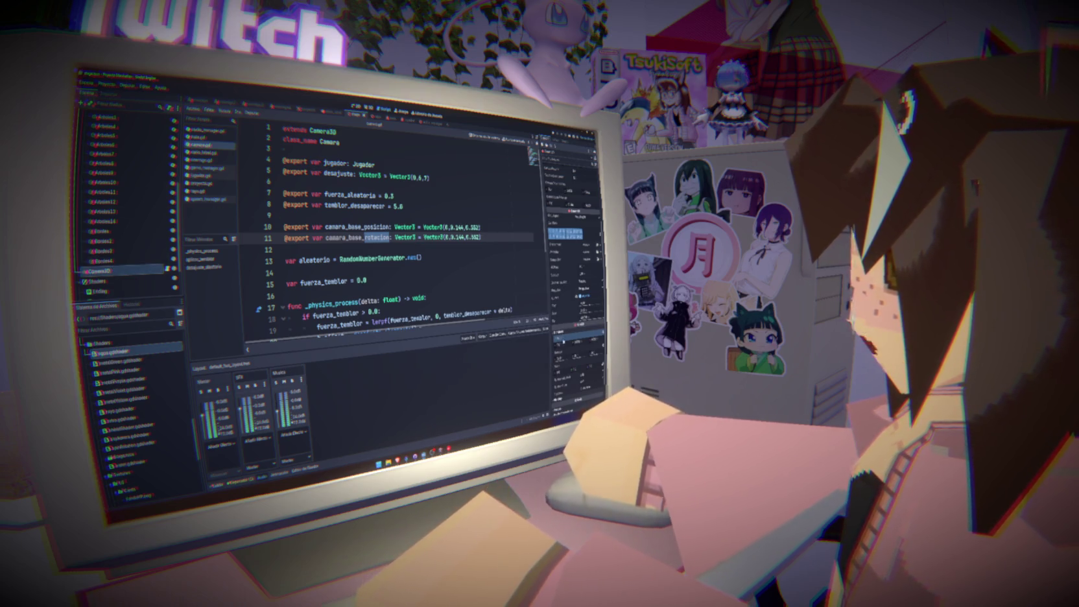
Correct the camara_base_rotacion Vector3 value on line 11 so the error disappears.
click(444, 237)
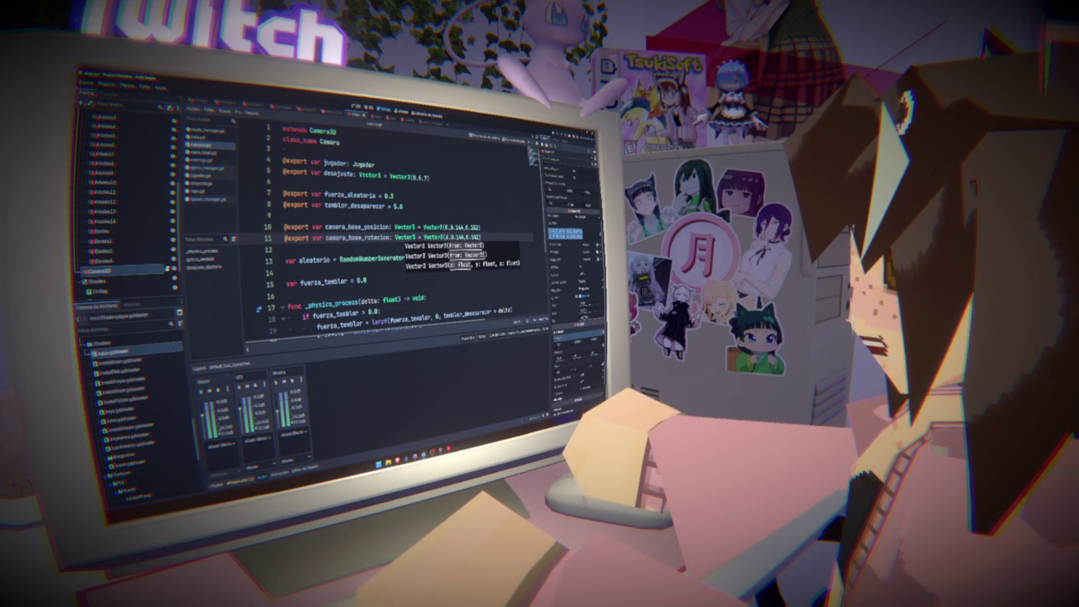
text(deg_)
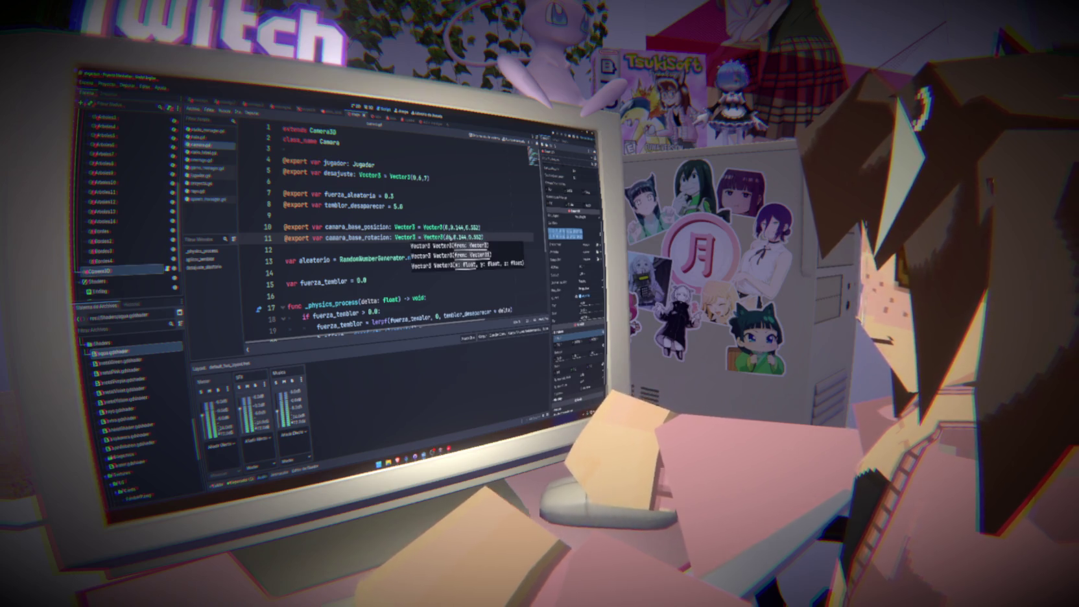
text(to)
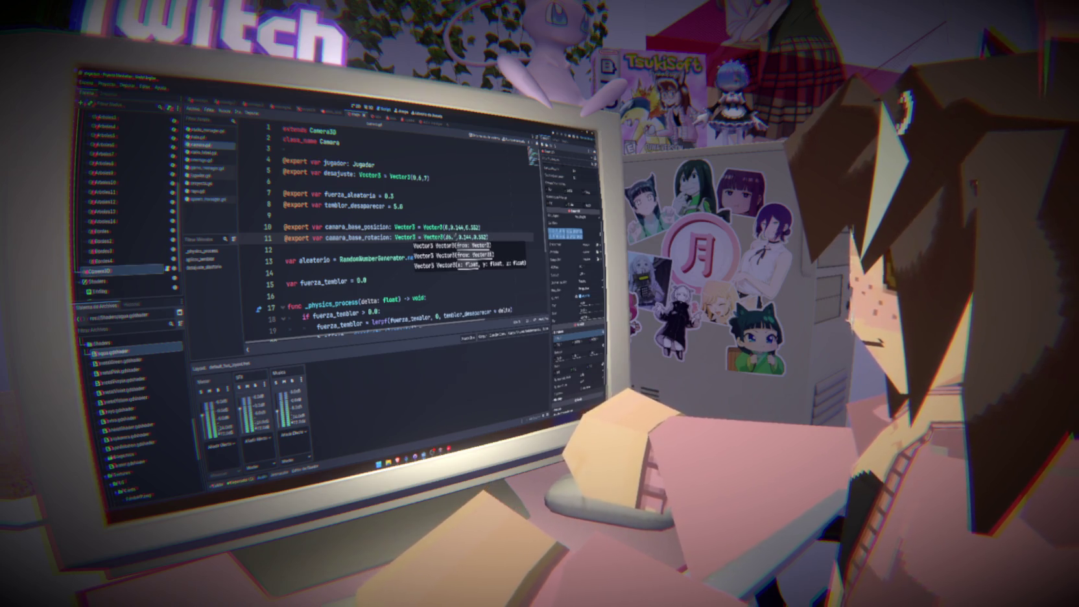
key(BackSpace)
key(BackSpace)
key(BackSpace)
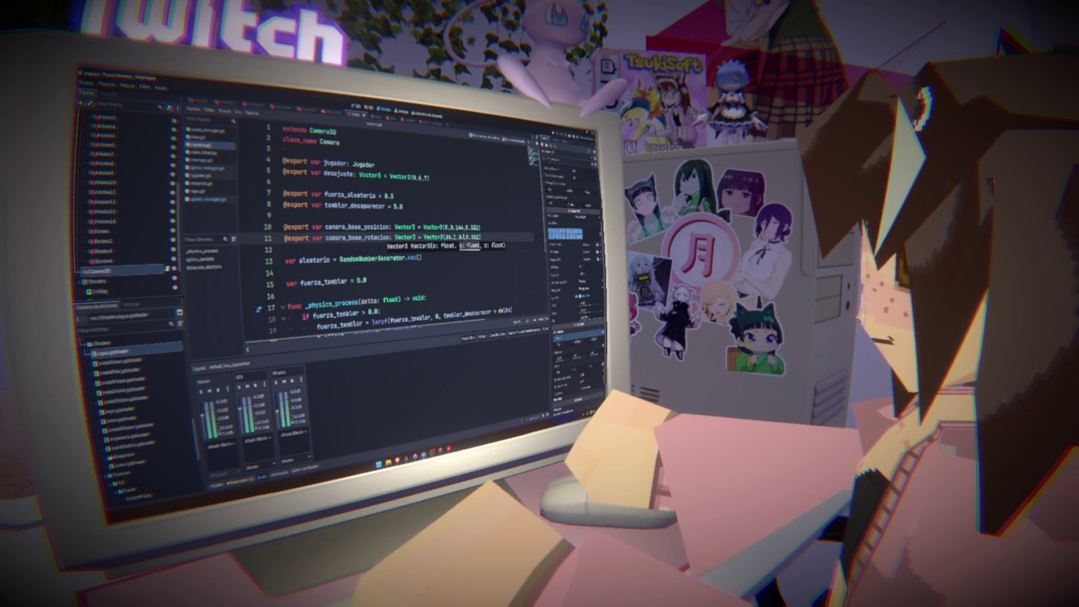
text(0)
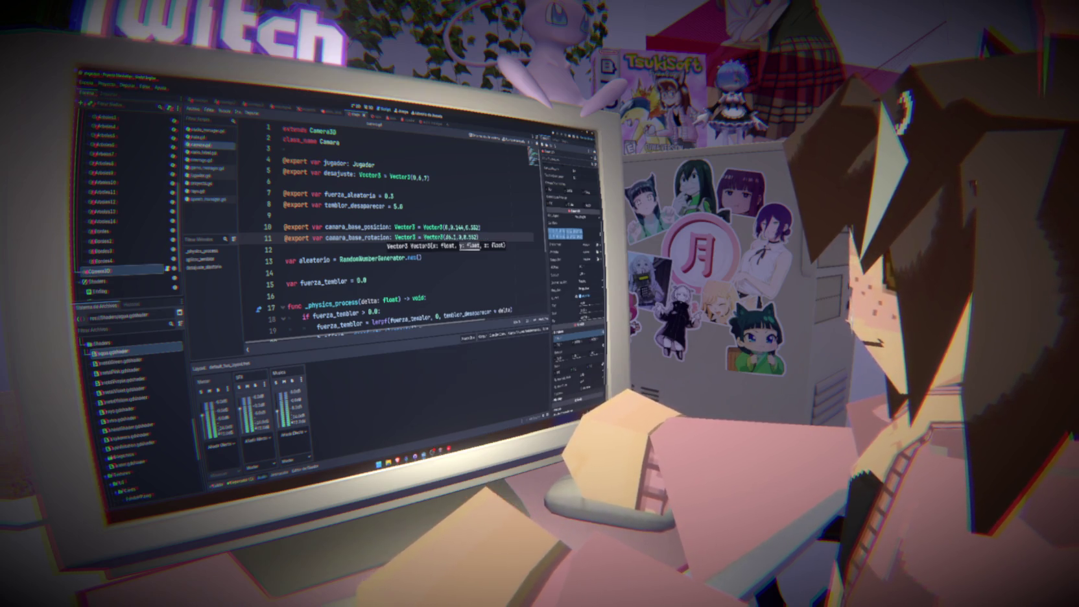
click(288, 259)
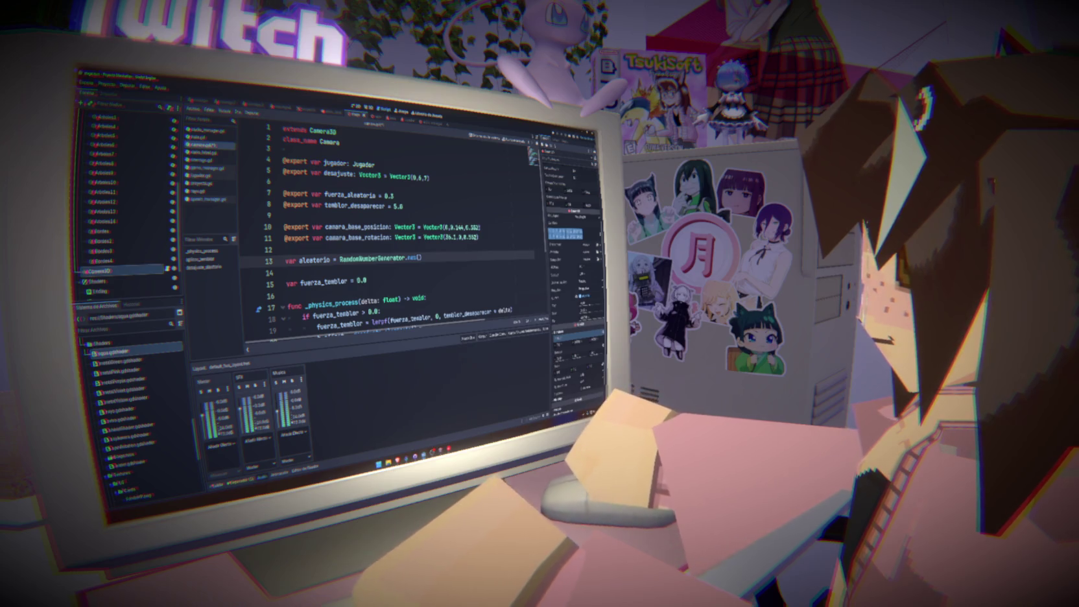
click(478, 238)
key(BackSpace)
key(BackSpace)
key(BackSpace)
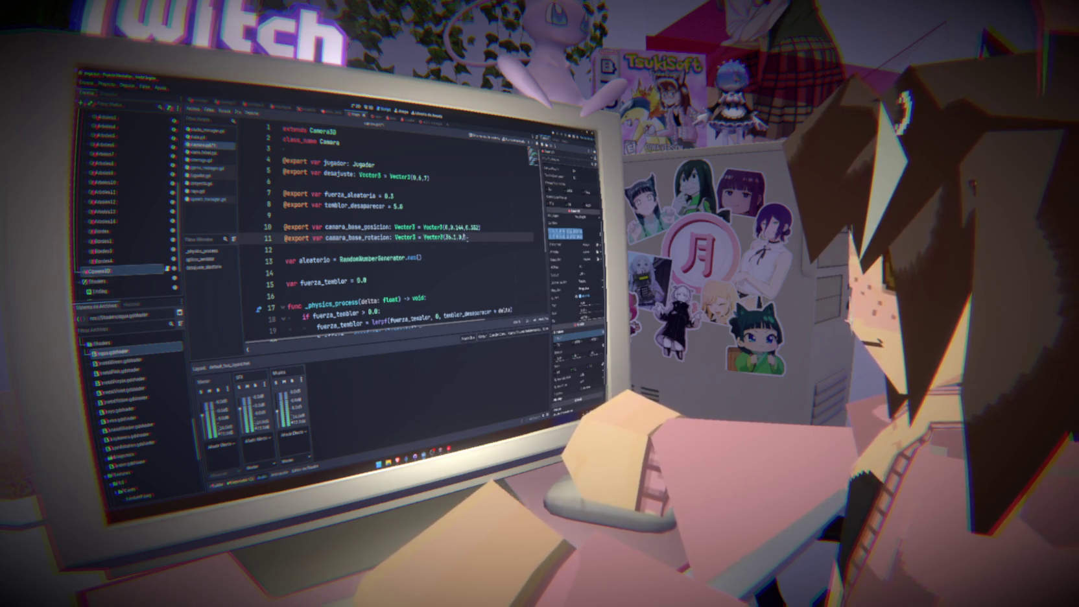
text(0)
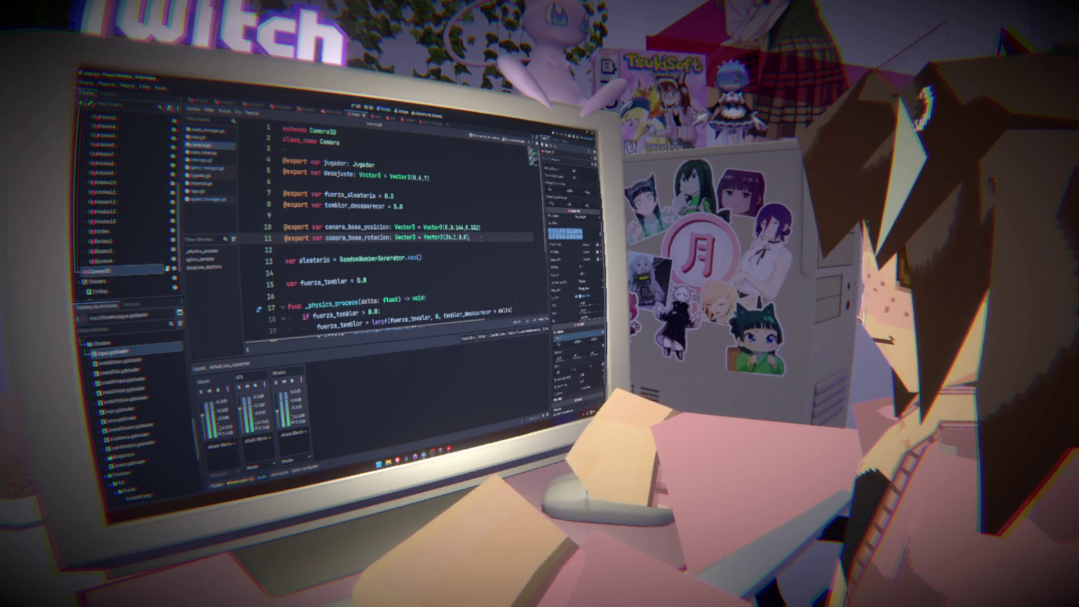
Review the camara_base_posicion and camara_base_rotacion export variable names.
double_click(357, 227)
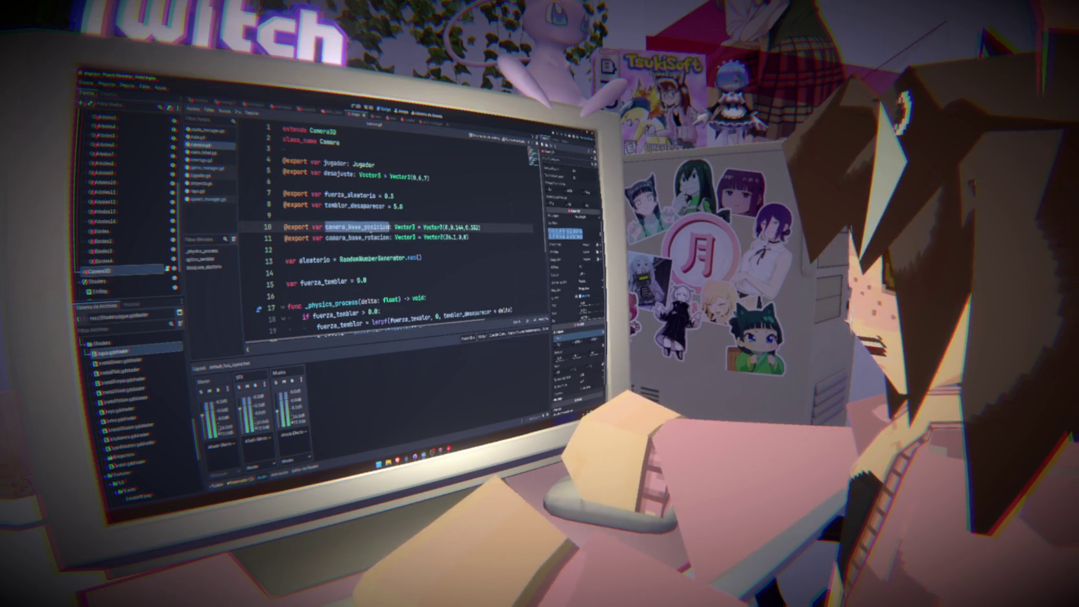
double_click(358, 237)
scroll(393, 232, down, 4)
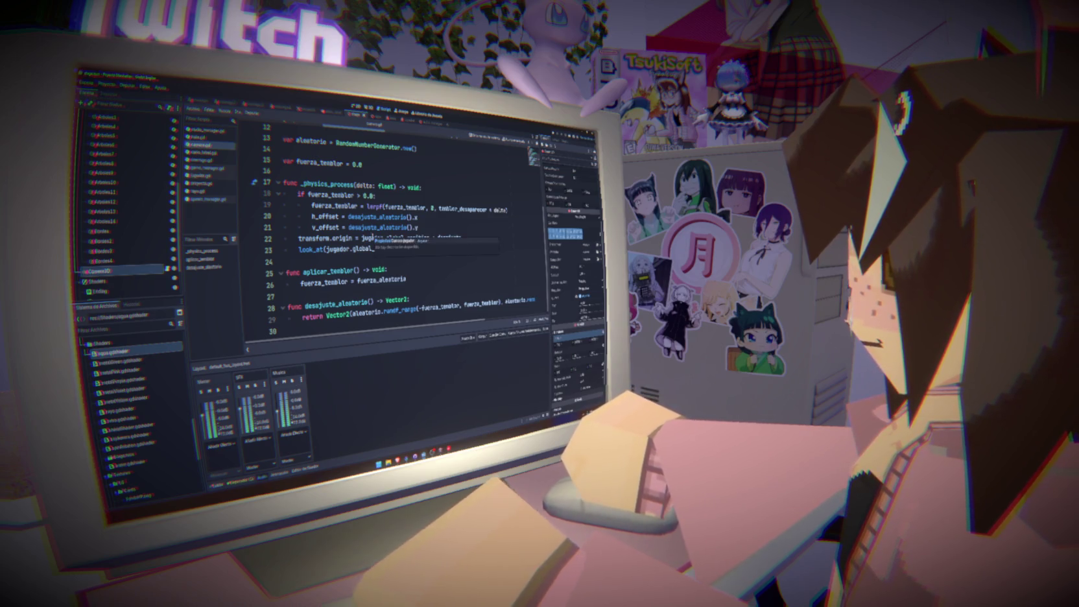
scroll(374, 249, up, 4)
Declare 'var camara_iniciada = false' below the export declarations.
click(480, 237)
key(Return)
key(Return)
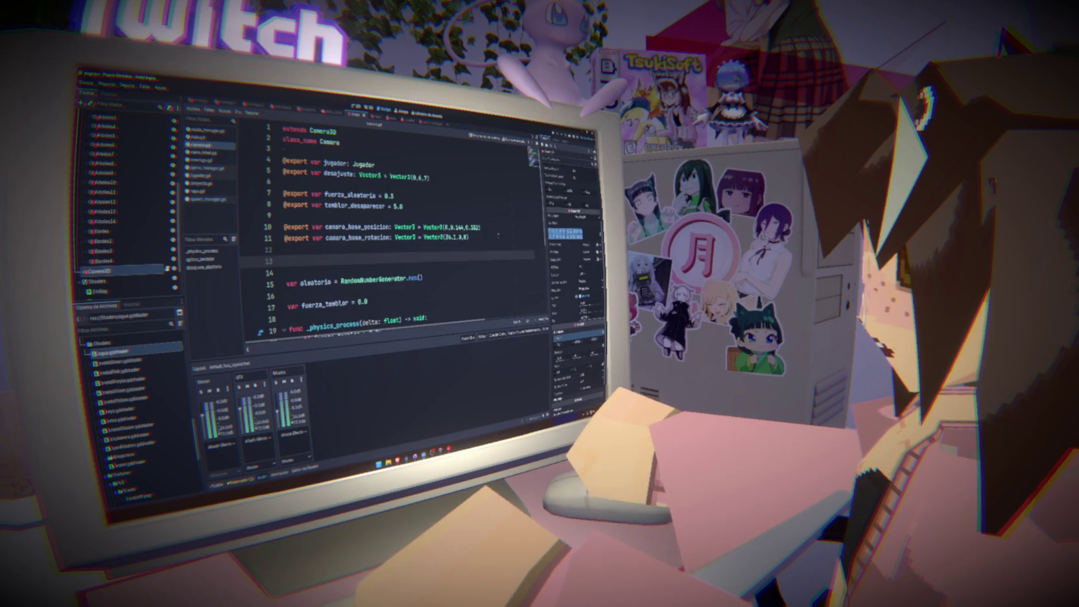
text(var camara_ad)
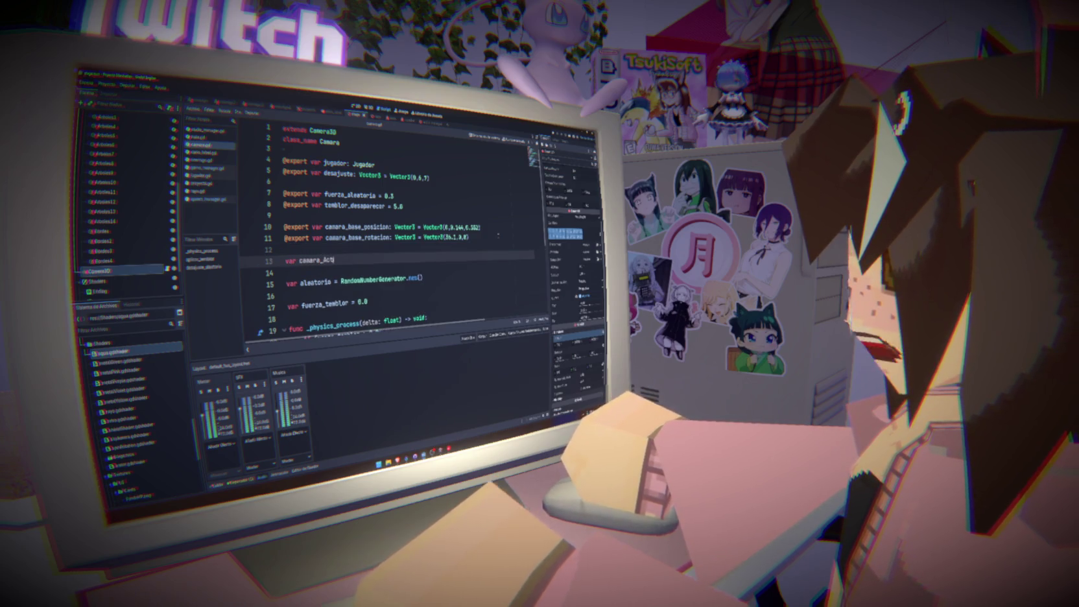
key(BackSpace)
key(BackSpace)
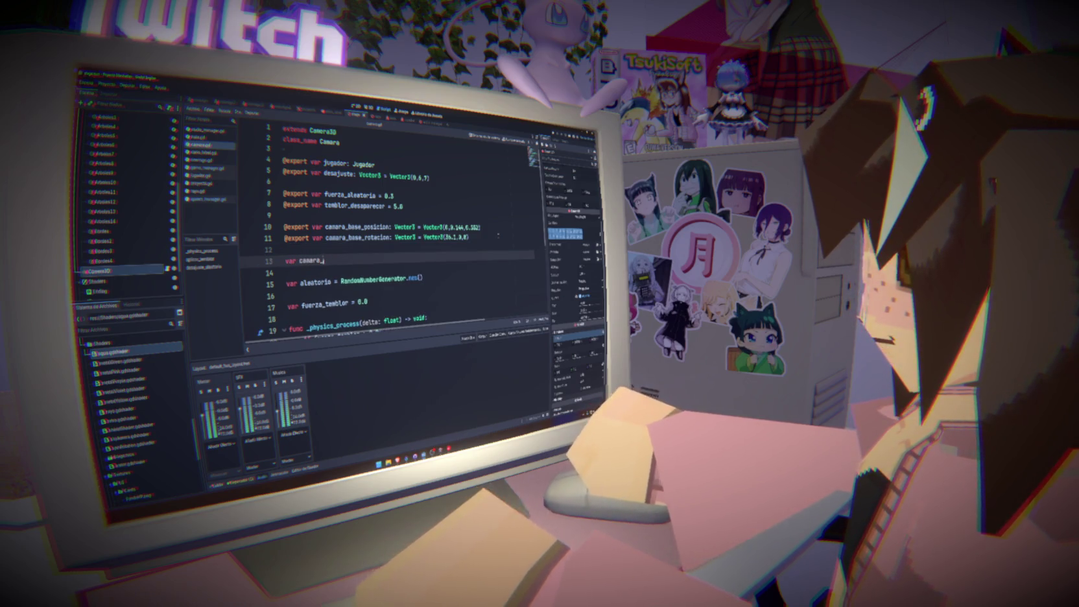
text(iniciada)
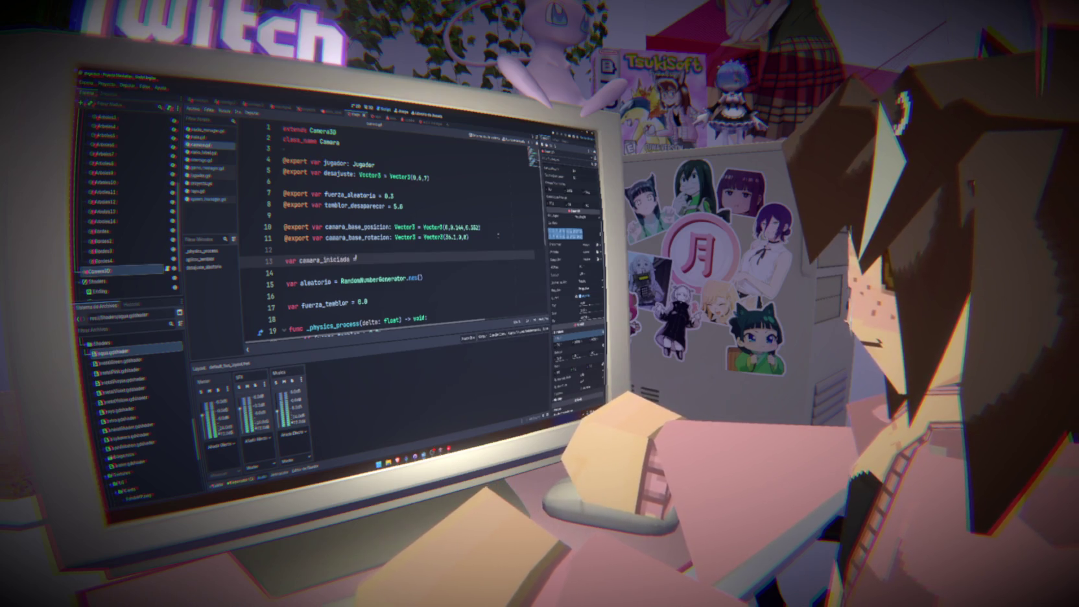
text( = false)
Remove the blank lines between the variable declarations.
click(440, 249)
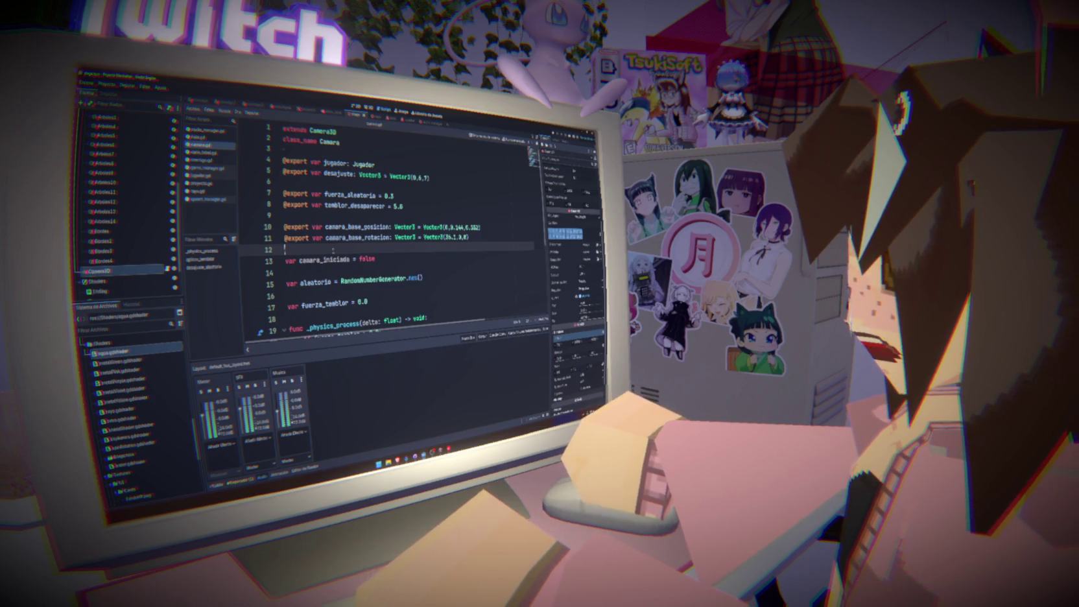
double_click(324, 259)
scroll(387, 232, down, 2)
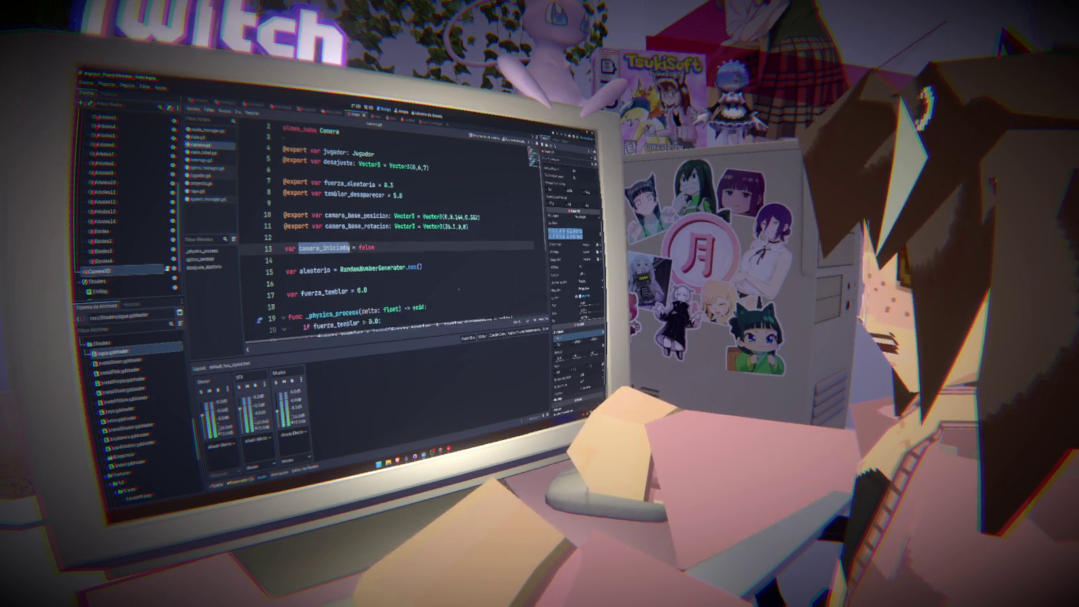
key(BackSpace)
key(BackSpace)
key(BackSpace)
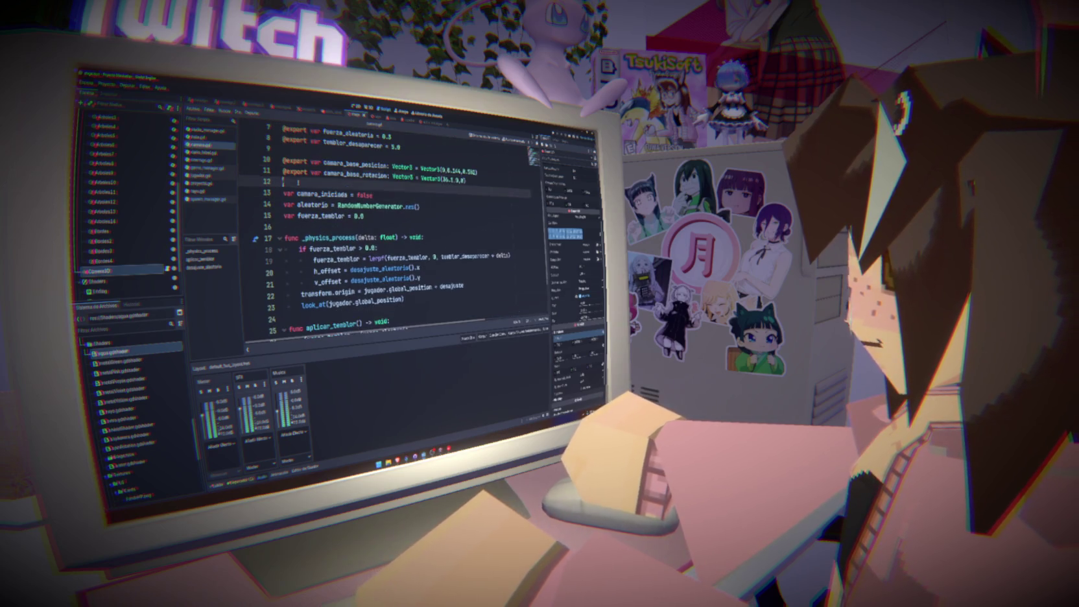
Remove the blank line between the export groups and start _physics_process with 'if not camara_iniciada:'.
key(Up)
key(BackSpace)
click(297, 149)
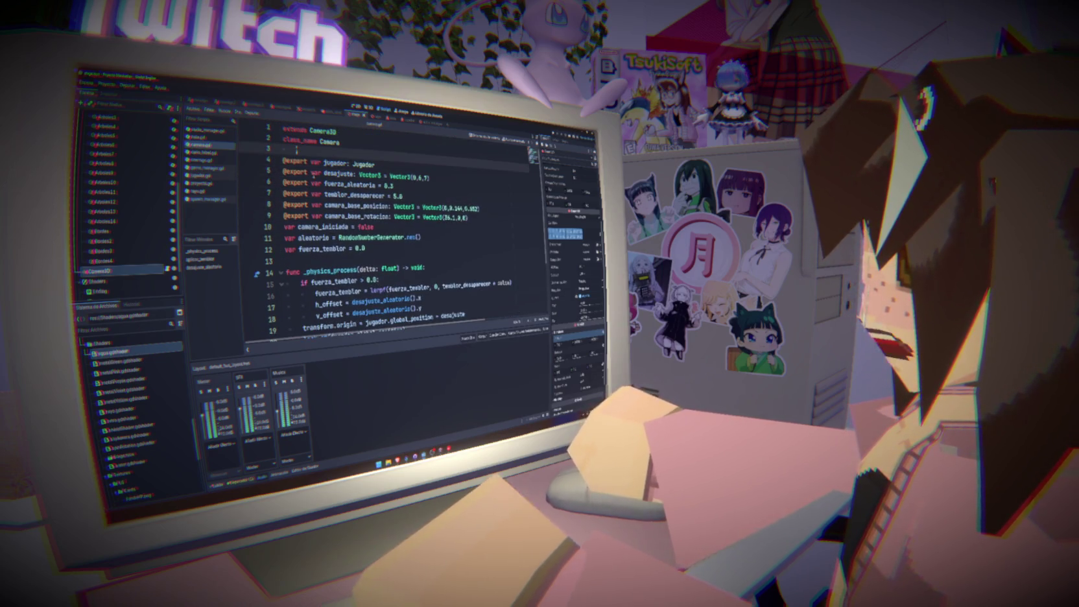
scroll(451, 244, down, 2)
click(422, 206)
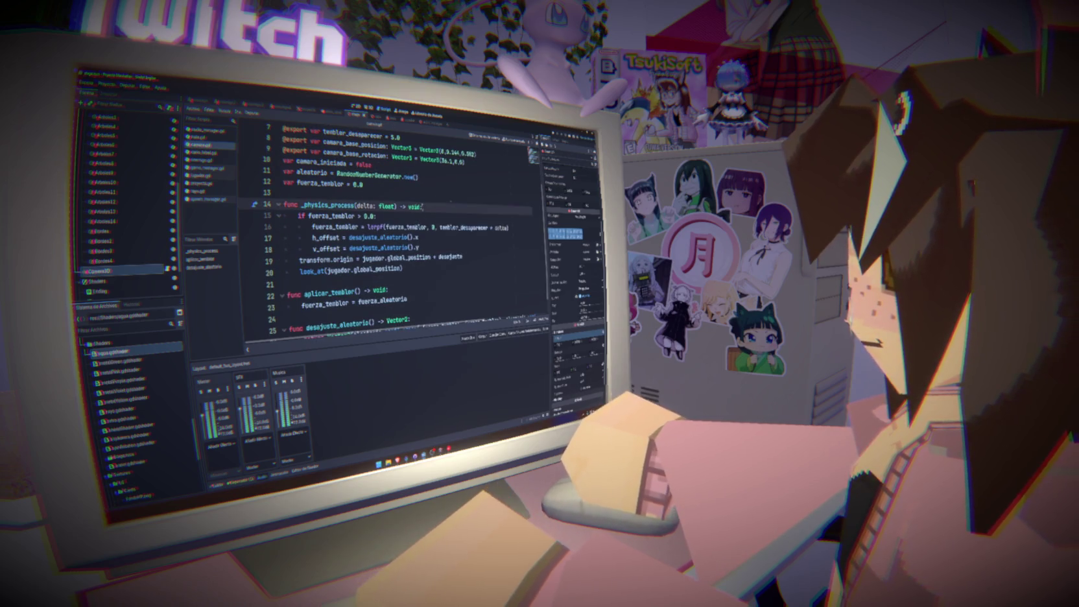
key(Return)
text(if camara_iniciada)
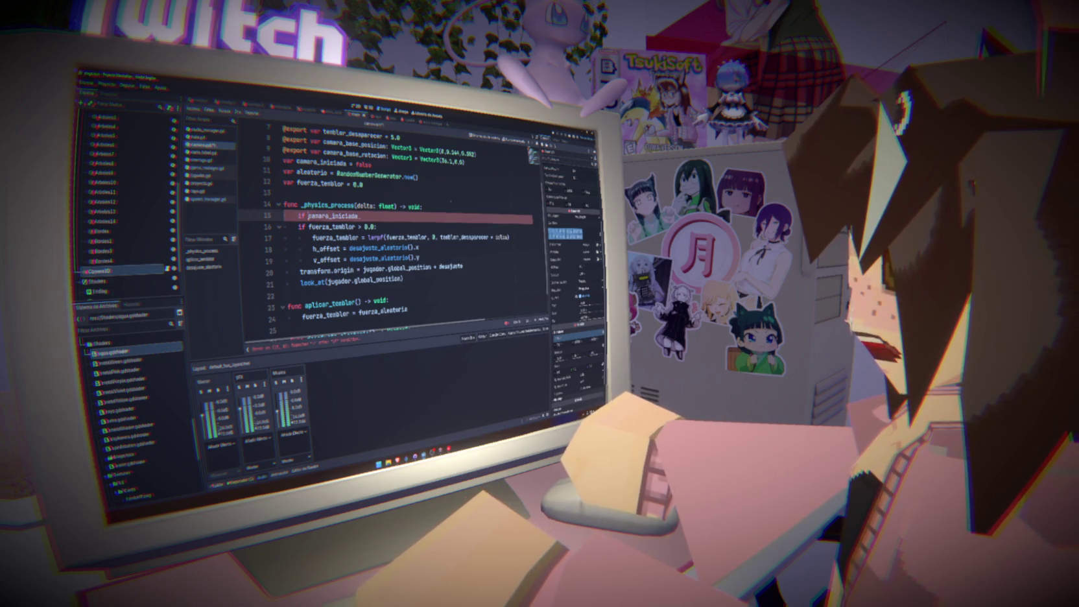
click(309, 216)
text(not)
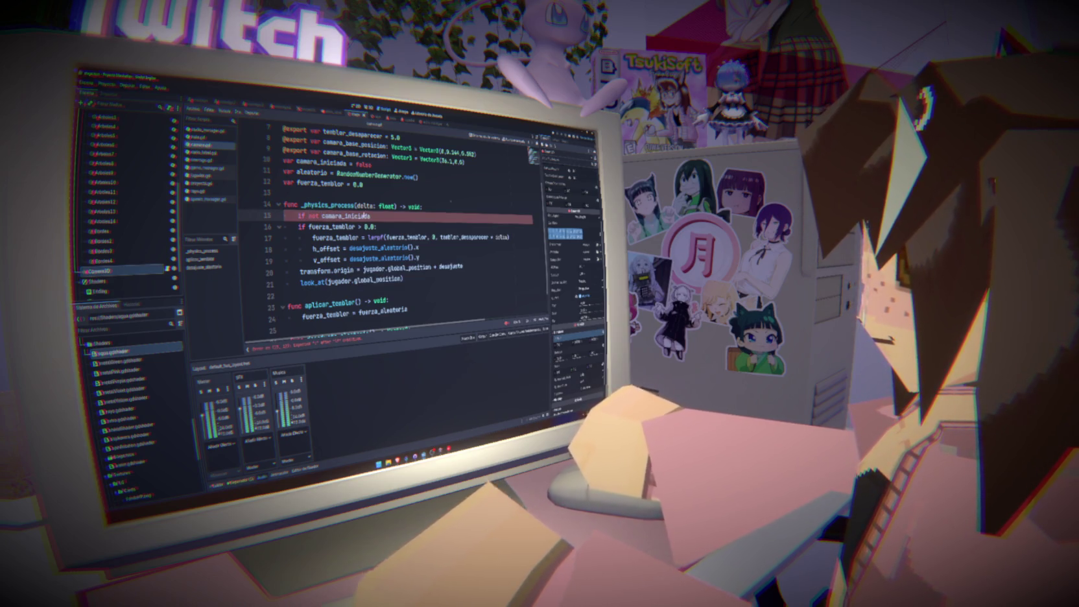
text(:)
key(Return)
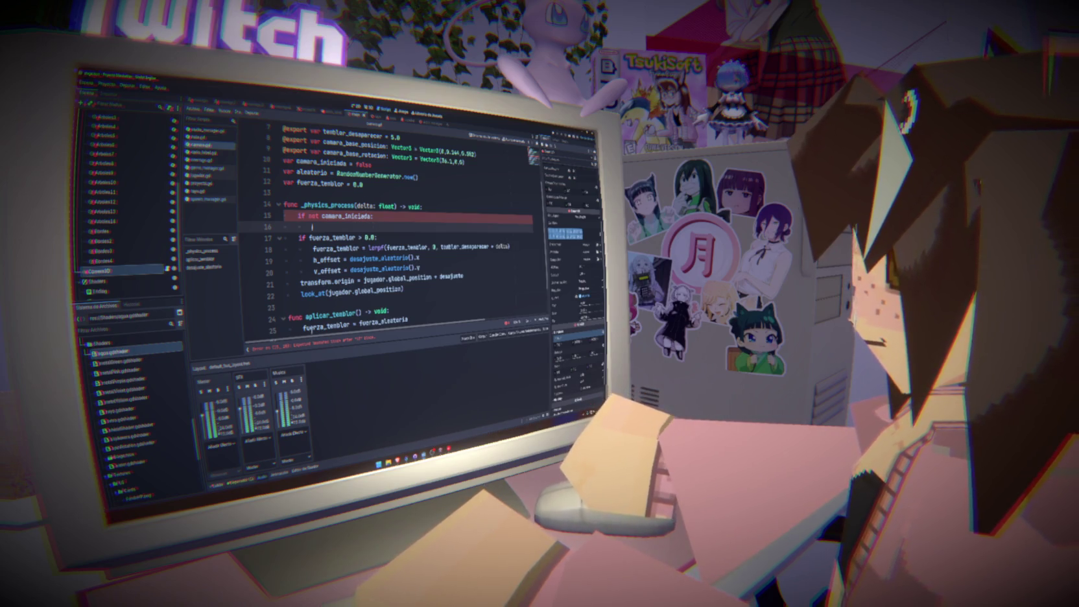
Inspect the look_at and transform.origin lines, then return to the empty line under the check.
triple_click(434, 286)
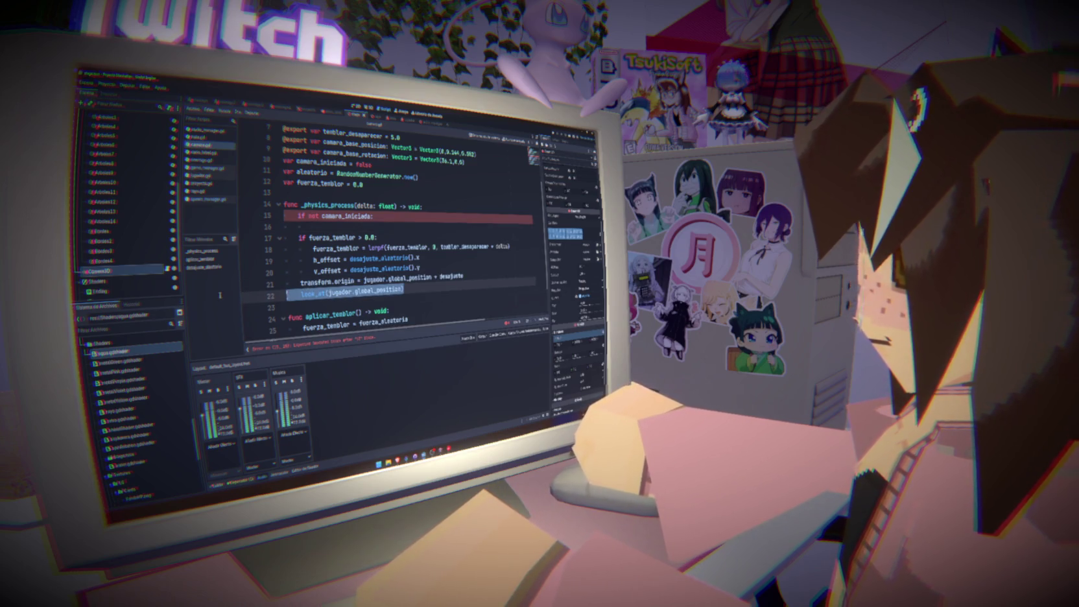
drag(220, 295, 222, 288)
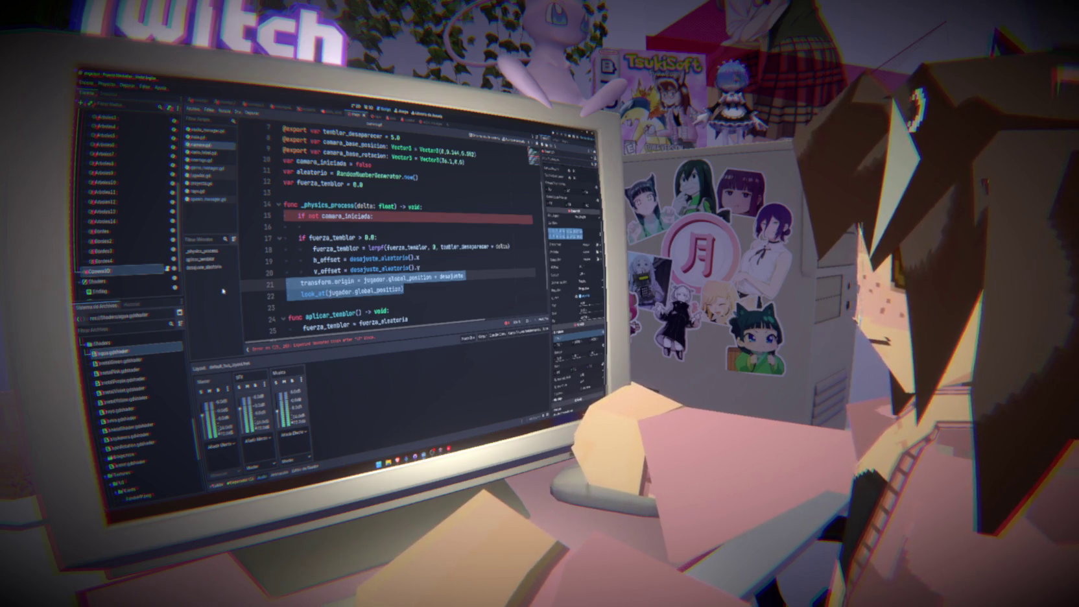
click(353, 282)
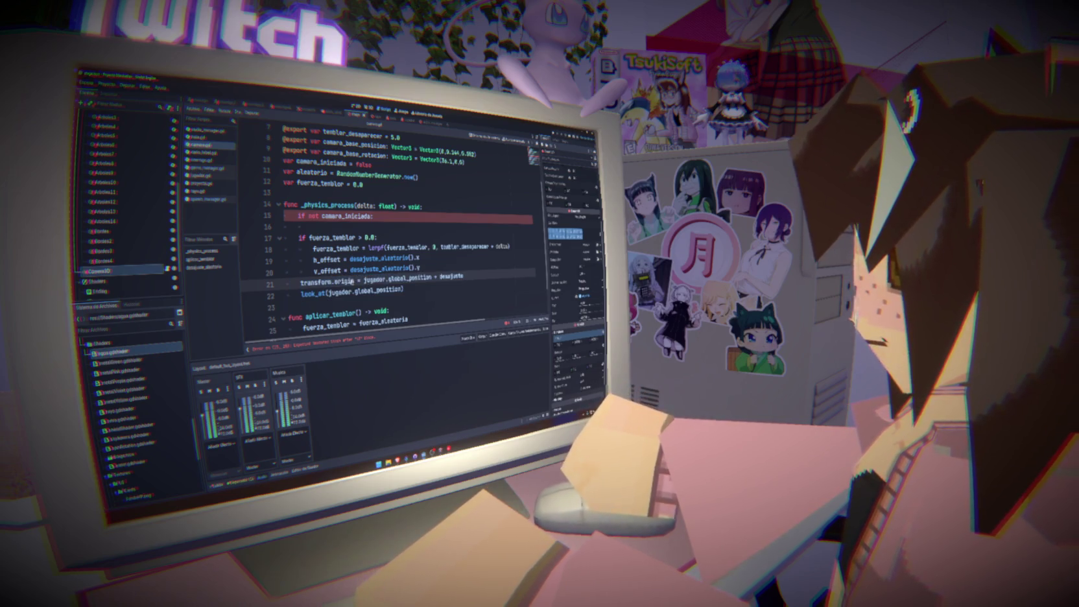
click(391, 227)
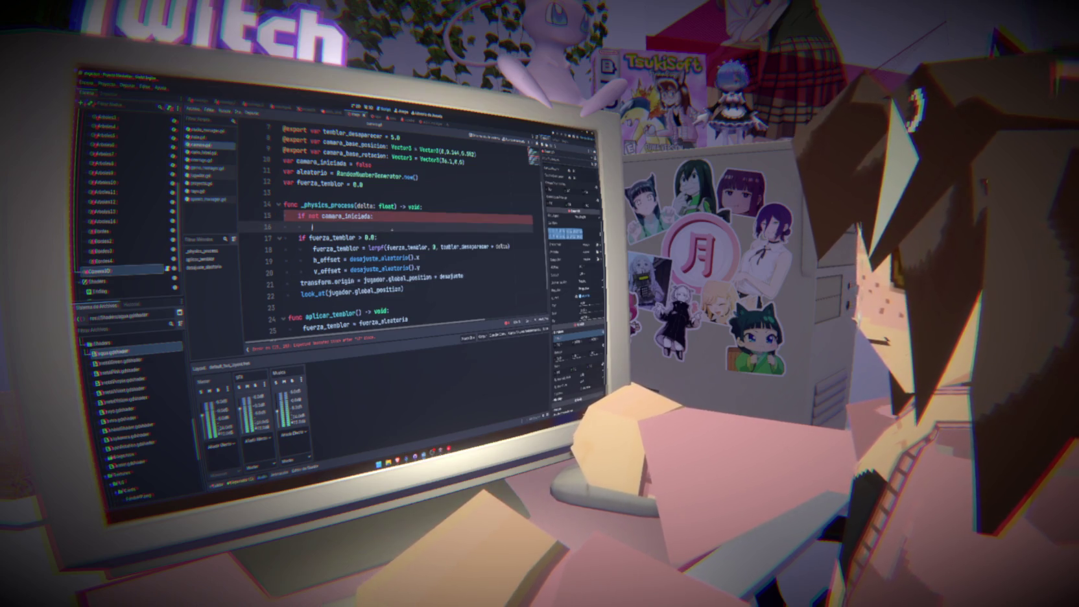
text(tex)
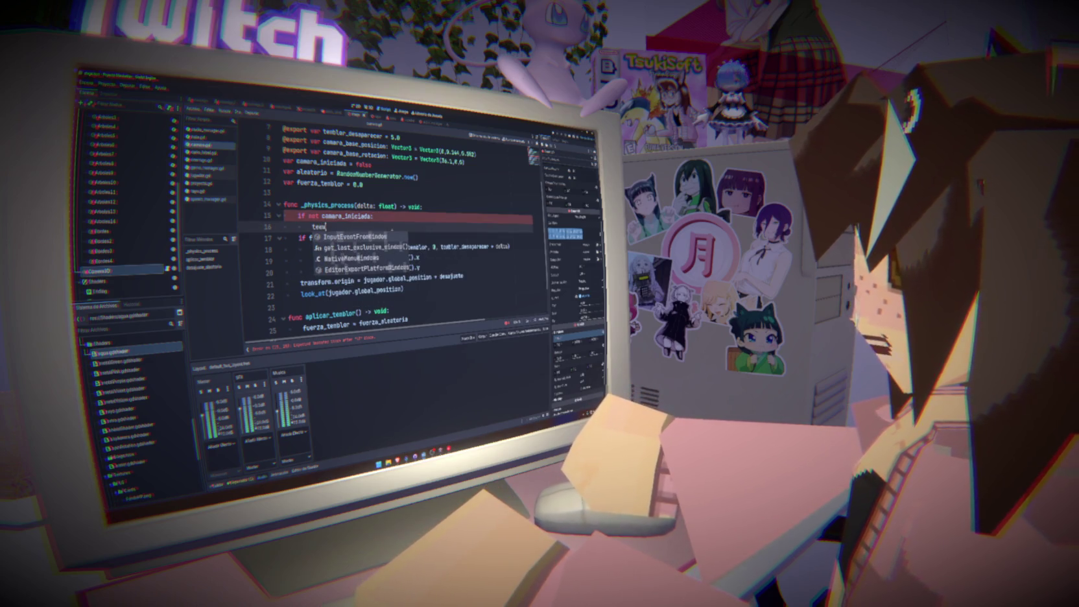
key(BackSpace)
text(ween)
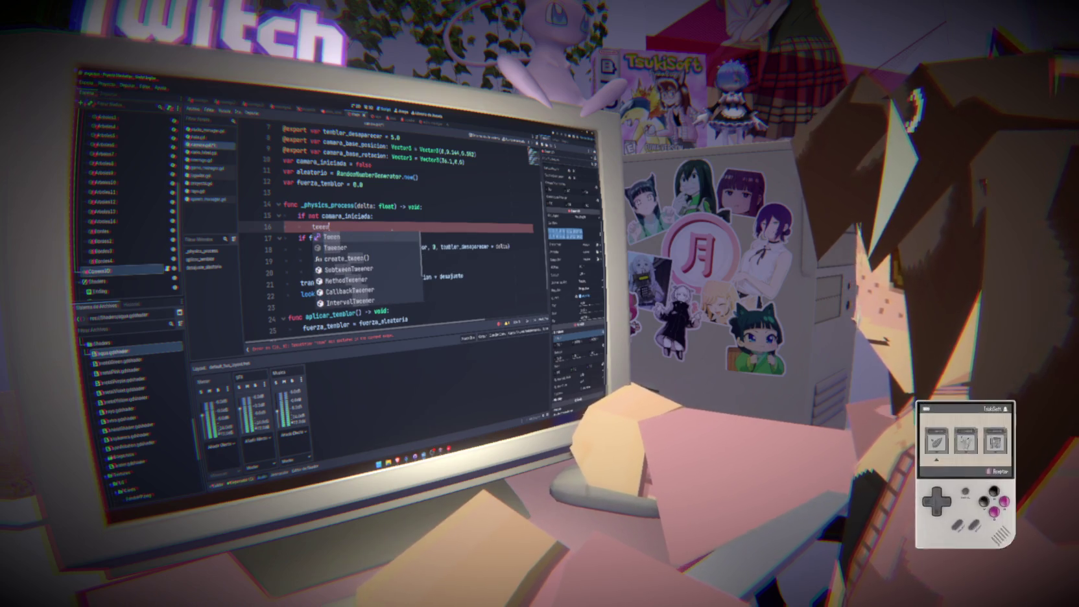
key(Down)
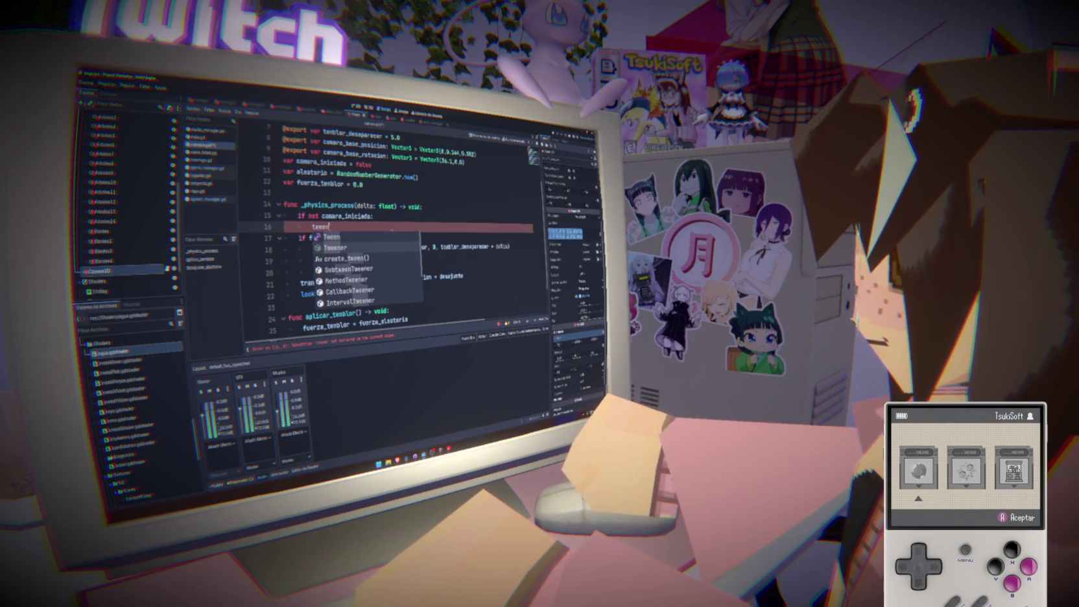
text(.)
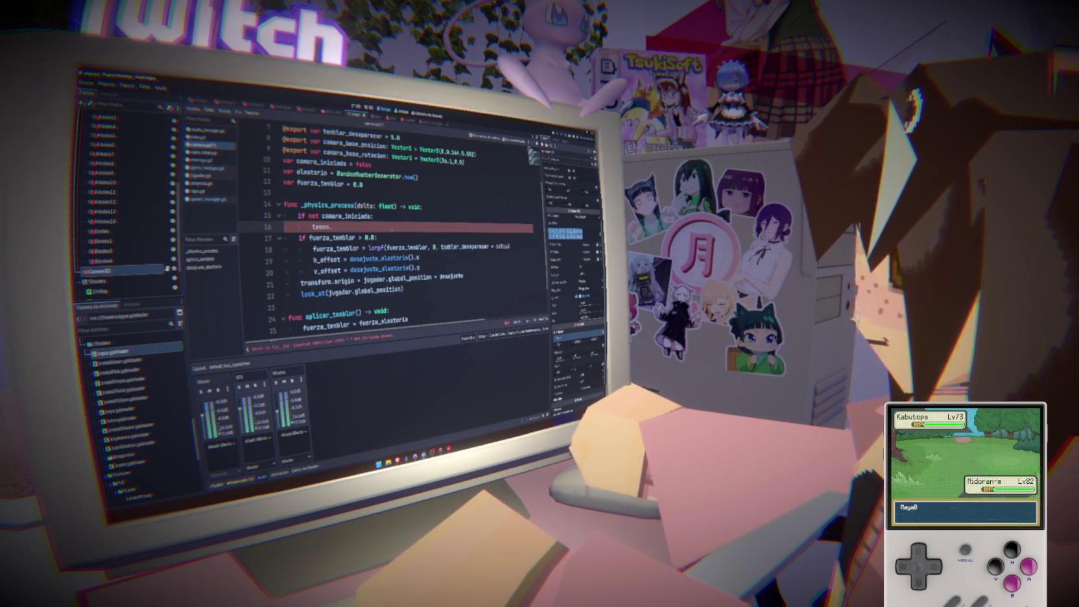
key(BackSpace)
key(BackSpace)
key(BackSpace)
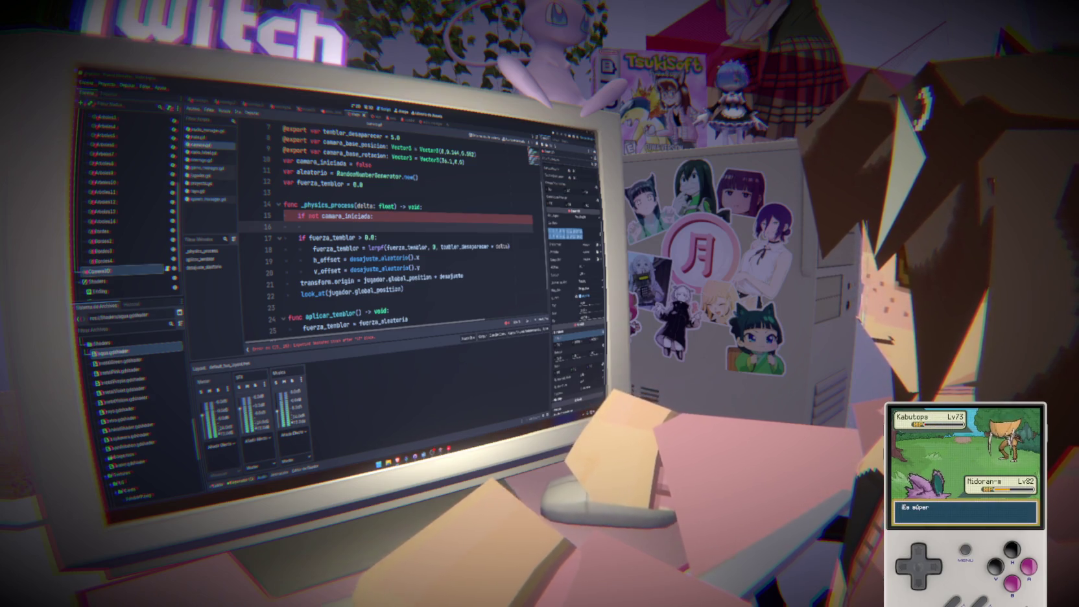
key(alt+Tab)
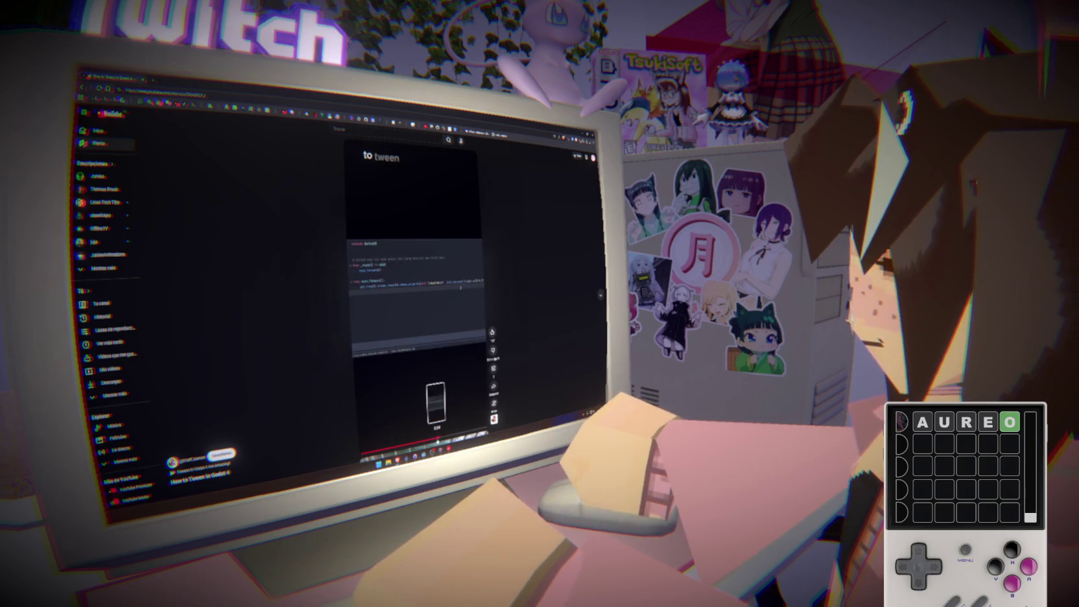
click(444, 393)
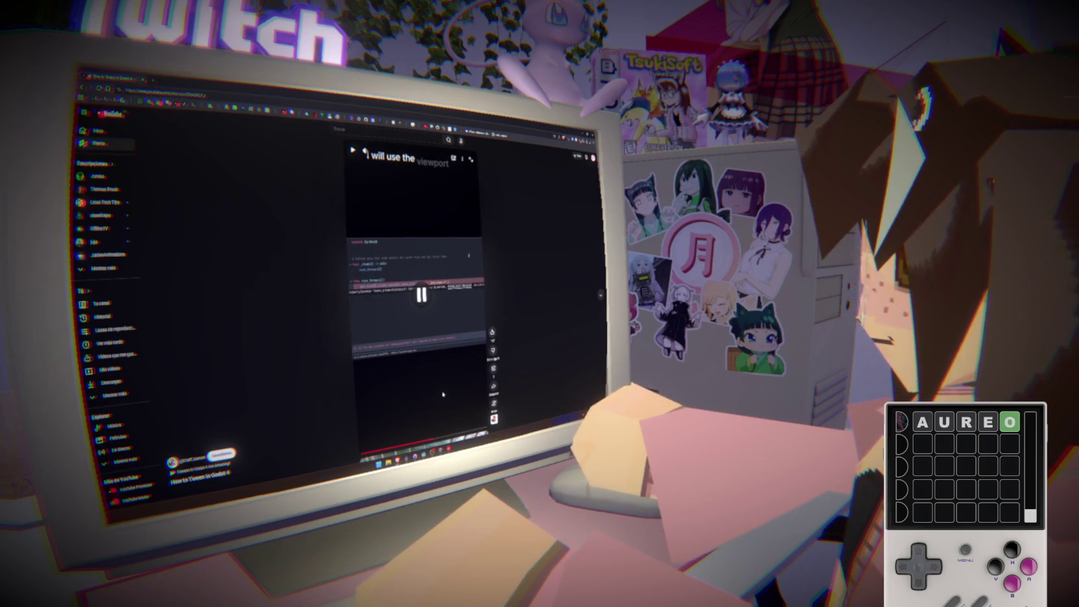
key(alt+Tab)
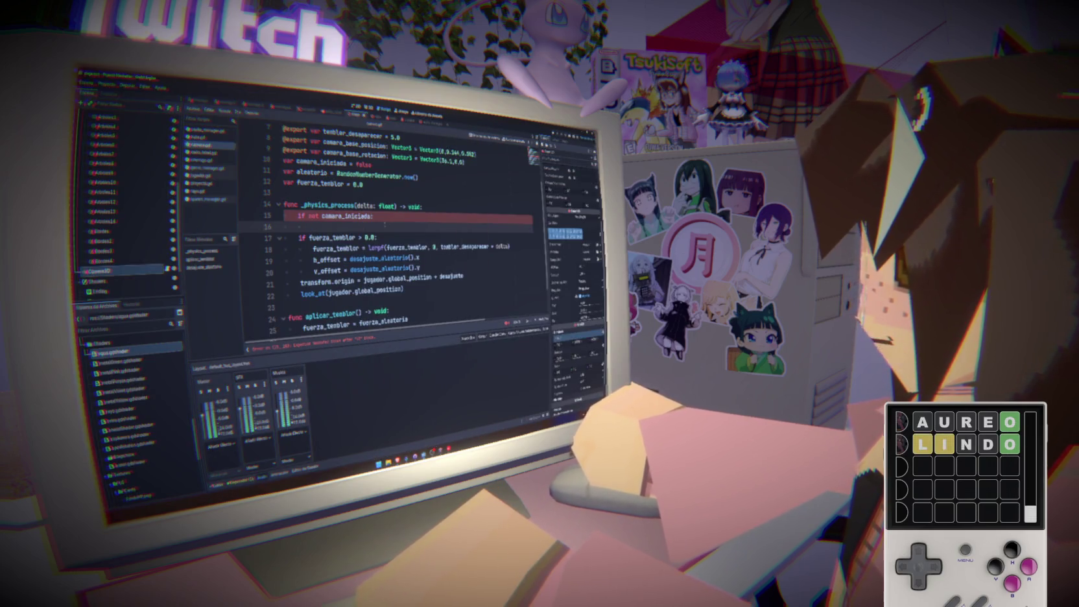
Declare a new 'func mover_hacia_jugador():' above _physics_process.
click(352, 197)
key(Return)
key(Return)
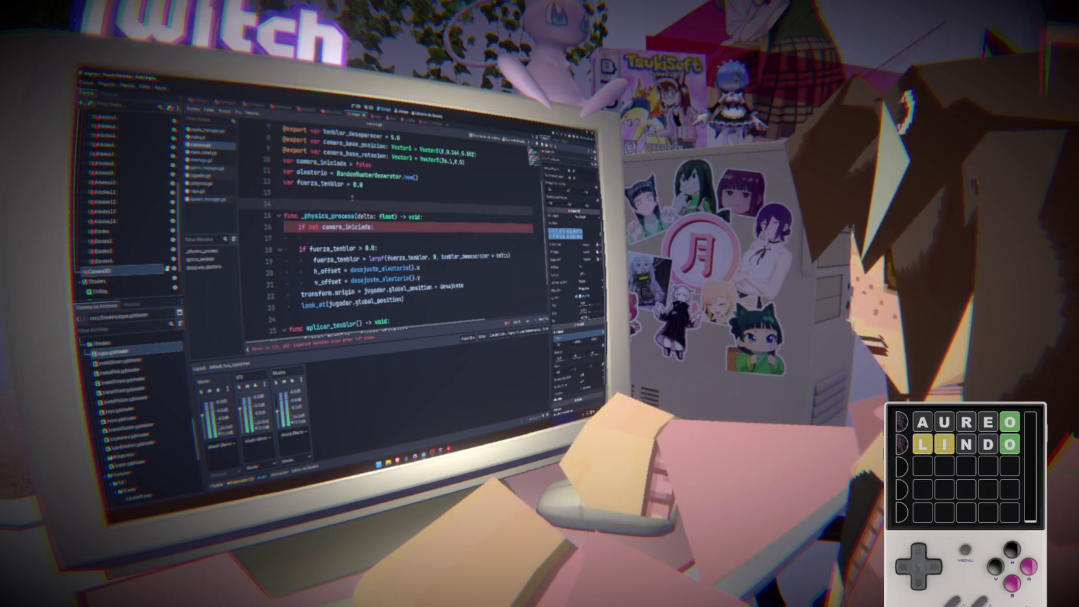
key(Up)
text(func)
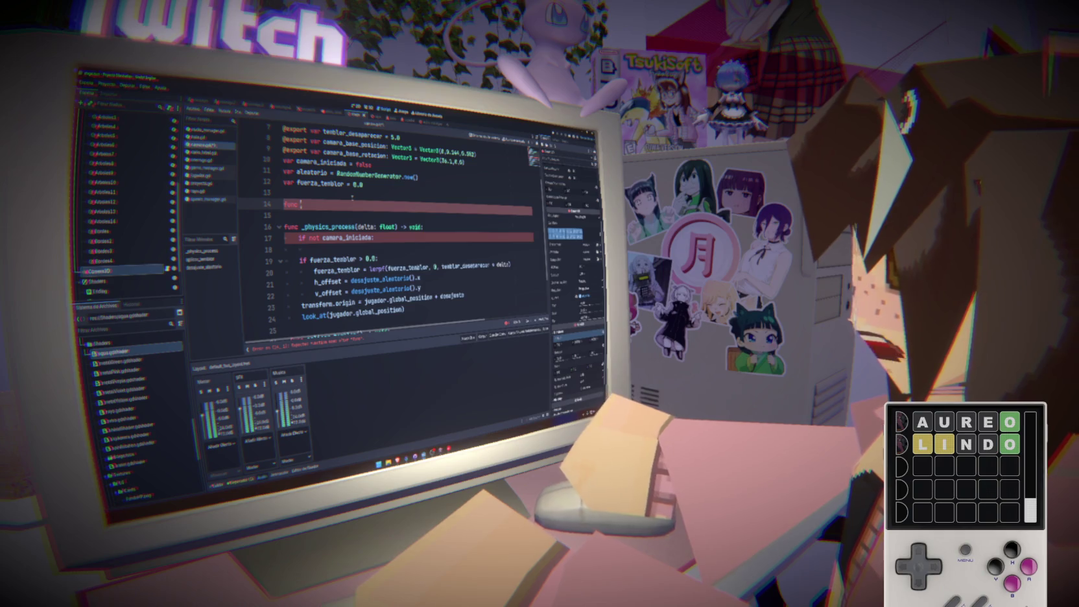
text(mover_hacia_j)
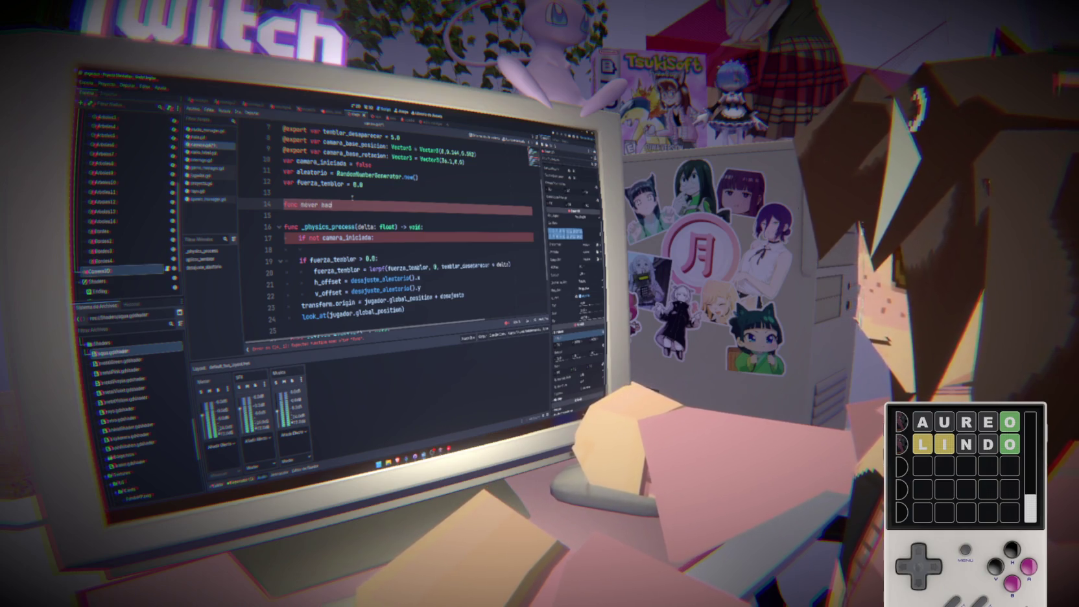
key(BackSpace)
key(BackSpace)
key(BackSpace)
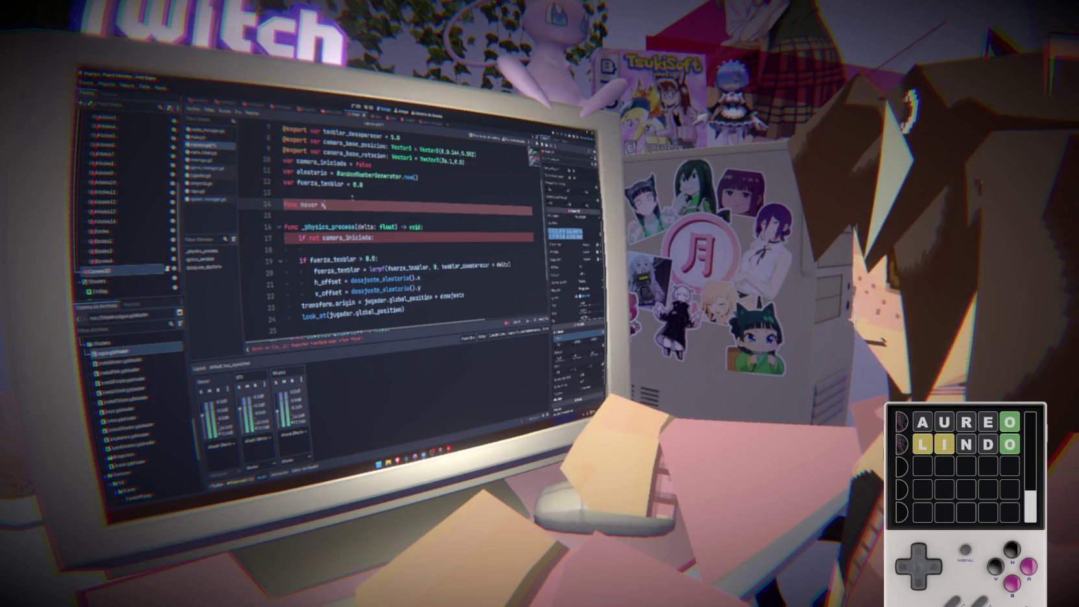
text(_hacia_jugad)
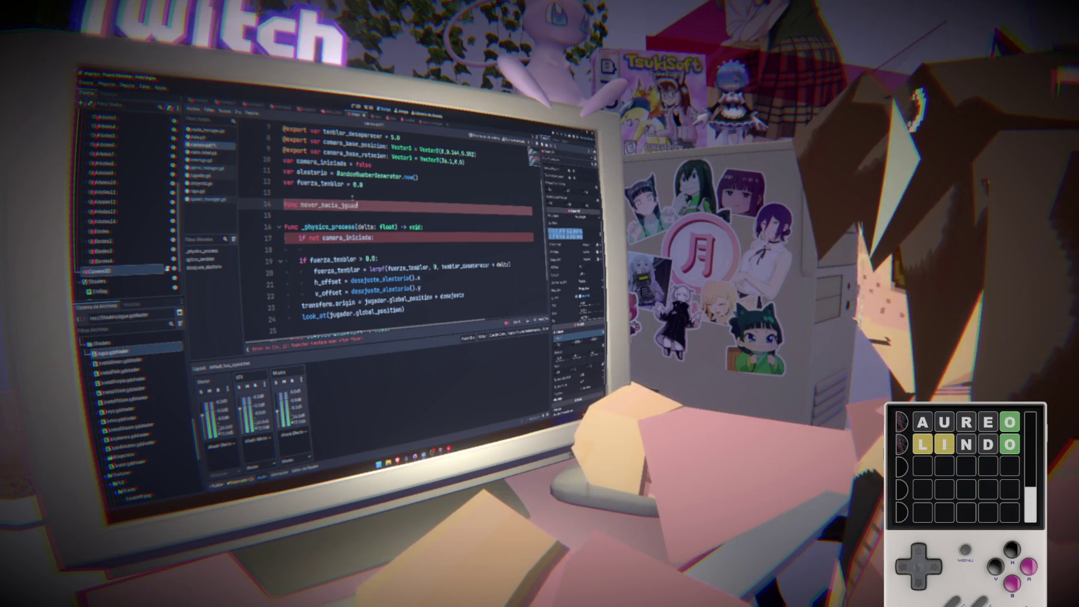
text(or())
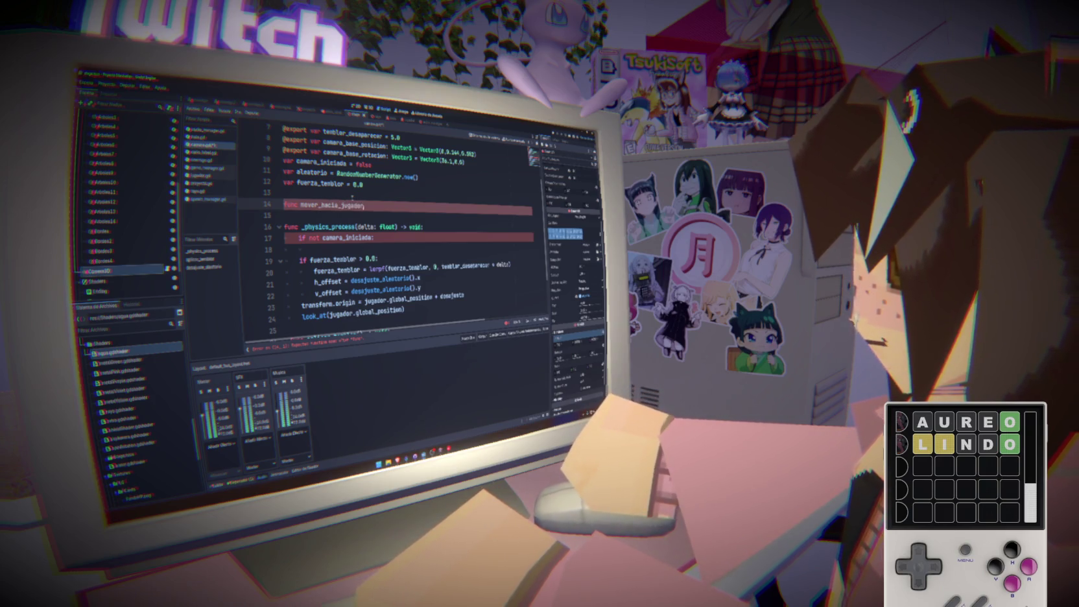
text(:)
key(Return)
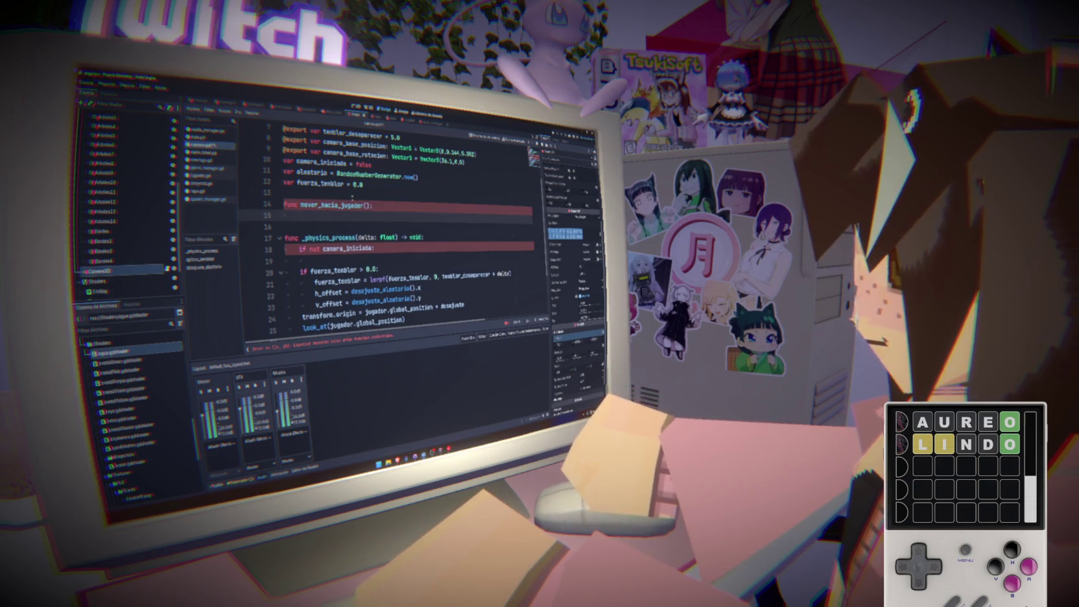
Change the condition to 'if camara_iniciada:' by removing 'not'.
drag(375, 248, 286, 248)
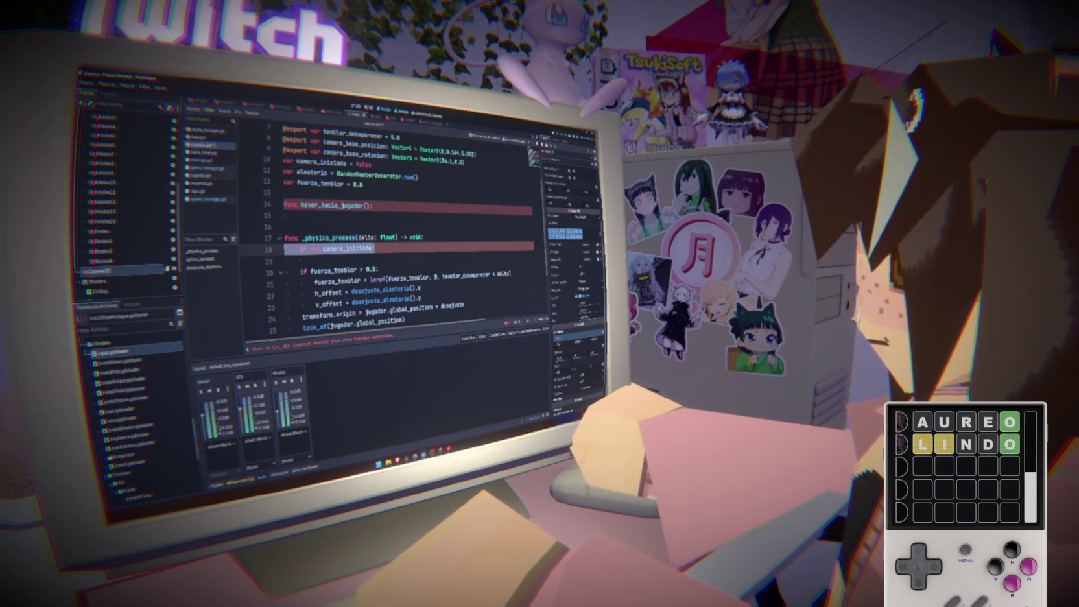
key(End)
text(:)
key(Down)
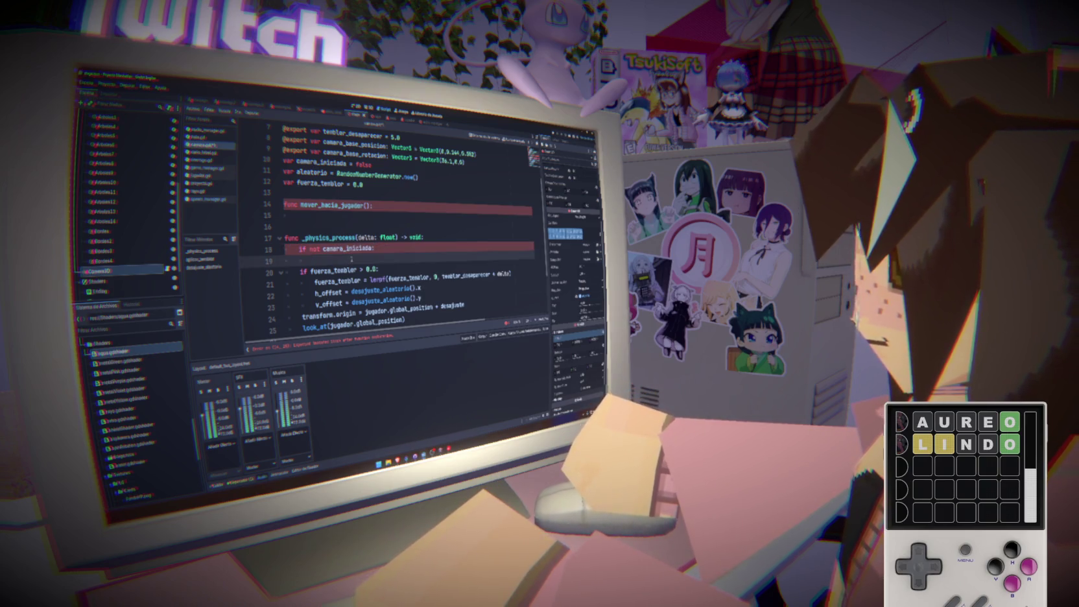
click(322, 248)
key(BackSpace)
key(BackSpace)
key(BackSpace)
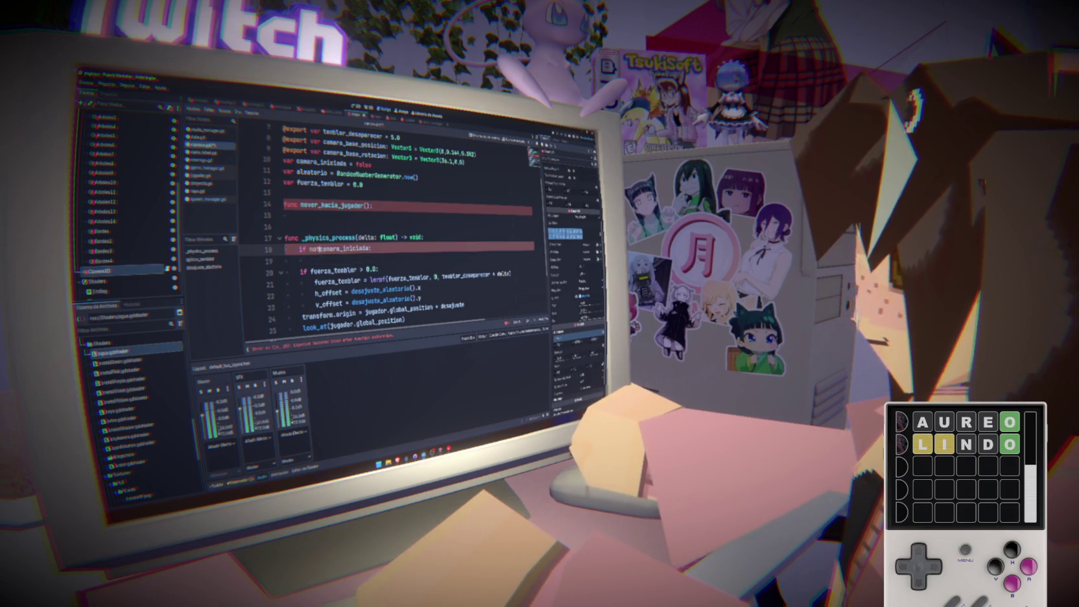
Call mover_hacia_jugador under the check, add 'else: return', and save.
click(313, 259)
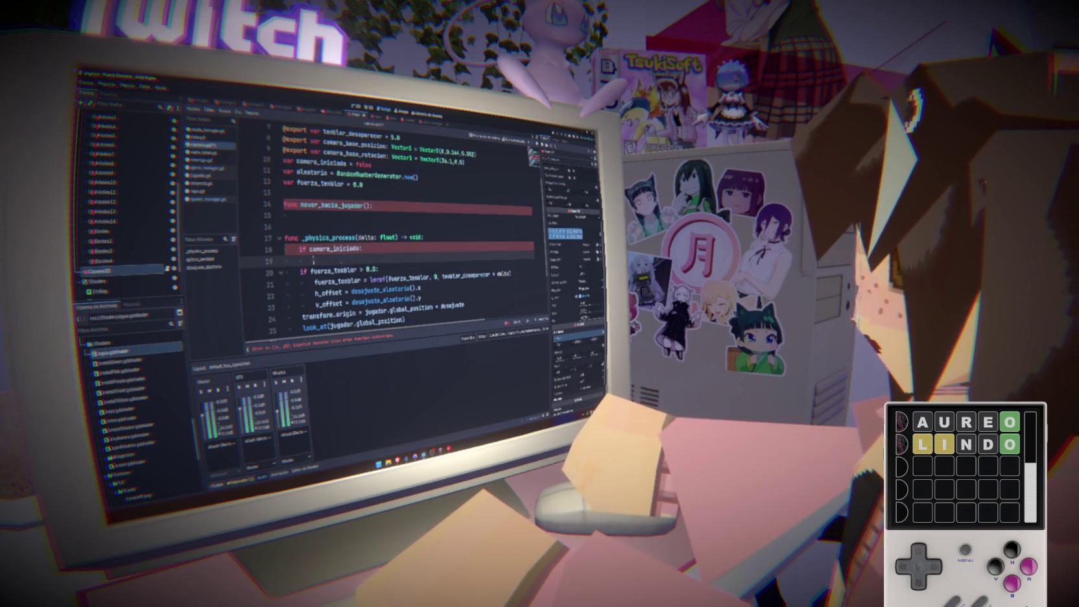
text(mover_hacia_jugador()
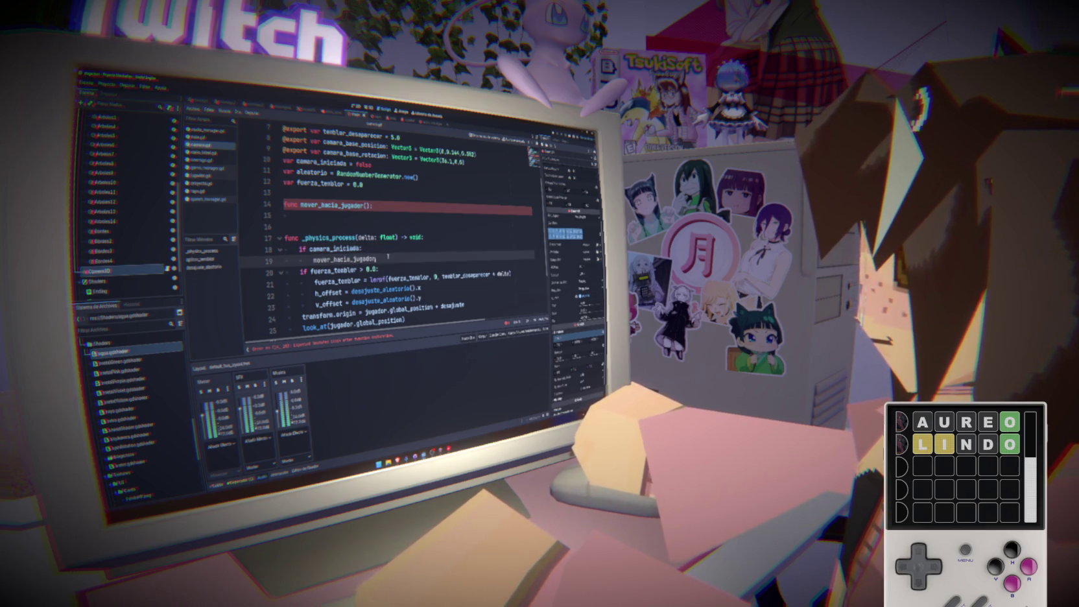
key(Return)
key(BackSpace)
text(else: r)
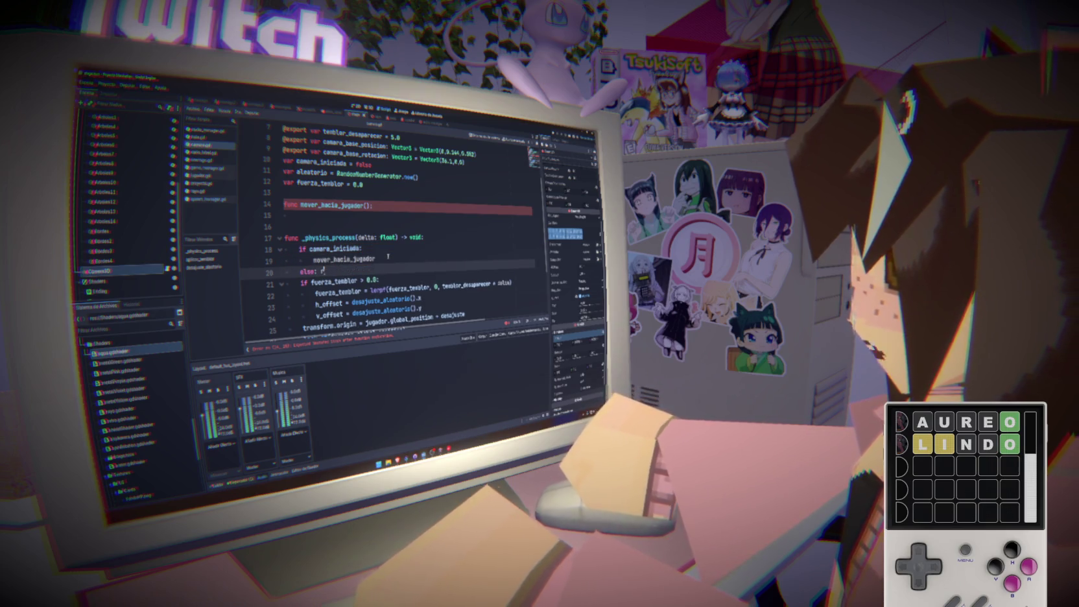
key(Return)
text(return)
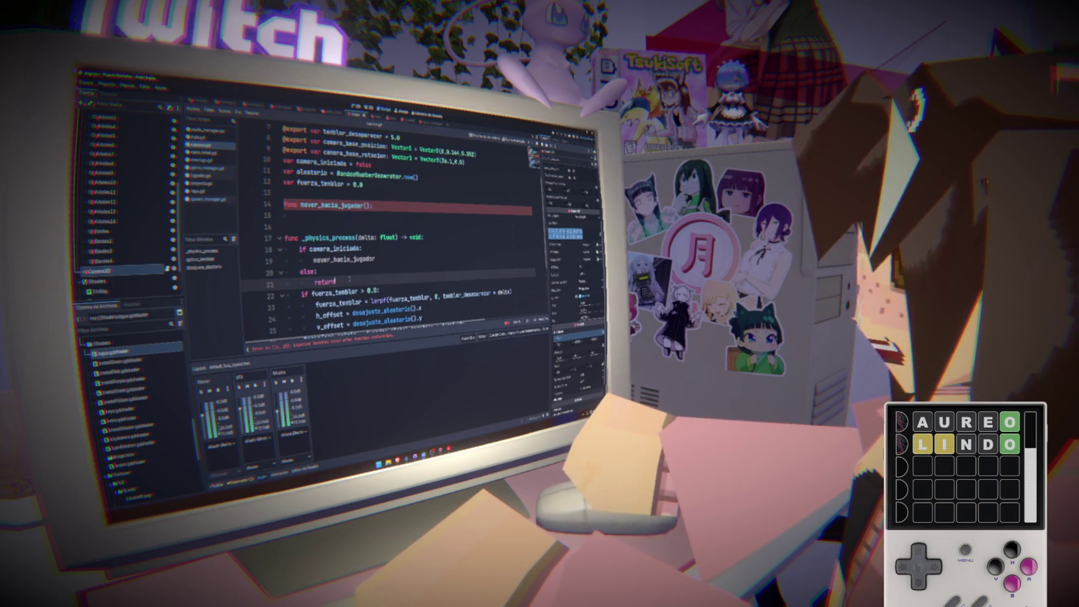
key(Return)
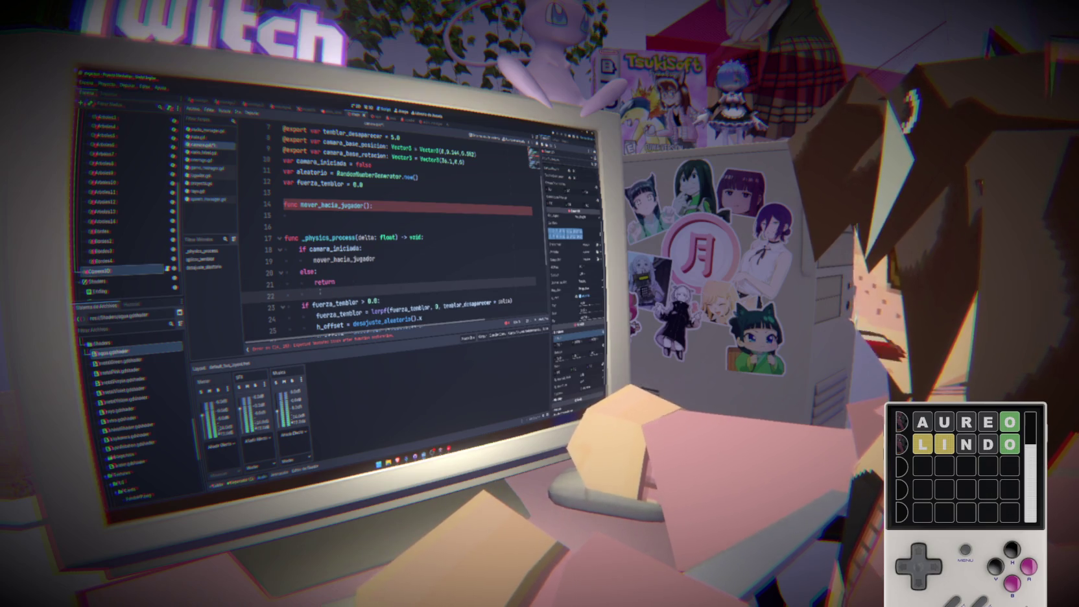
key(Up)
key(Up)
key(Up)
key(ctrl+s)
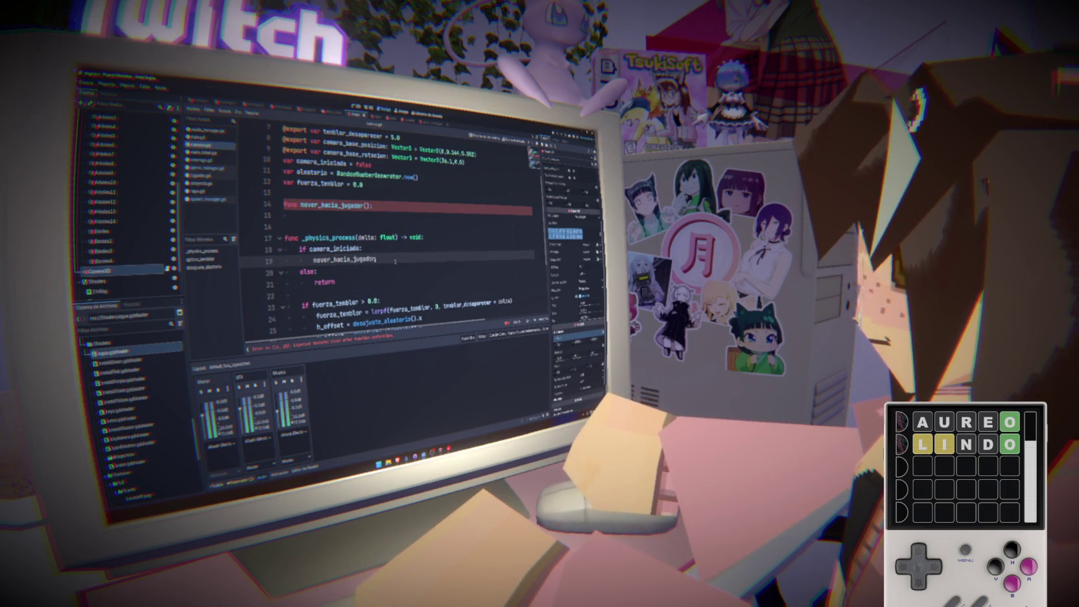
key(ctrl+s)
Fix the call's parentheses and end the mover_hacia_jugador declaration with a colon.
click(392, 258)
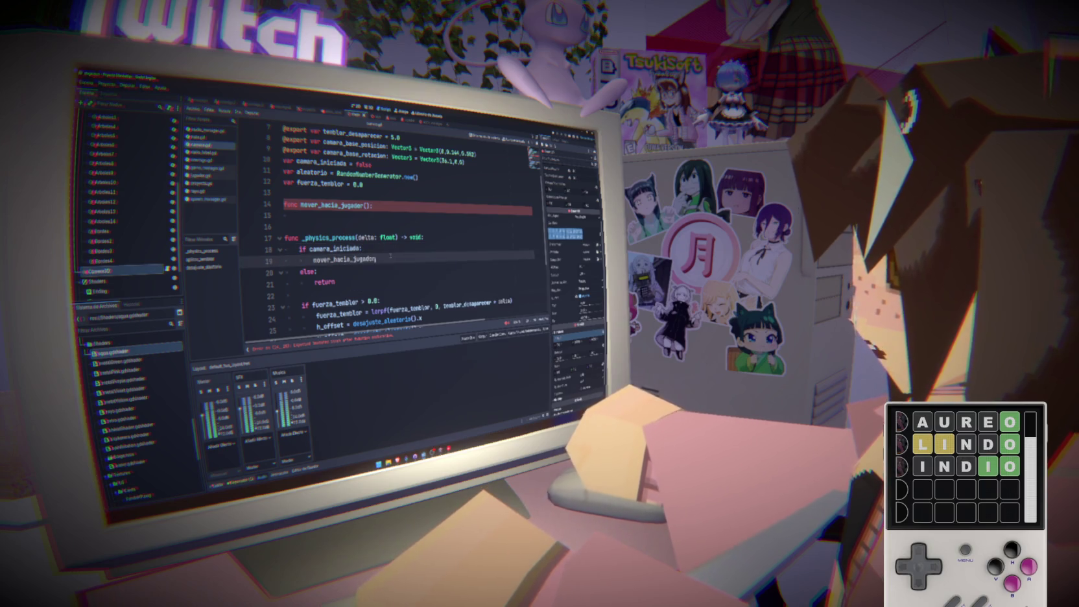
text(()
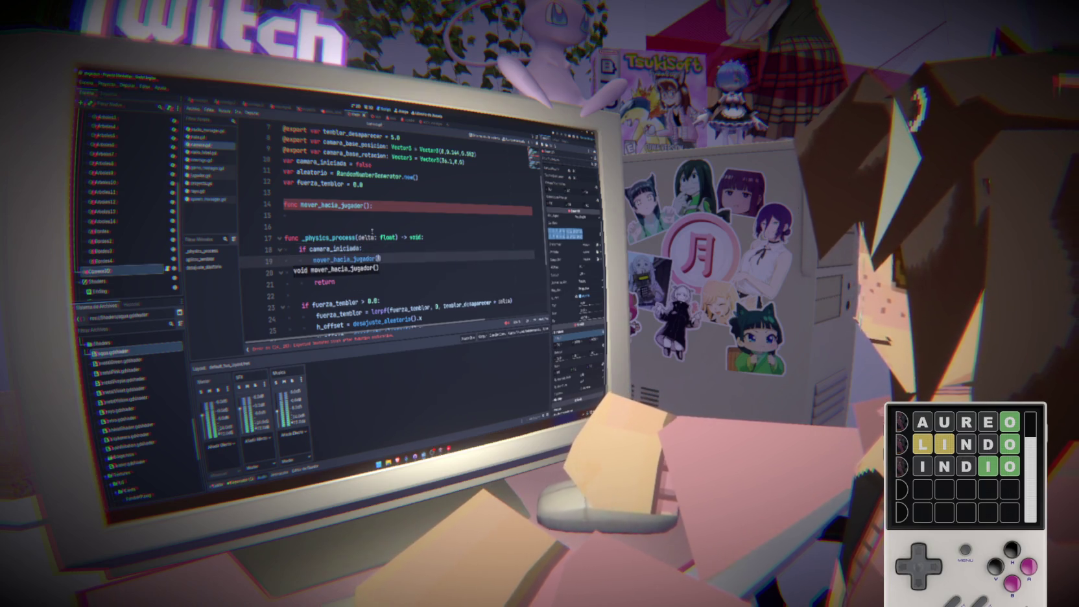
click(371, 205)
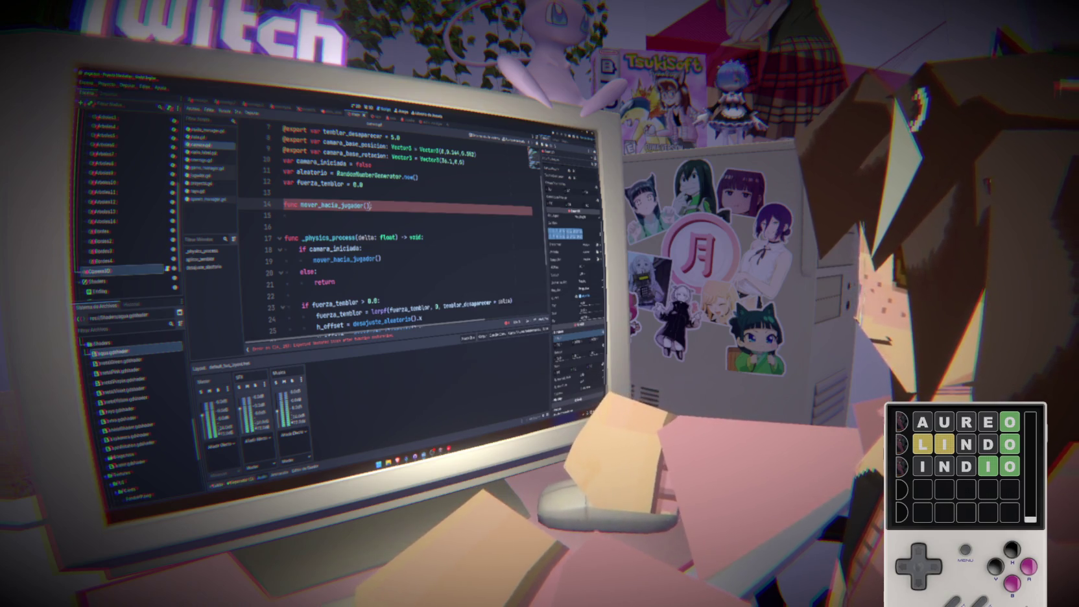
key(BackSpace)
text(:)
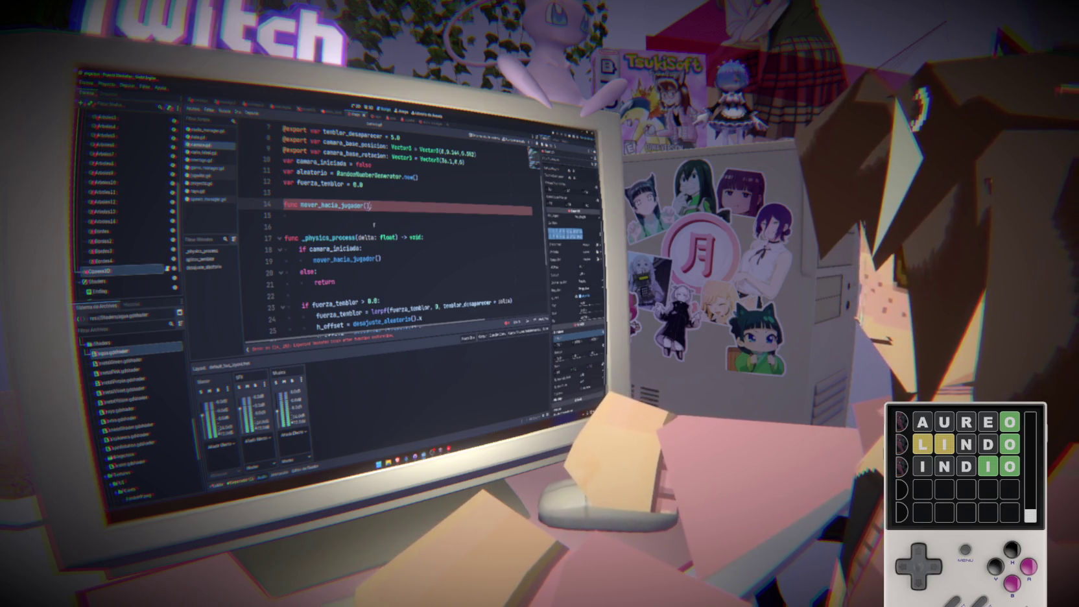
Rename the flag to camara_iniciandose in its declaration and in the if condition.
key(Return)
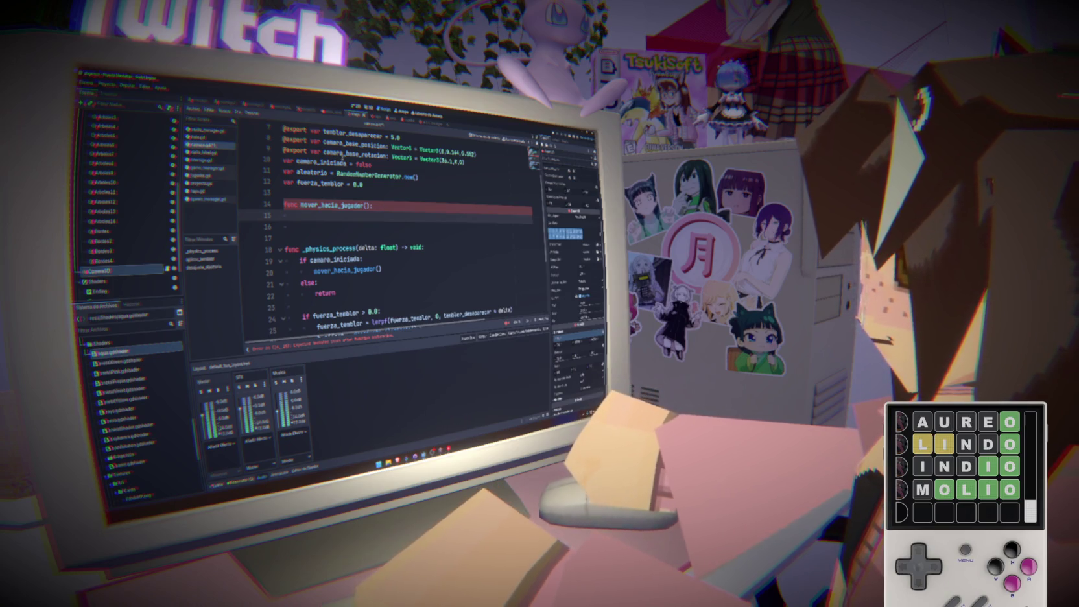
click(346, 163)
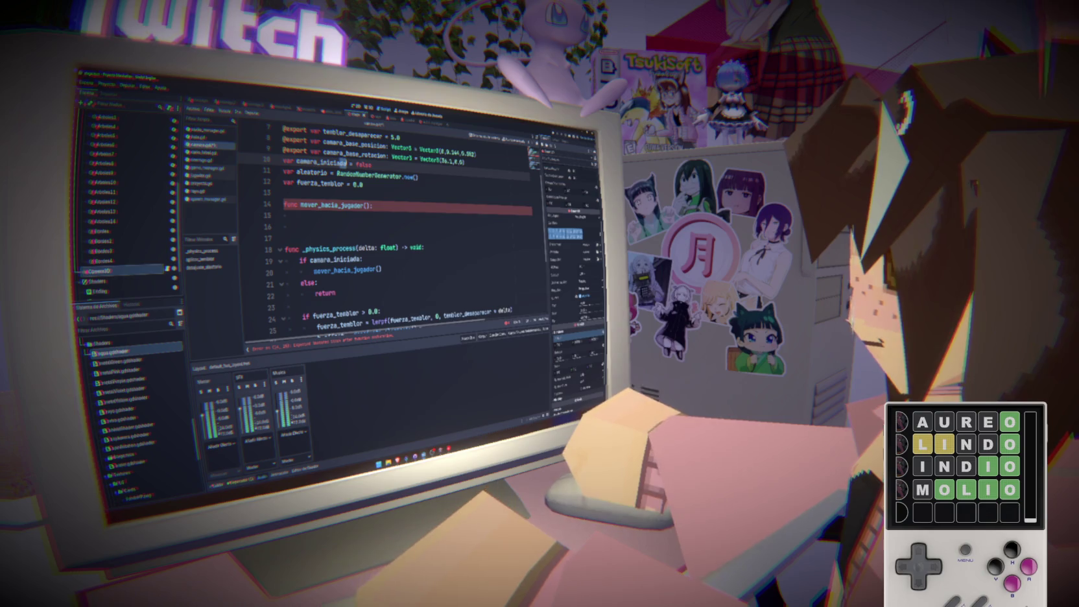
text(s)
double_click(326, 163)
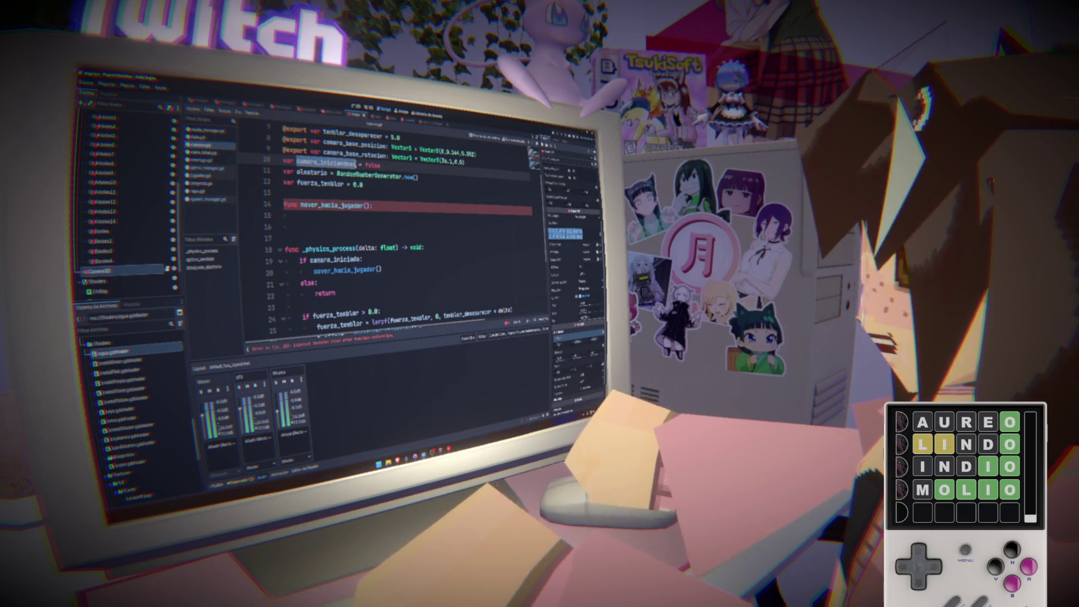
double_click(350, 258)
key(ctrl+v)
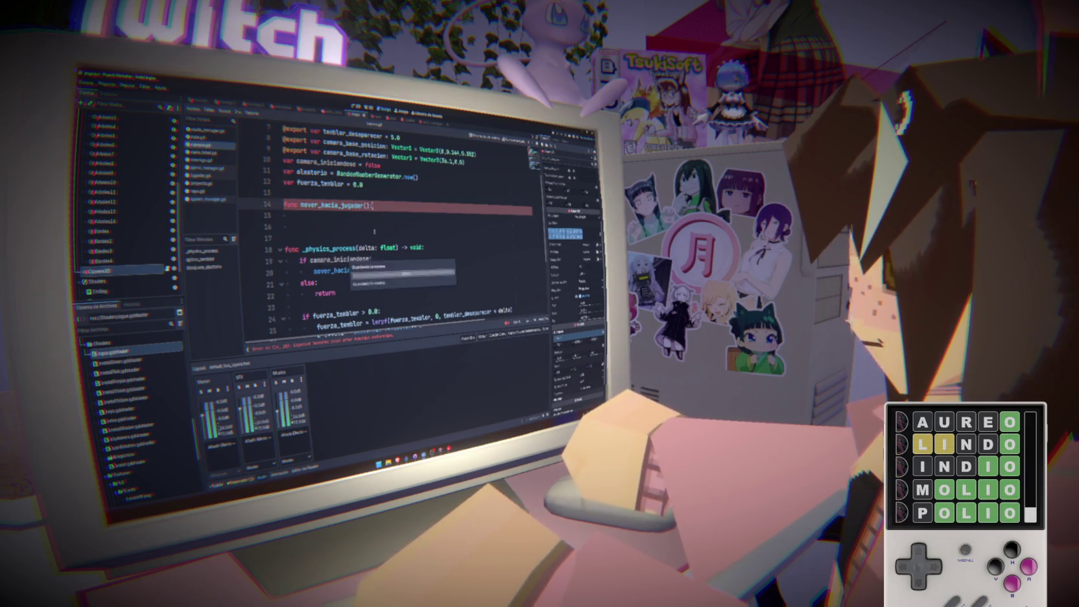
Write 'camara_iniciandose = true' in the mover_hacia_jugador body.
double_click(341, 259)
text(_jugador())
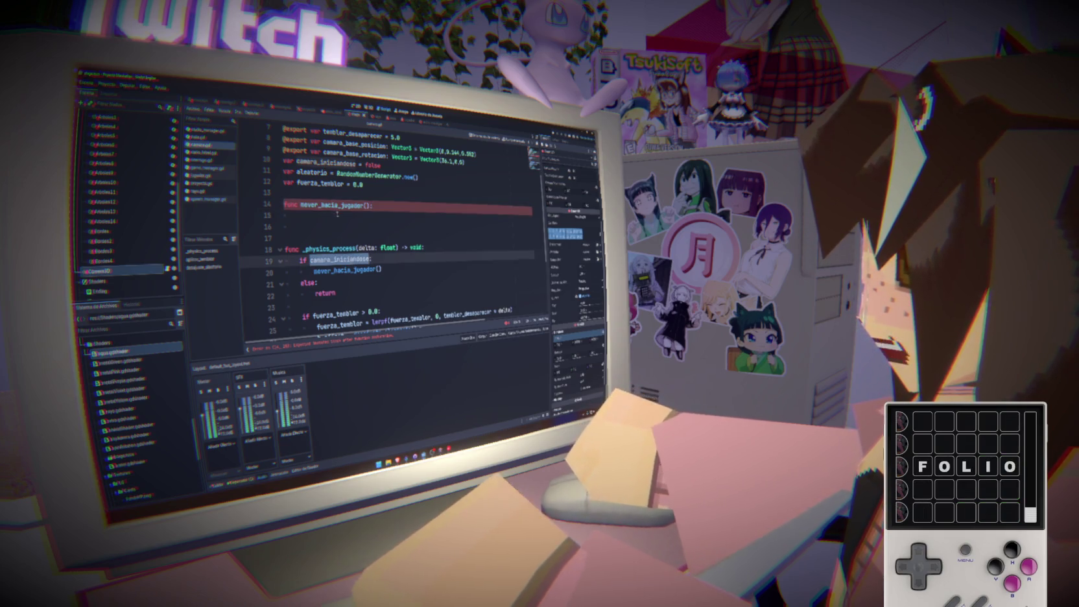
click(337, 215)
key(ctrl+v)
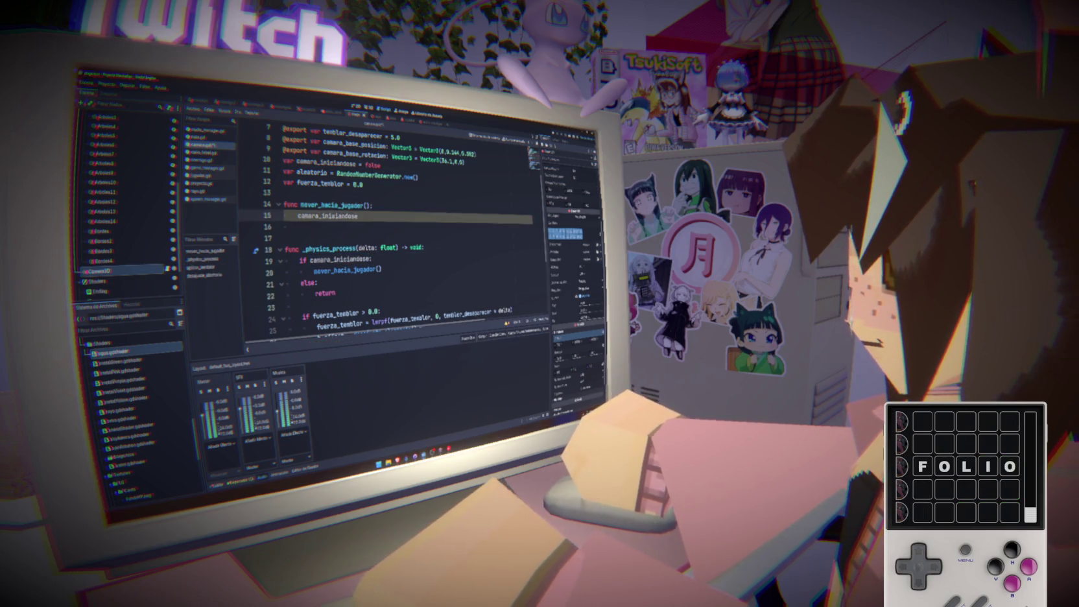
text(= true)
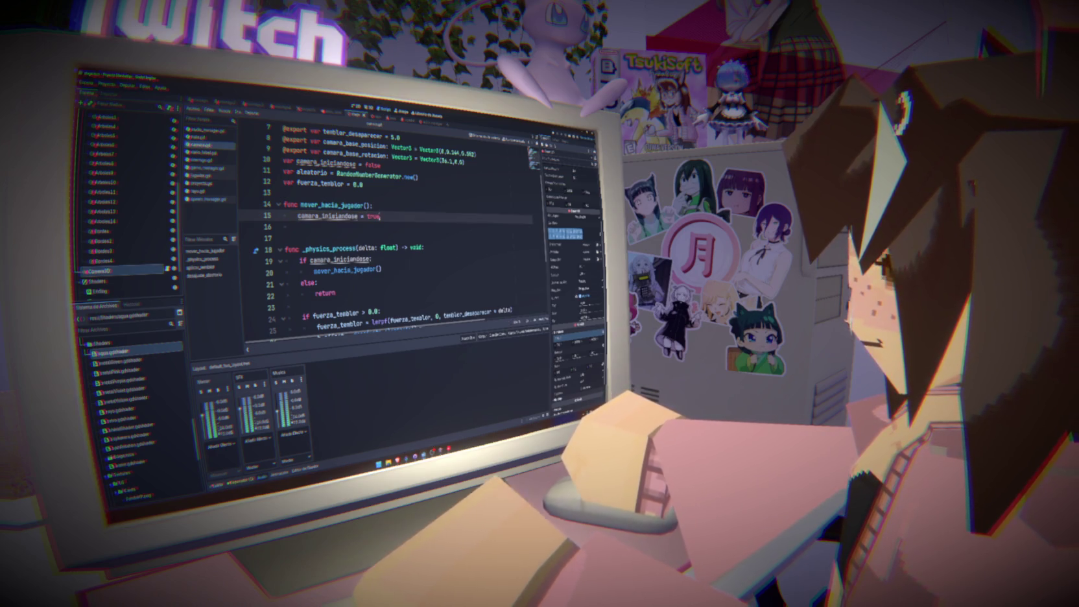
mouse_move(321, 249)
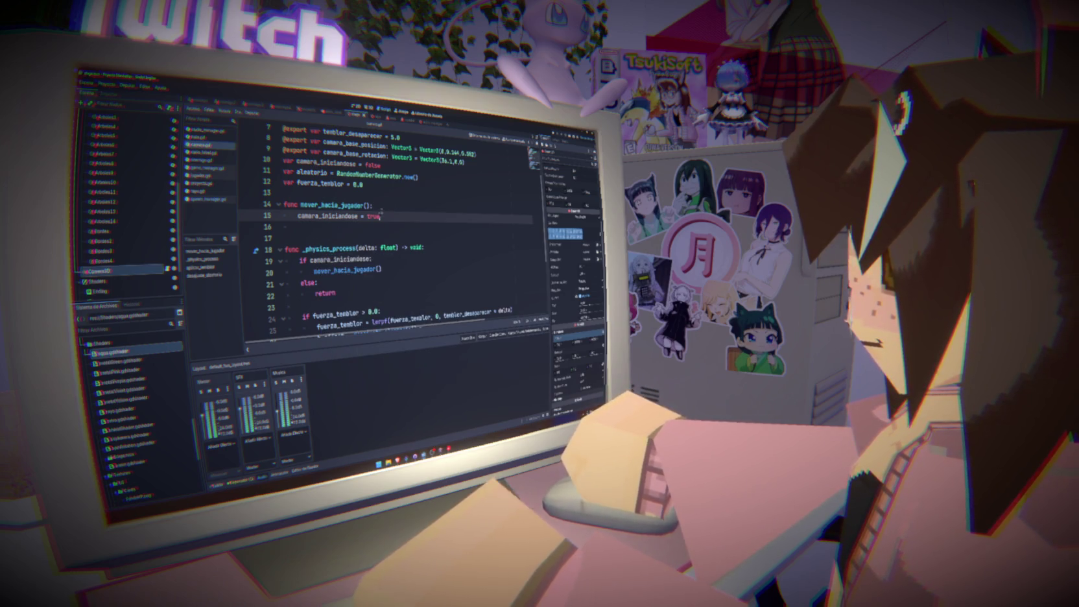
double_click(372, 216)
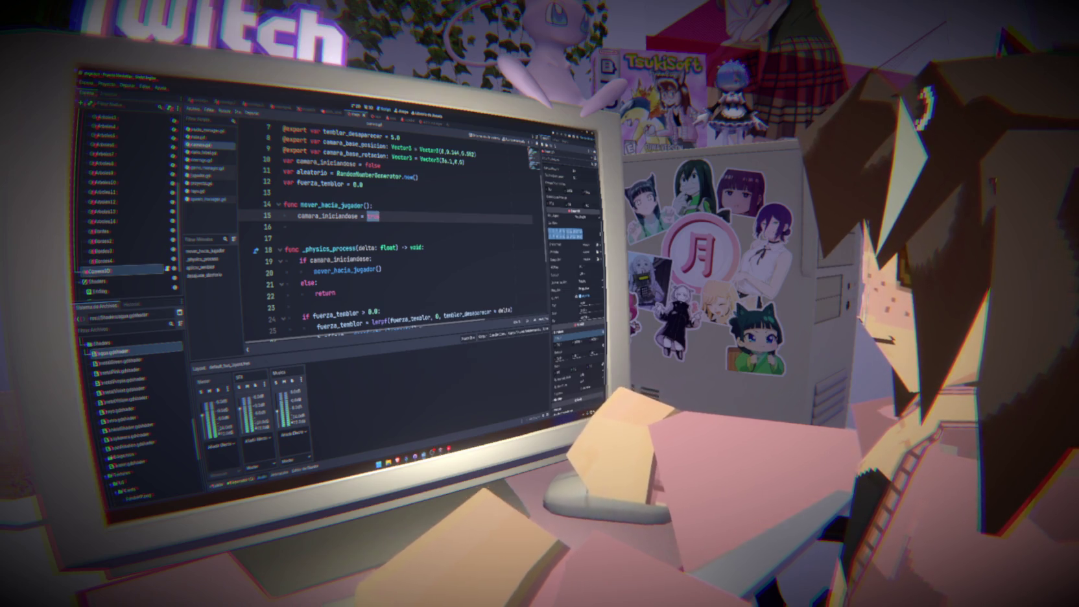
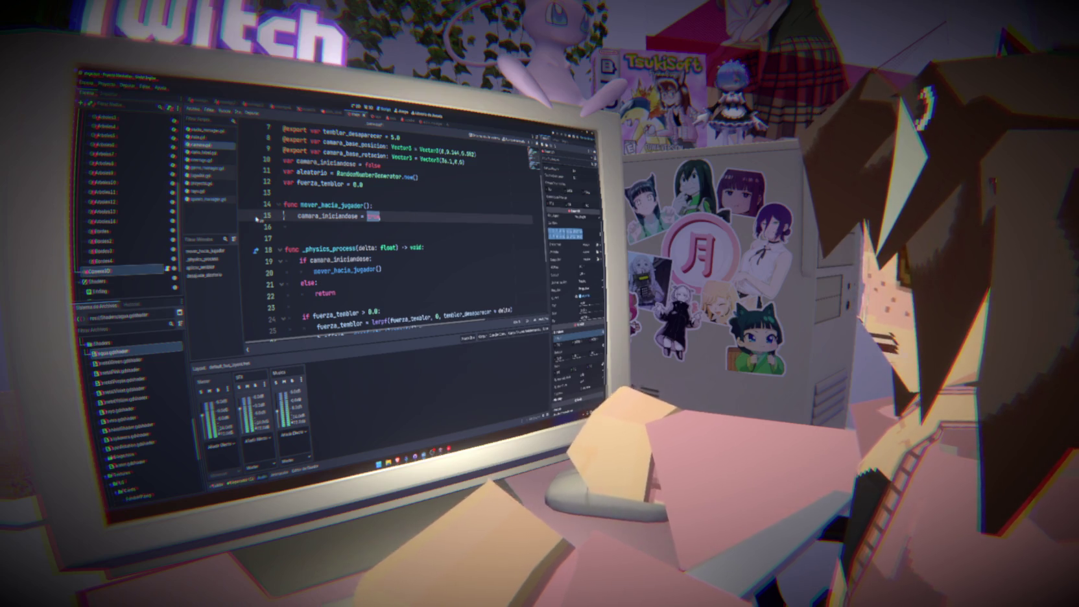
Undo the misplaced 'true' edit and revert camara_iniciandose back to camara_iniciada.
drag(373, 217, 285, 216)
key(ctrl+z)
click(391, 167)
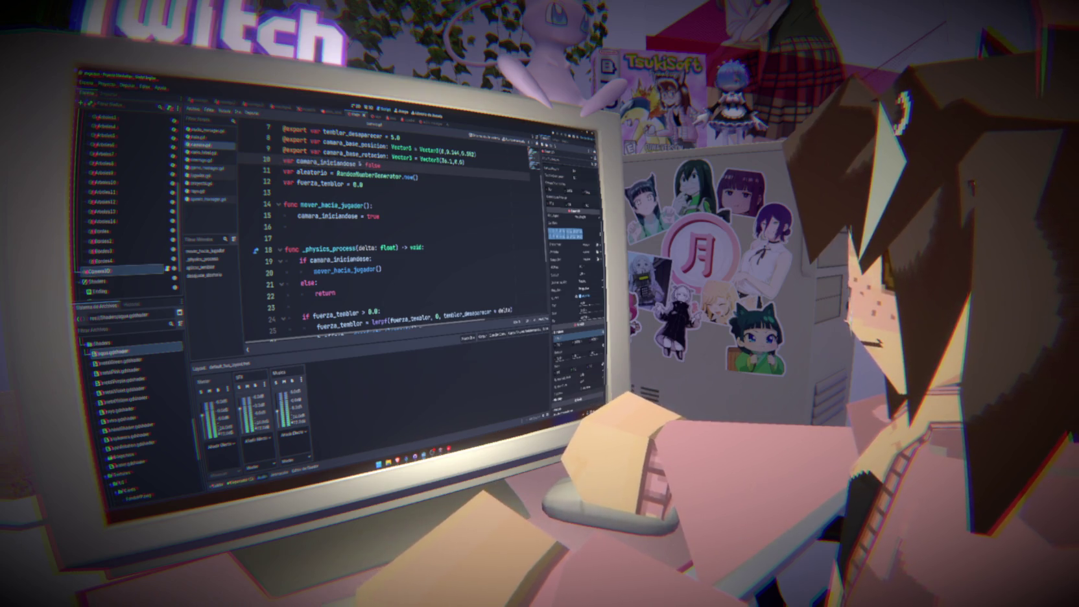
key(ctrl+z)
key(ctrl+z)
key(ctrl+z)
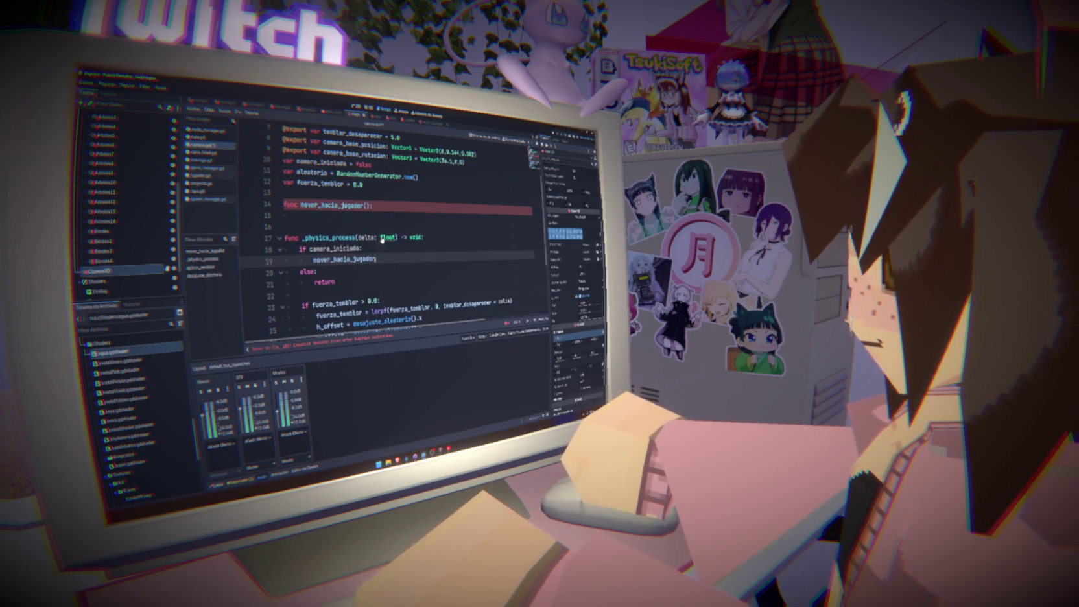
Delete the old call and else branch, negate the condition with 'not', and add 'return' under it.
drag(362, 274, 364, 249)
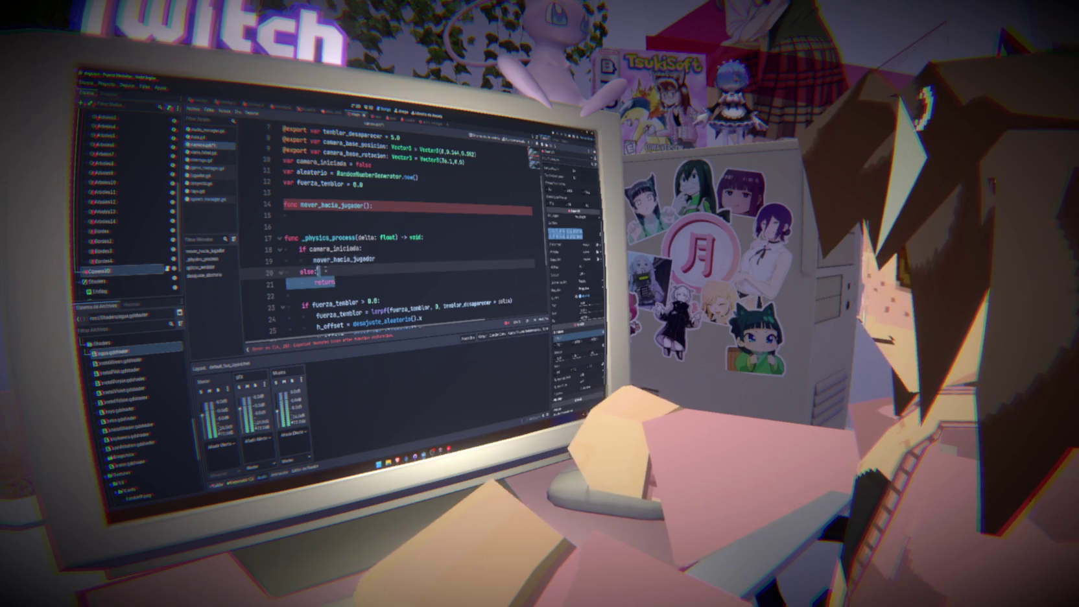
key(BackSpace)
click(310, 249)
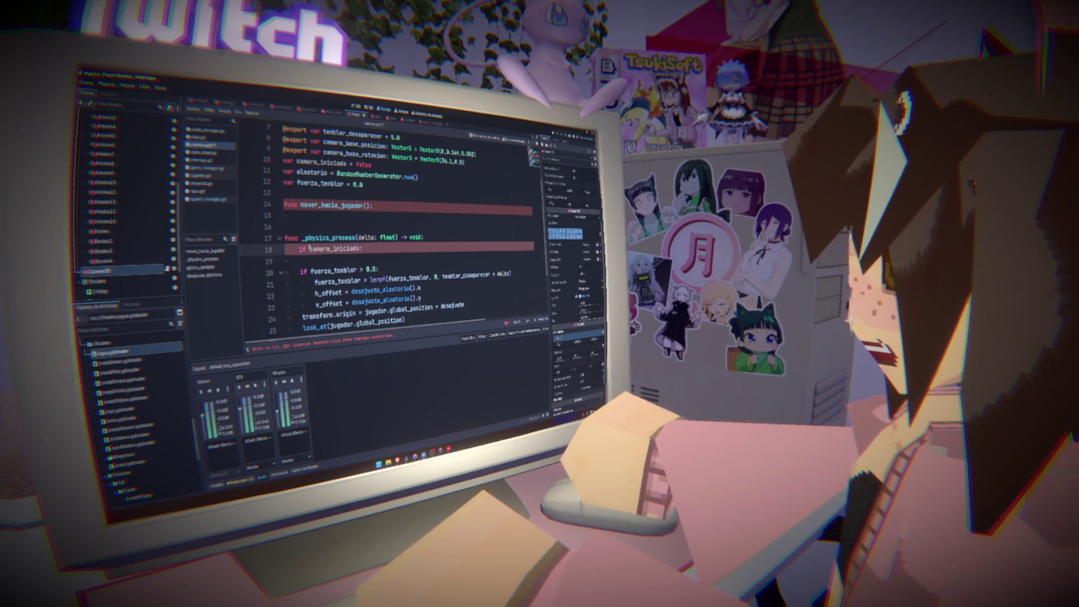
text(not)
click(372, 257)
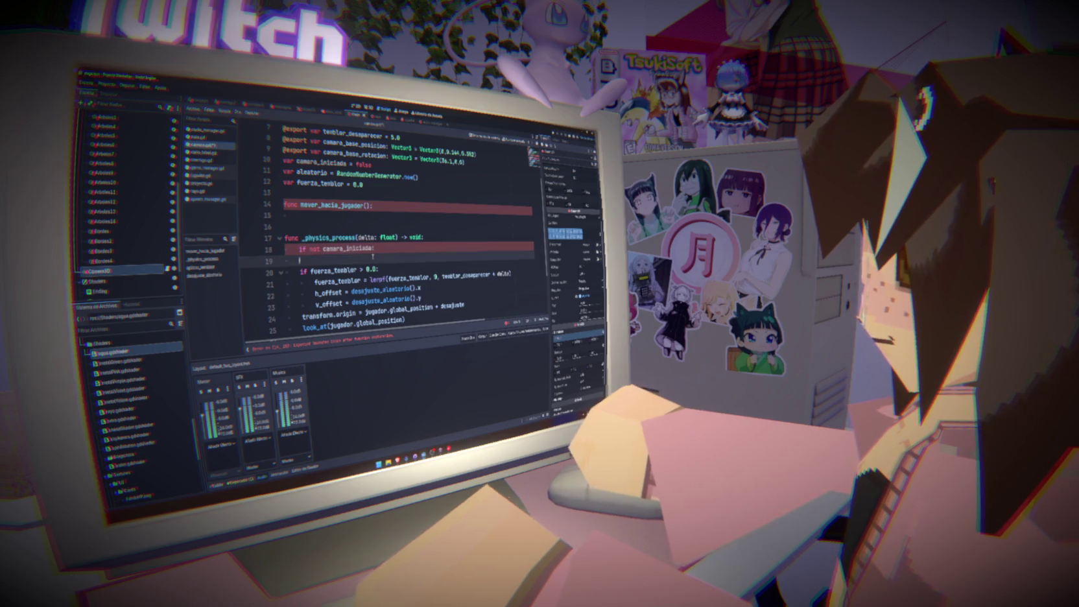
click(382, 249)
key(Return)
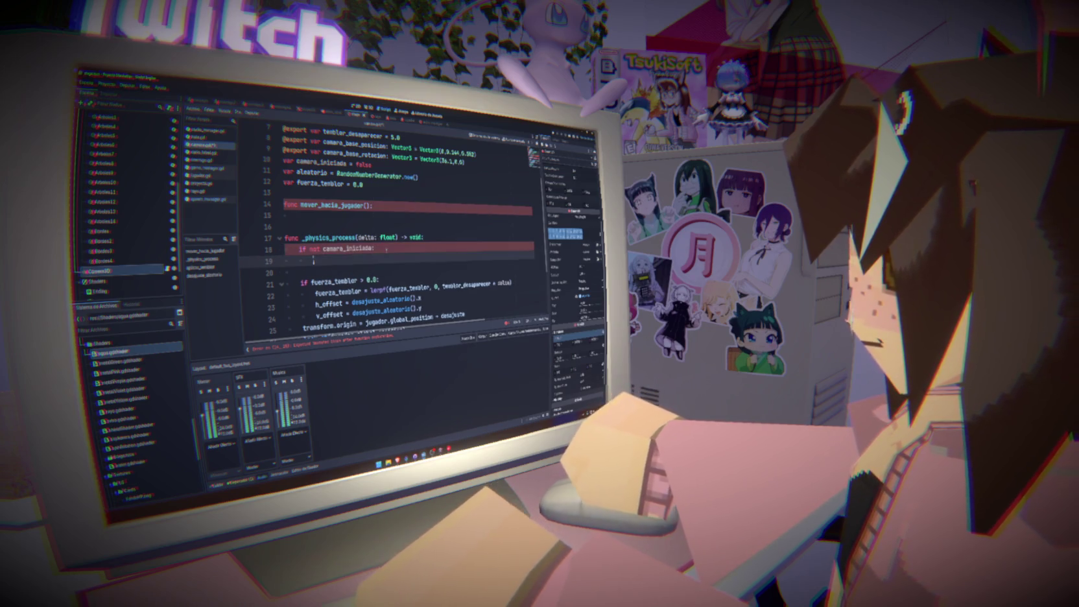
text(return)
click(384, 227)
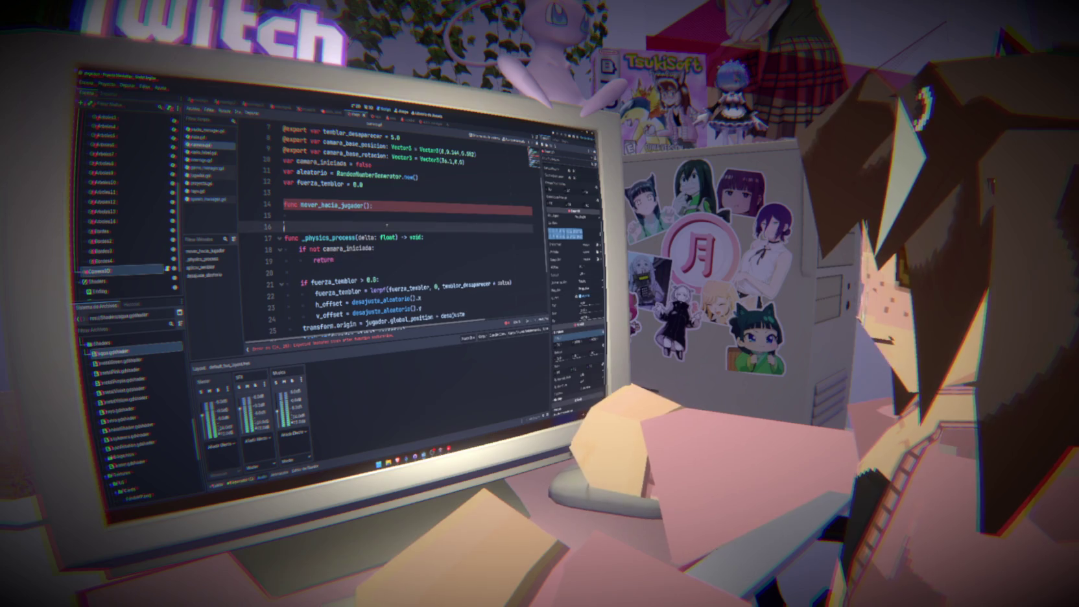
Leave mover_hacia_jugador with an empty body on line 15.
click(384, 220)
double_click(342, 163)
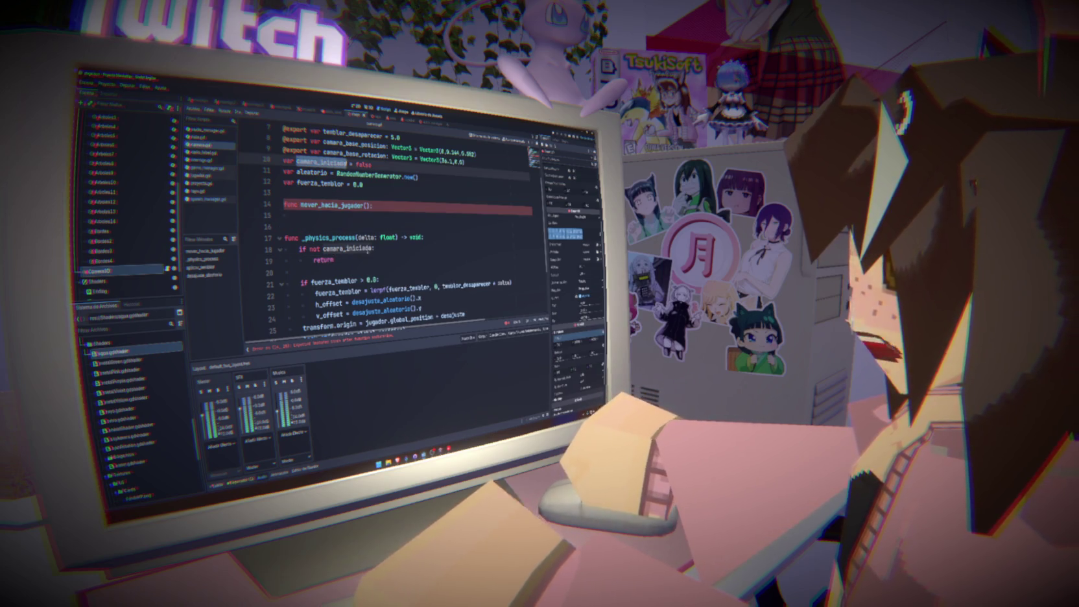
click(343, 222)
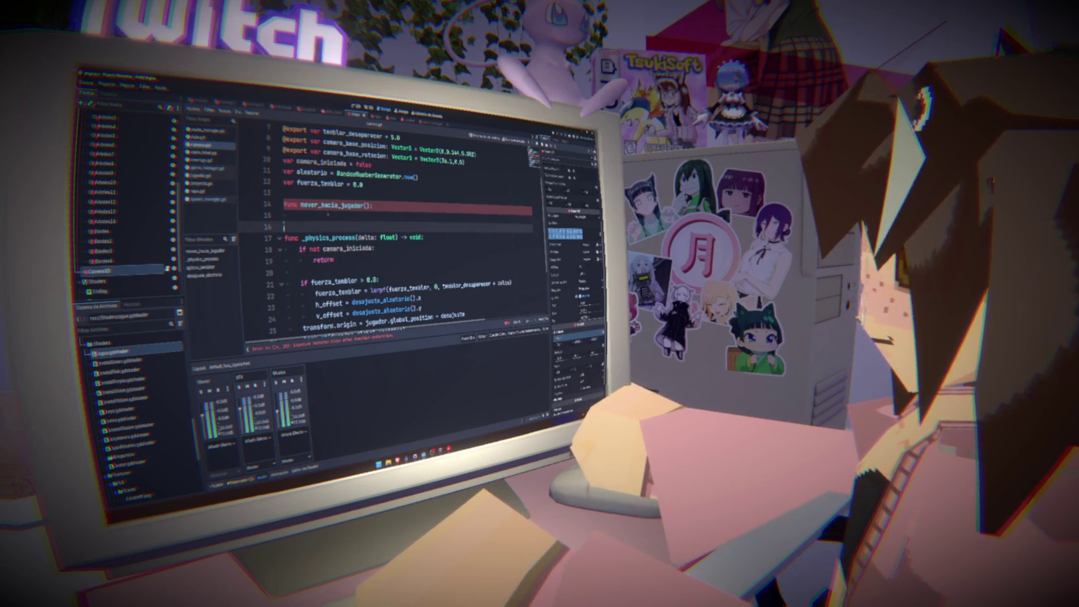
click(332, 215)
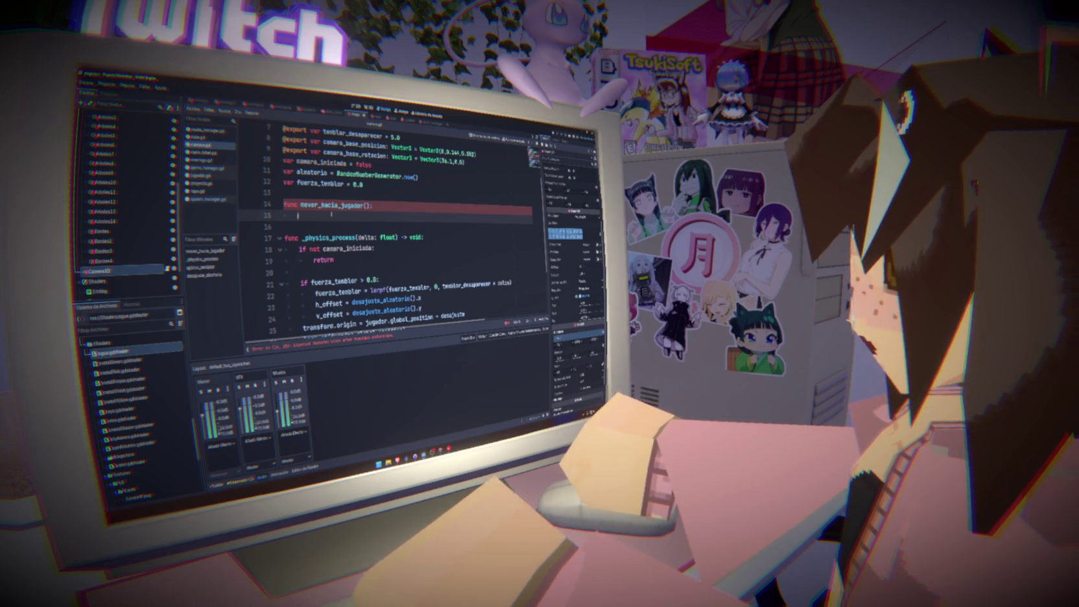
Write get_tree().create_tween().tween_property(this, "position", on line 15 of mover_hacia_jugador.
text(get_)
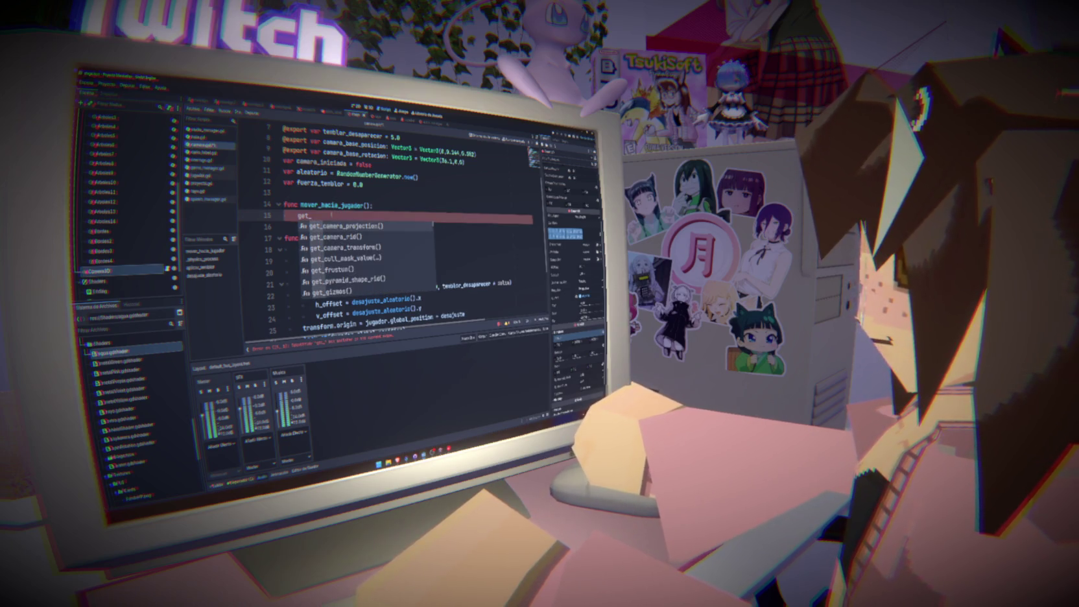
text(tree().c)
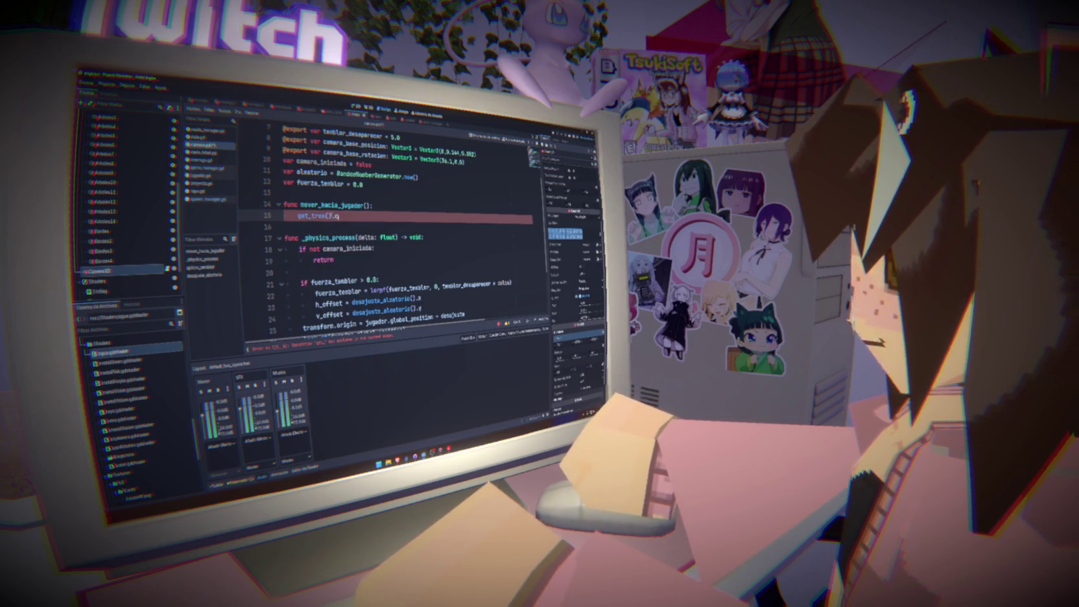
text(reat)
key(Down)
key(Return)
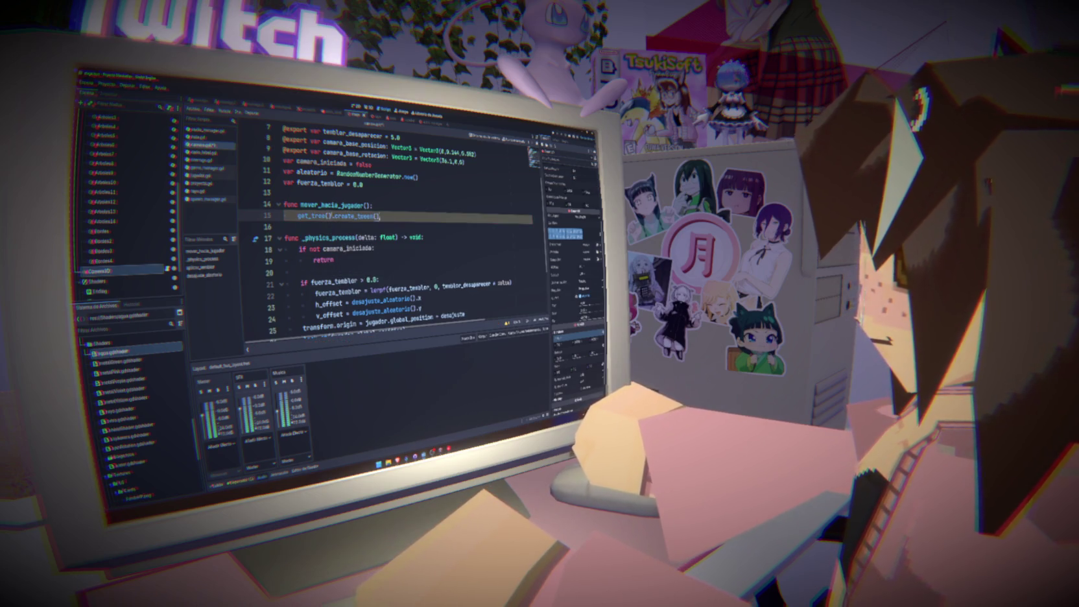
text(.tween)
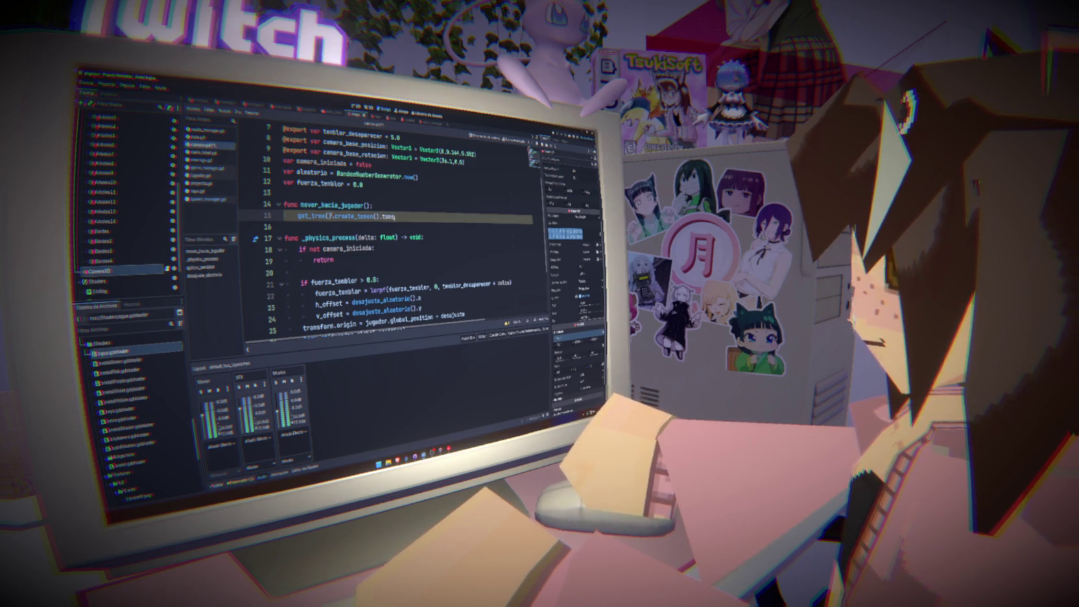
text(_p)
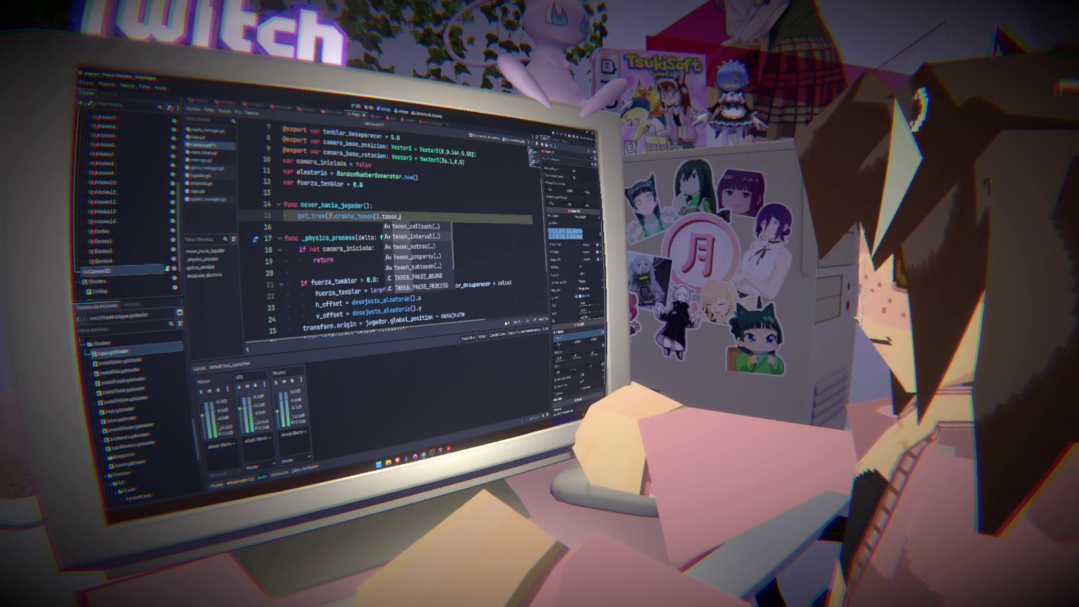
key(Return)
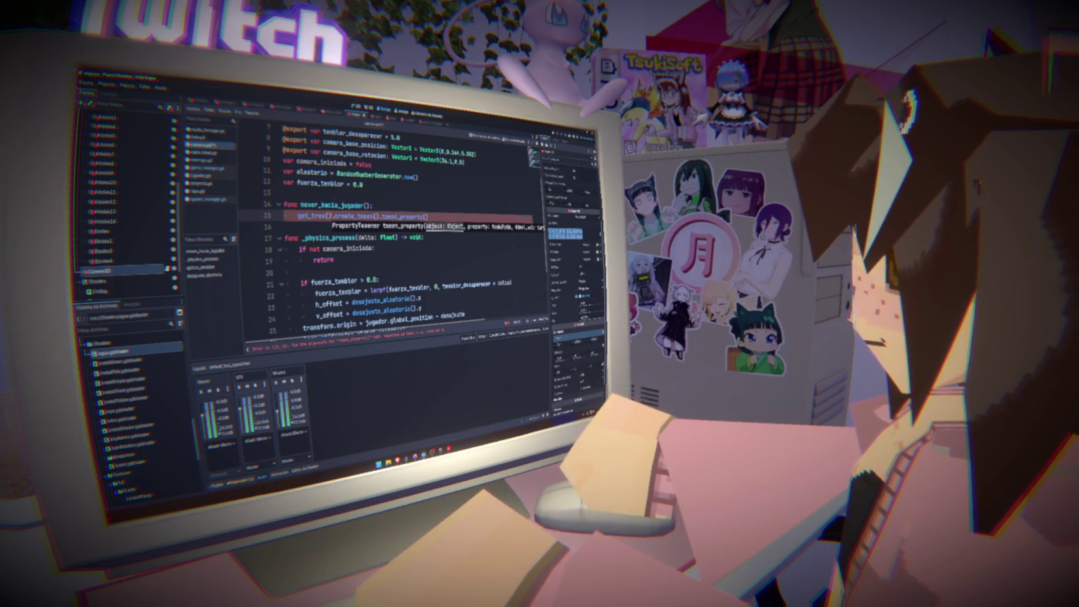
scroll(415, 279, right, 3)
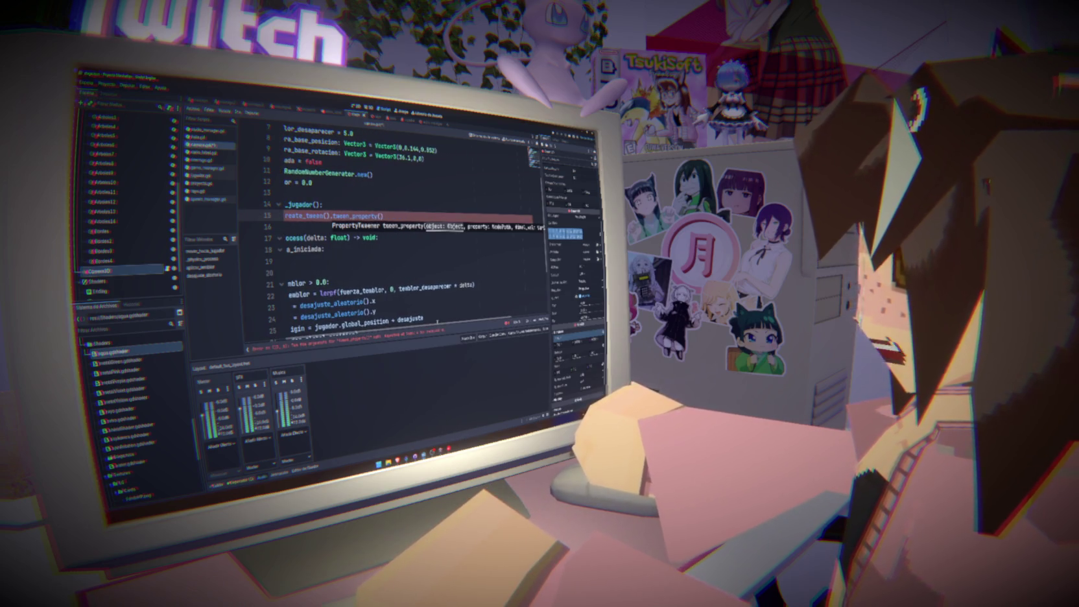
text(tois., ")
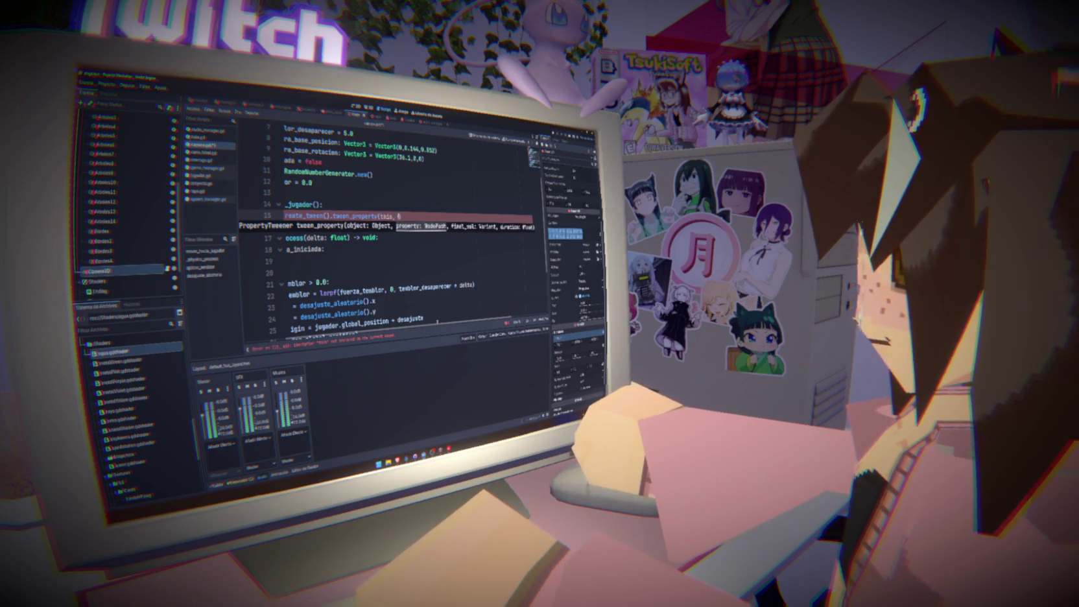
text(positio)
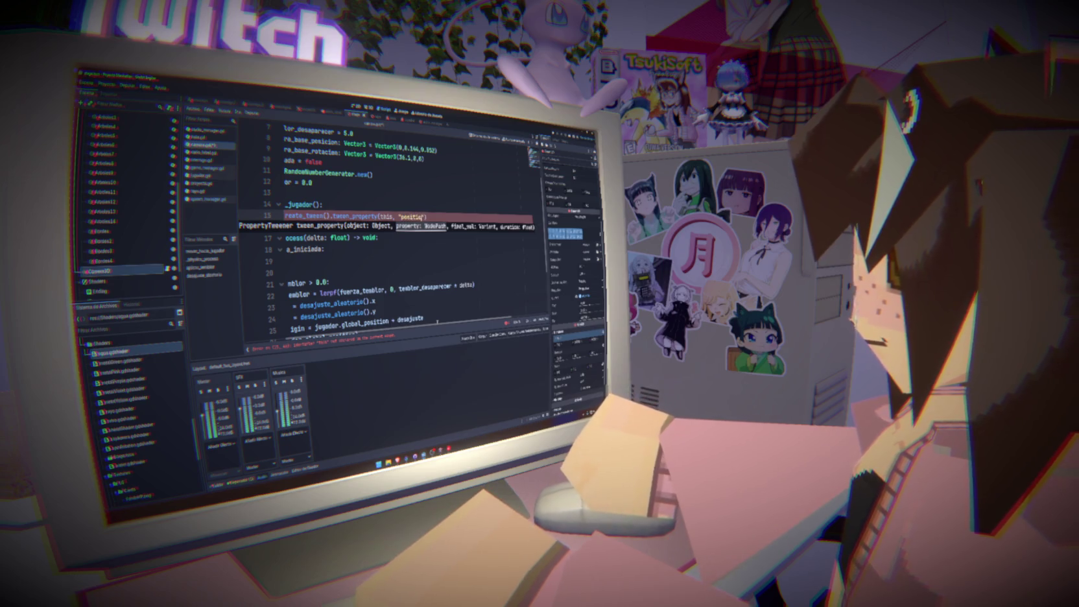
text(n")
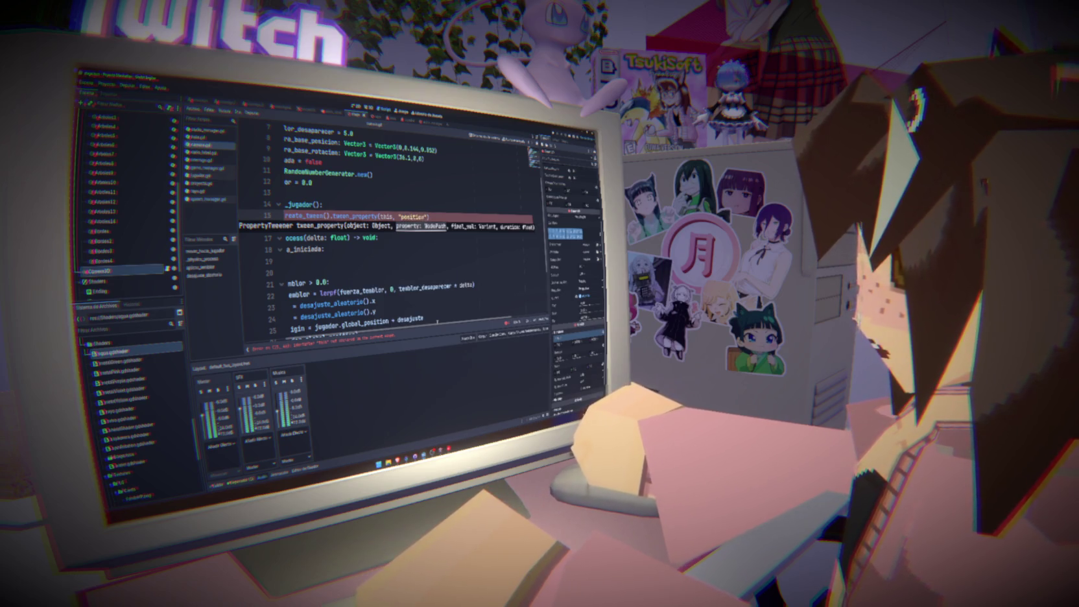
text(,)
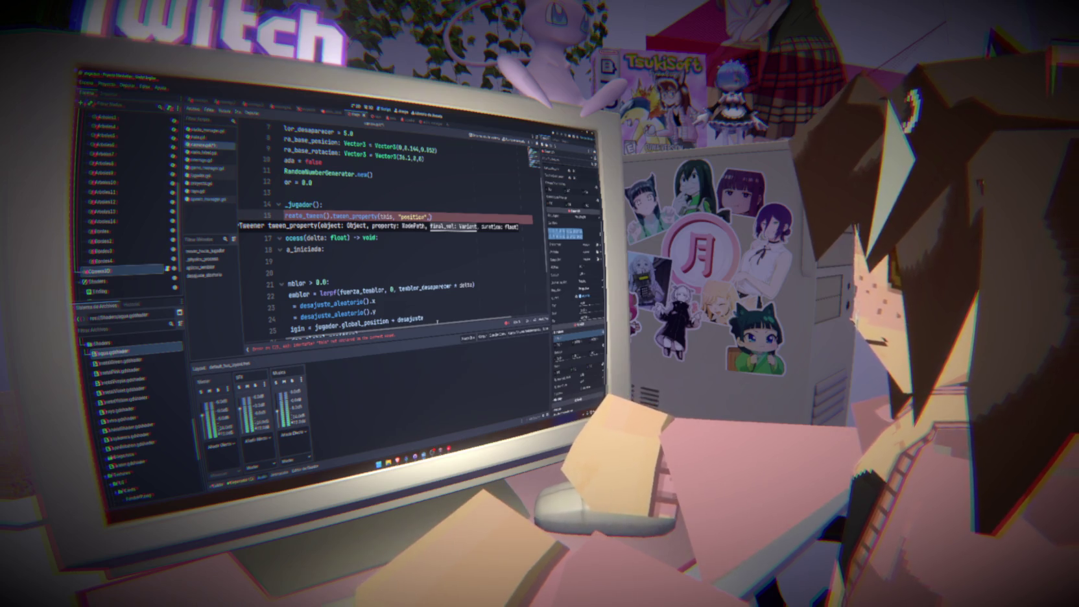
key(BackSpace)
key(BackSpace)
key(BackSpace)
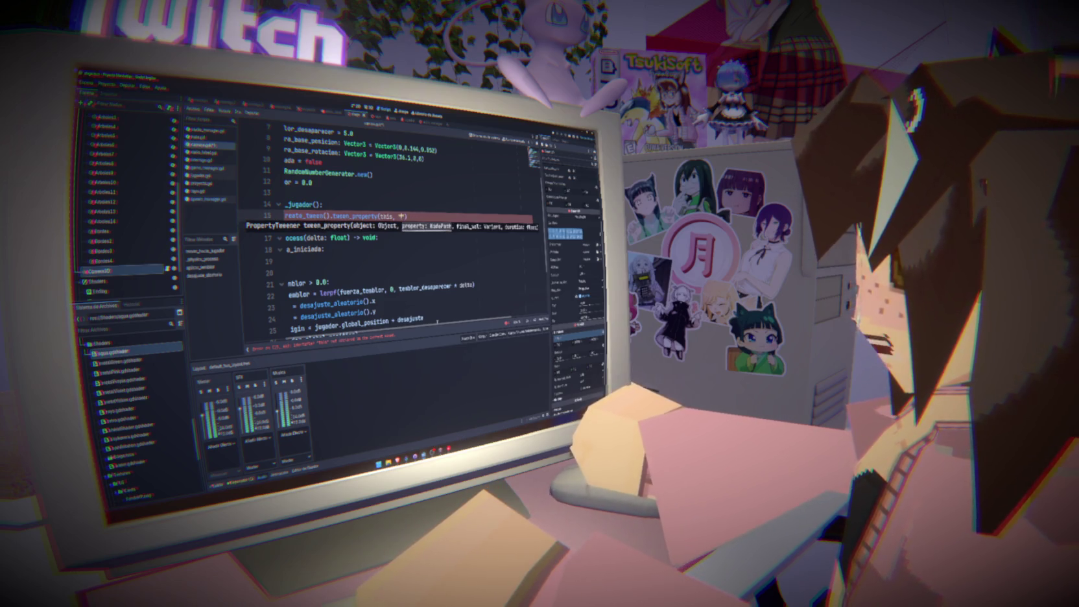
text(posicio)
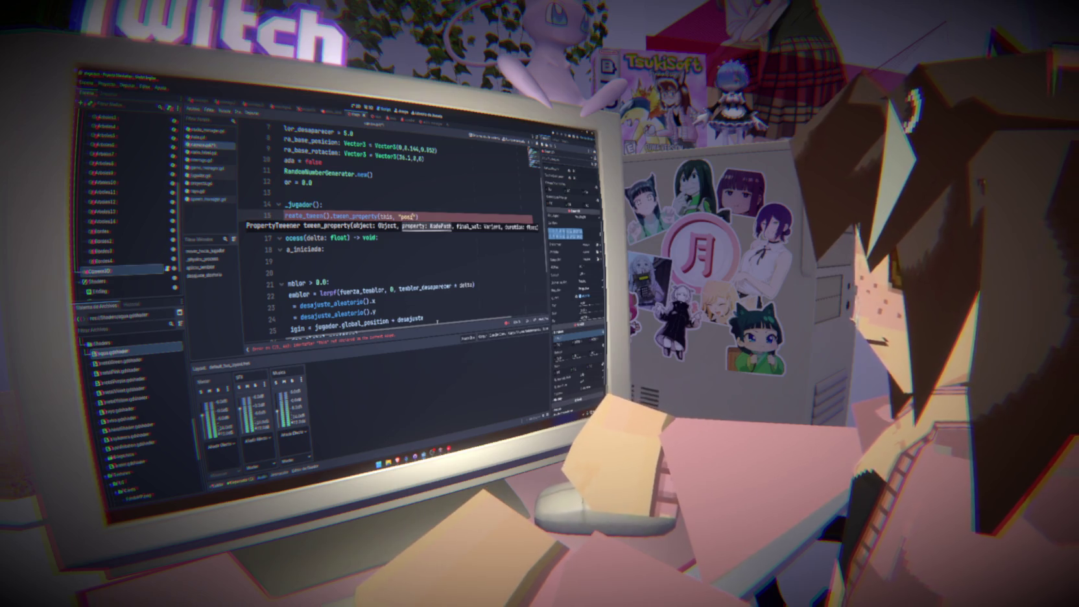
key(BackSpace)
key(BackSpace)
key(BackSpace)
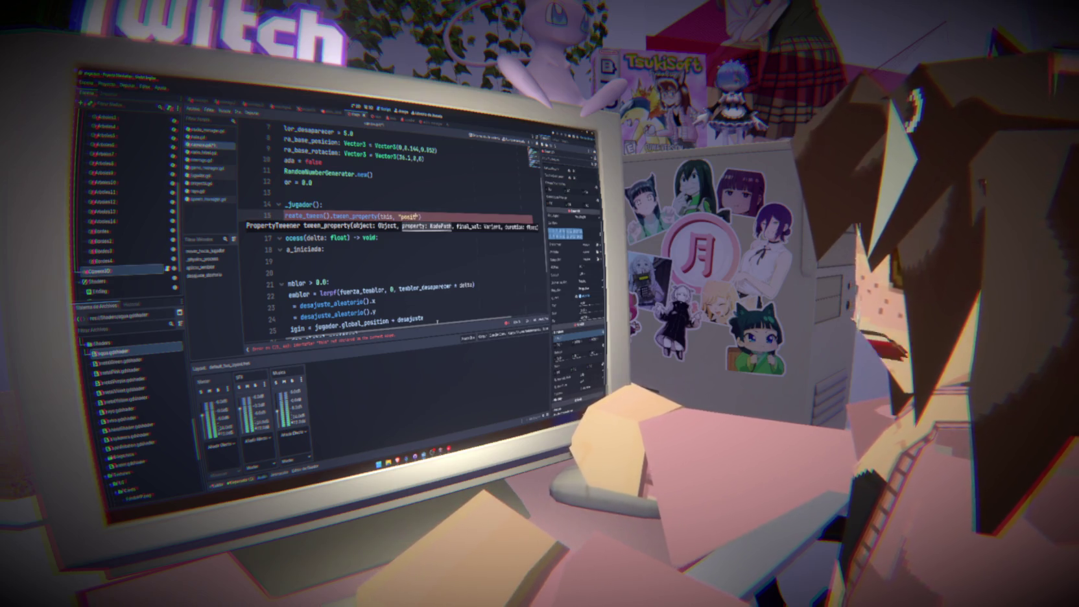
text(tion")
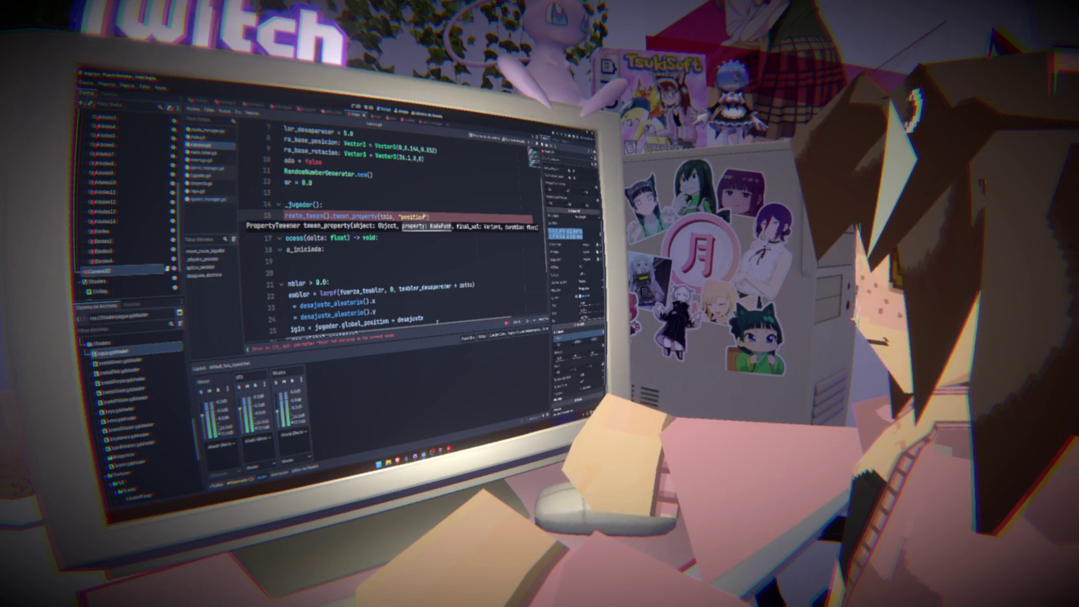
text(,)
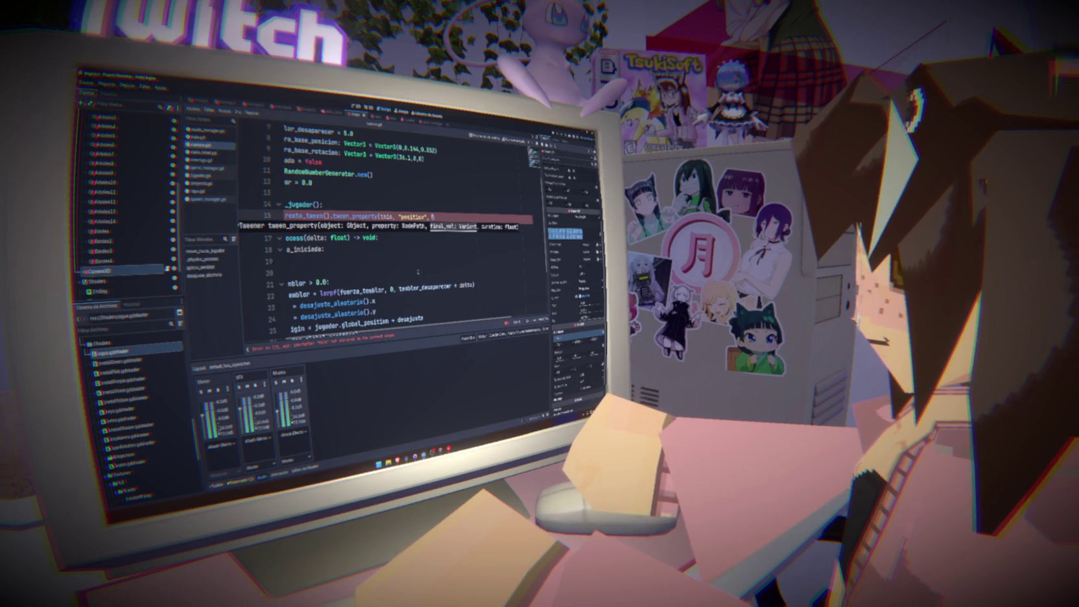
Use the player's offset position as the tween target with a 3-second duration.
scroll(418, 272, down, 3)
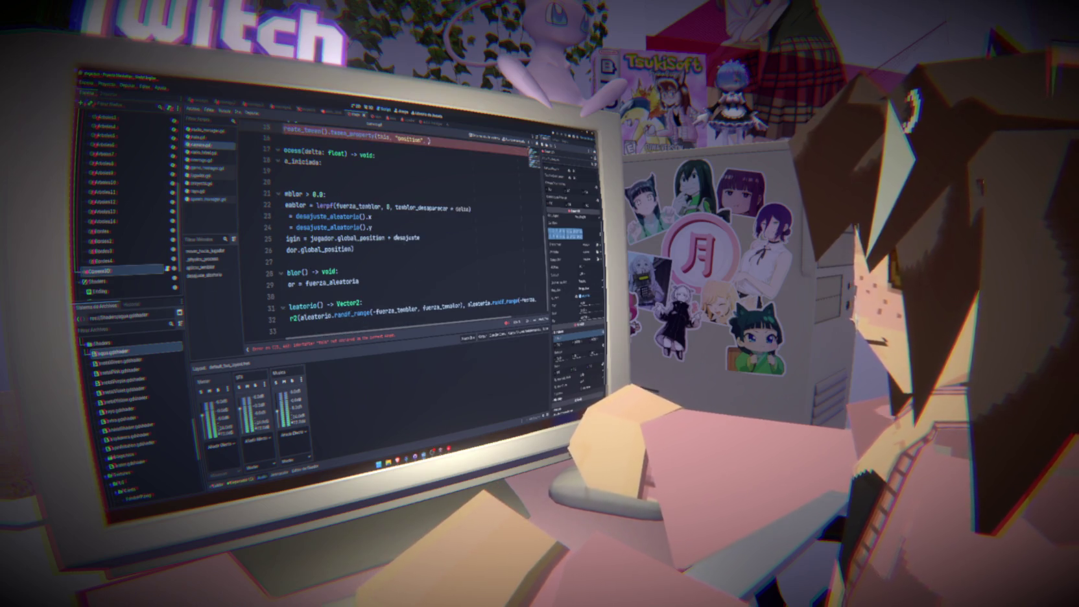
scroll(279, 294, left, 3)
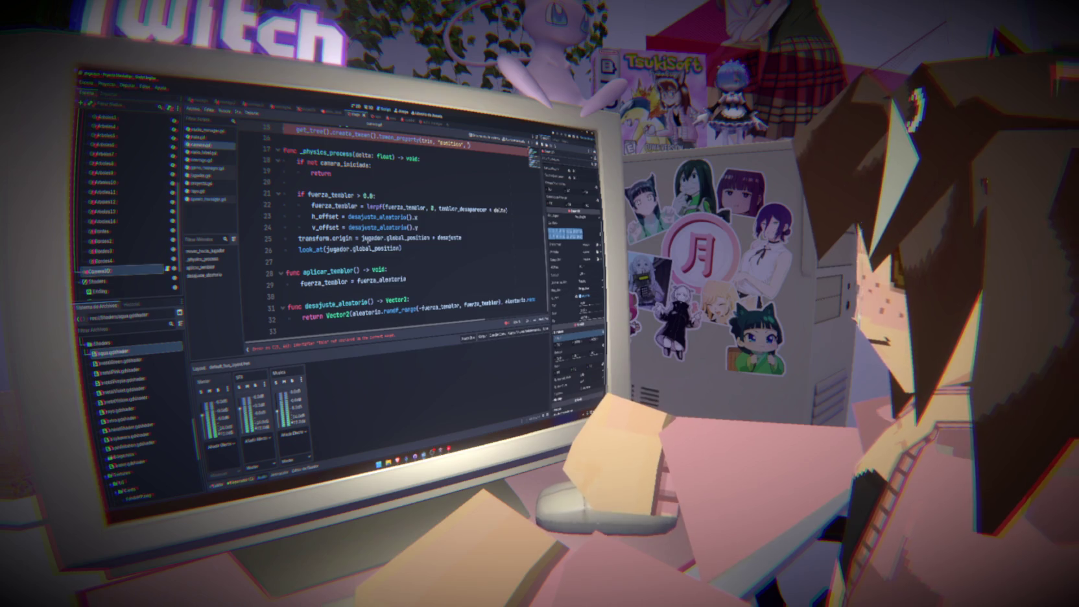
drag(475, 239, 361, 239)
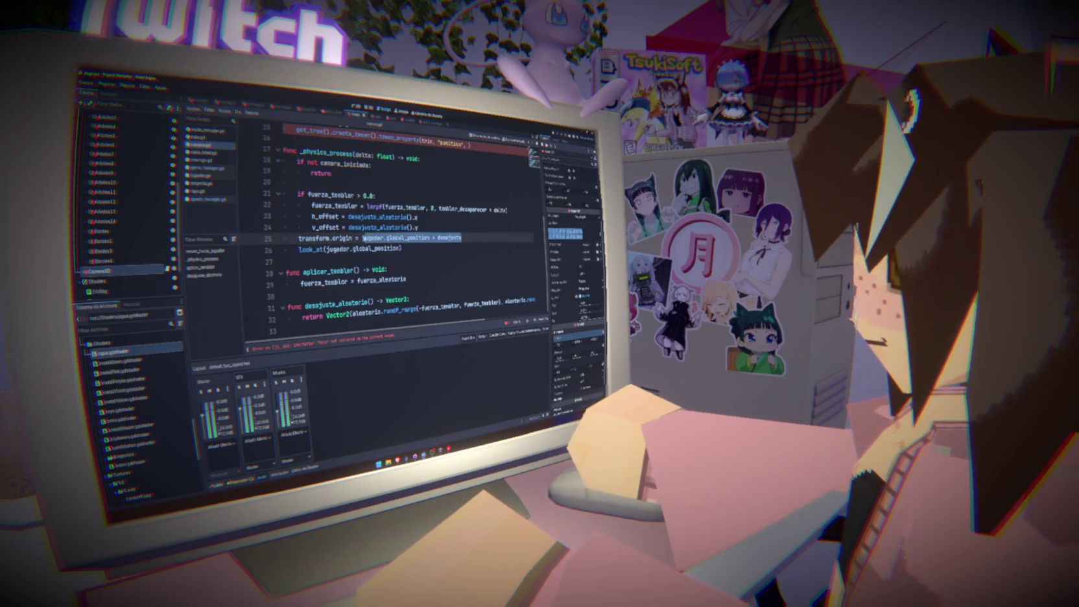
scroll(361, 238, up, 4)
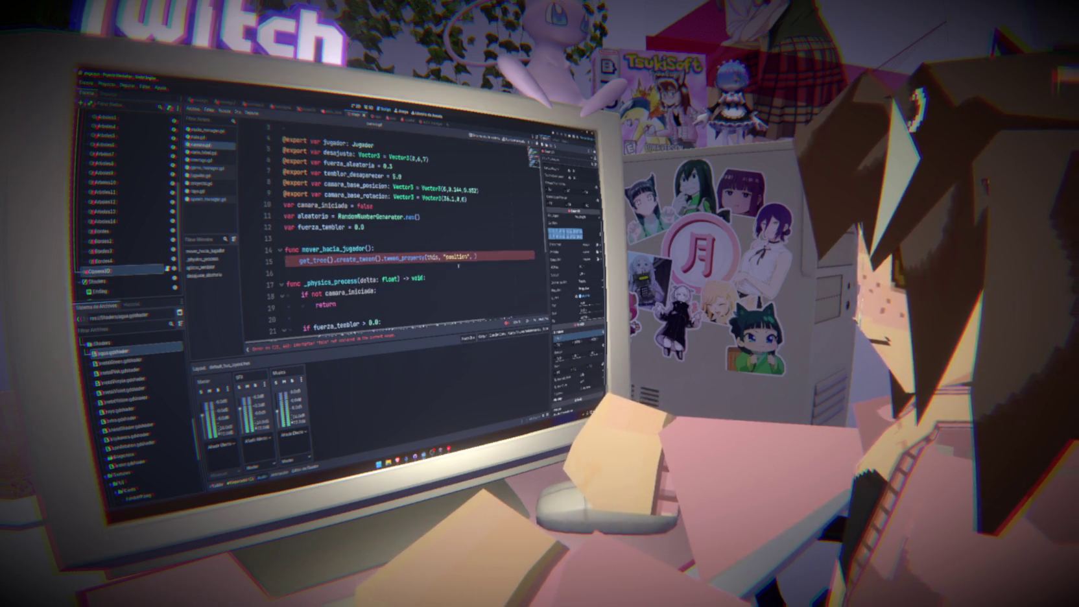
scroll(361, 238, right, 2)
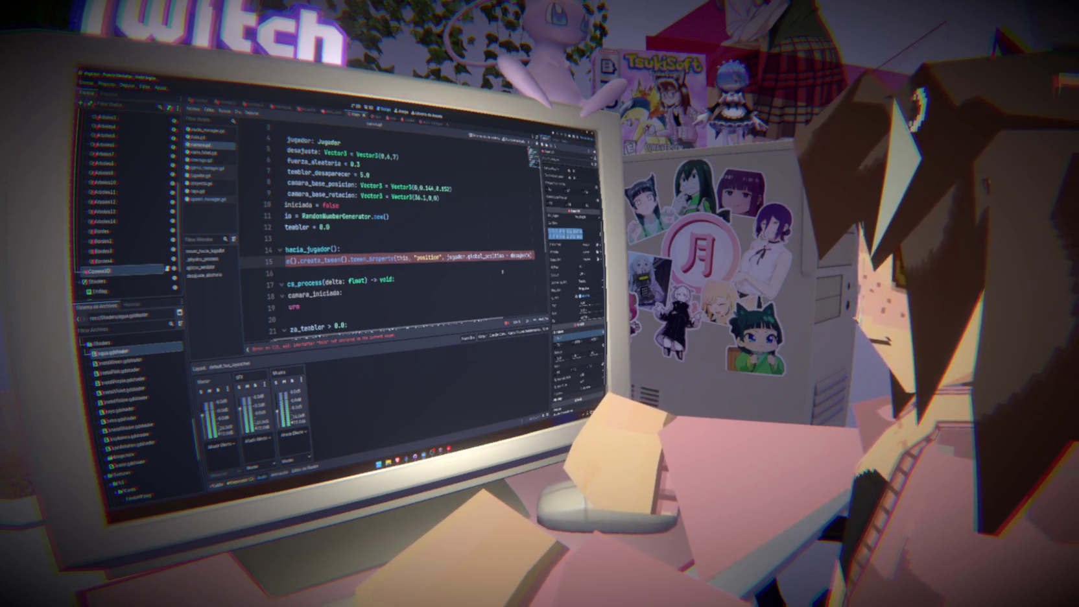
key(ctrl+shift+space)
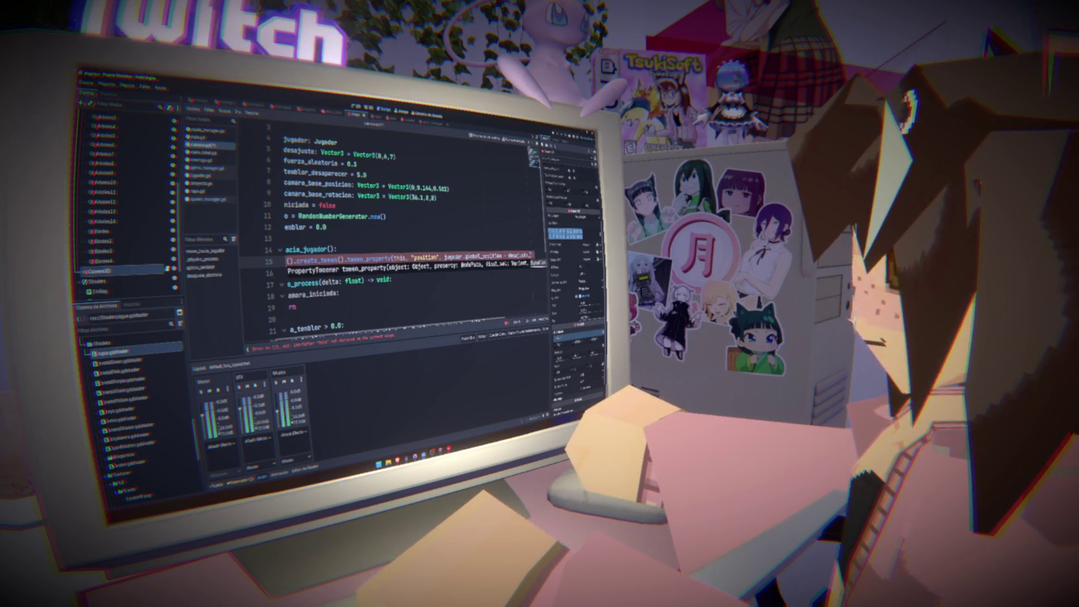
text(2)
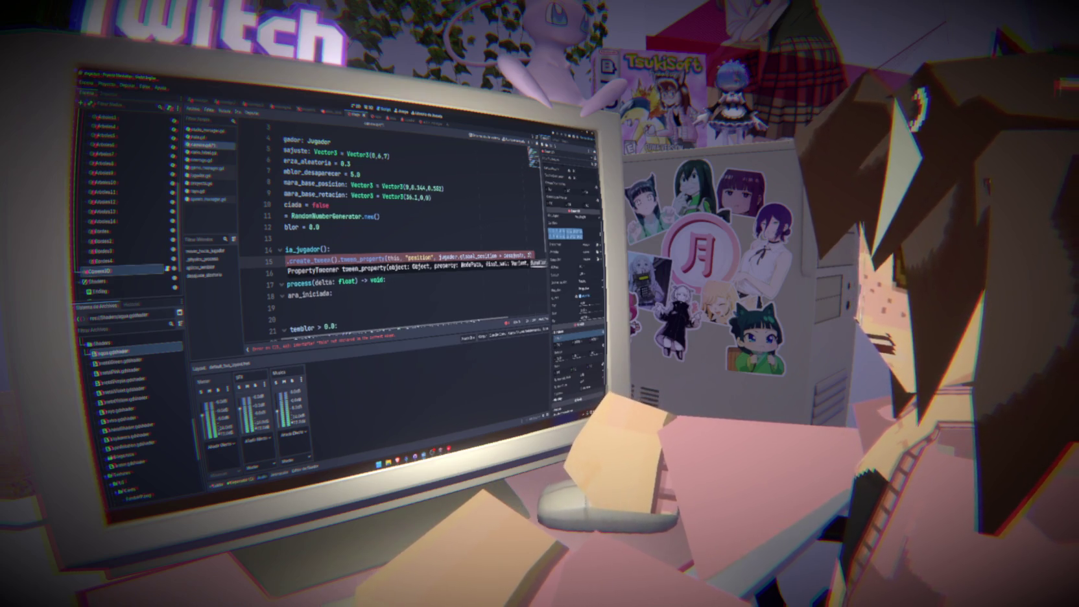
scroll(403, 227, right, 5)
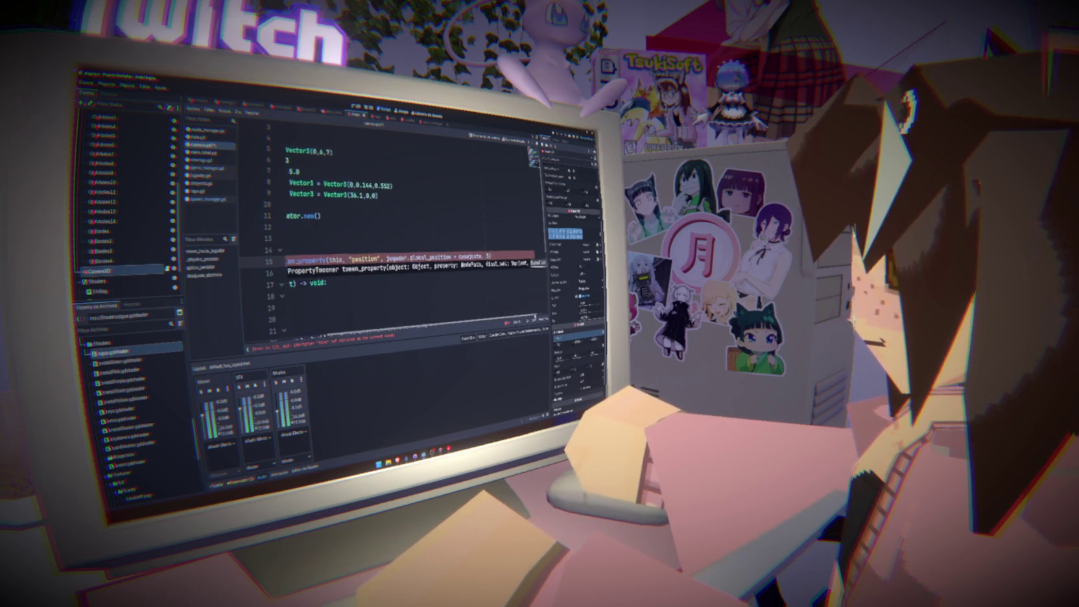
key(Escape)
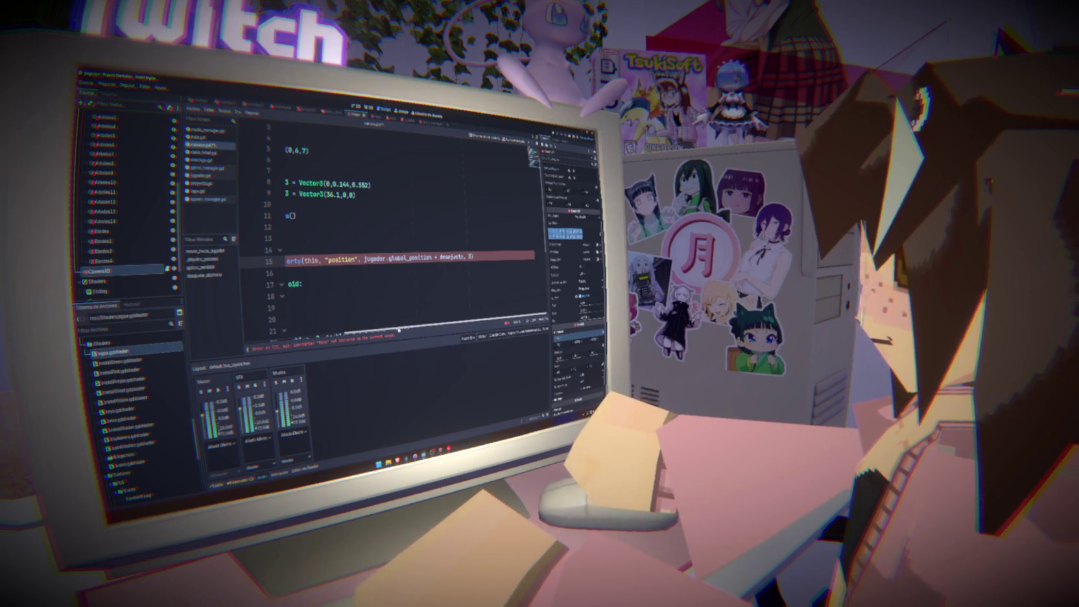
Replace 'this' with 'self' as the tween's target object.
scroll(402, 227, left, 5)
double_click(433, 257)
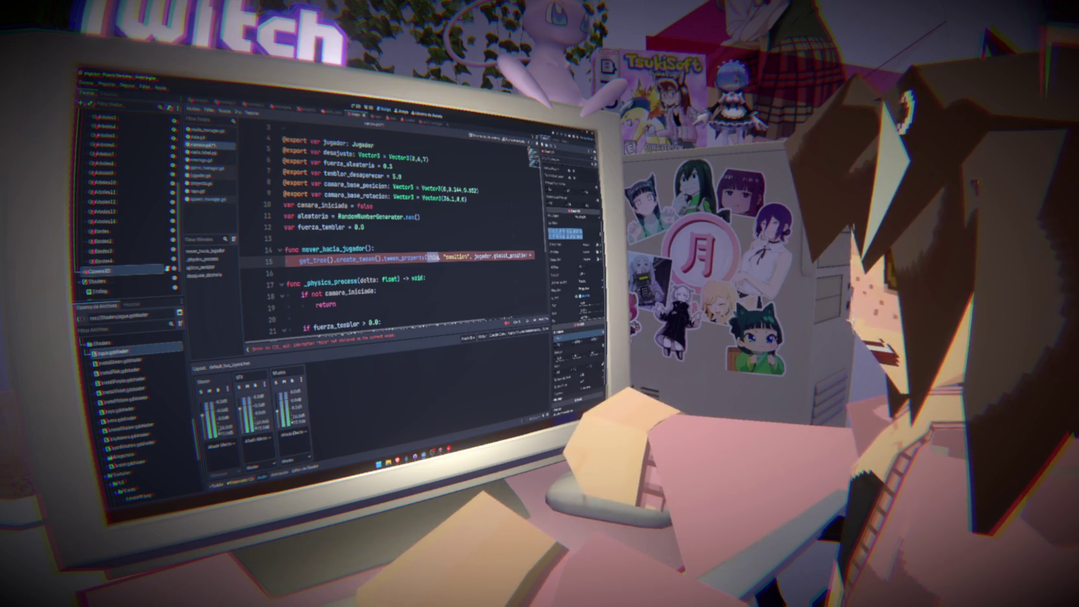
text(self)
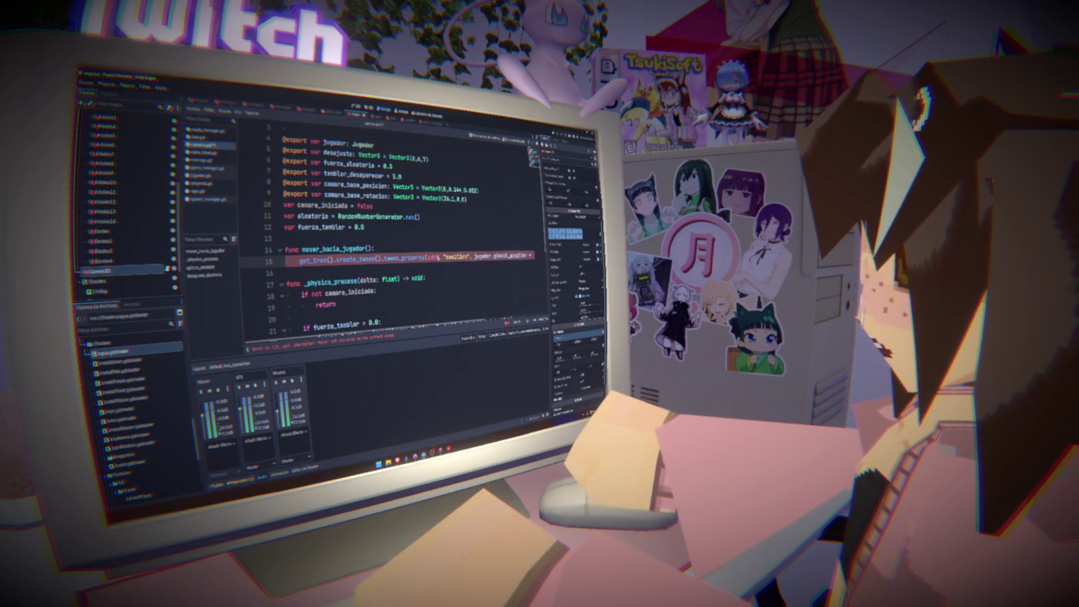
scroll(448, 292, right, 5)
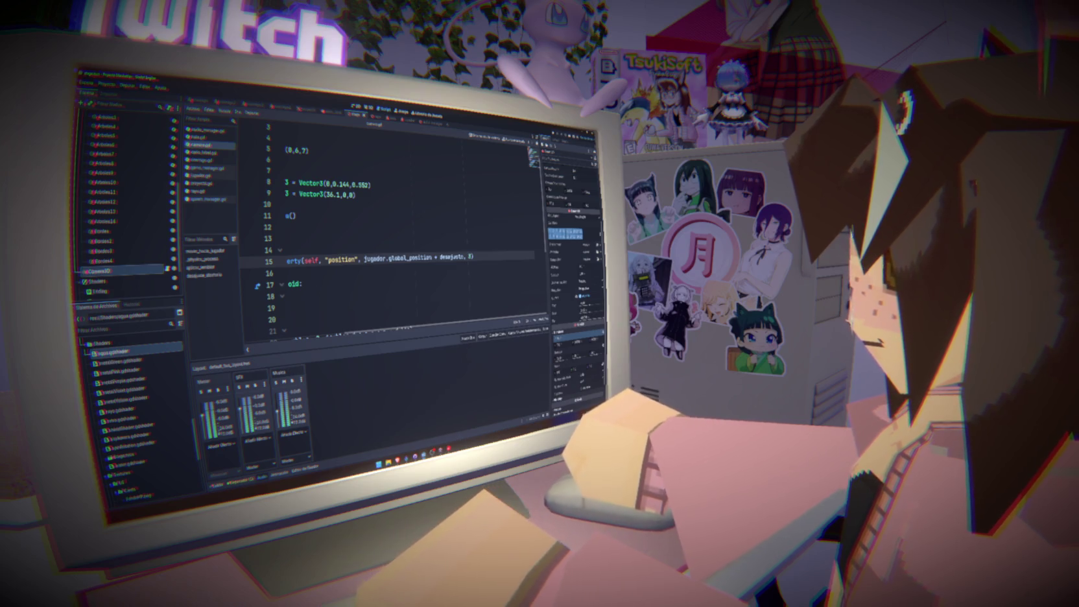
mouse_move(294, 260)
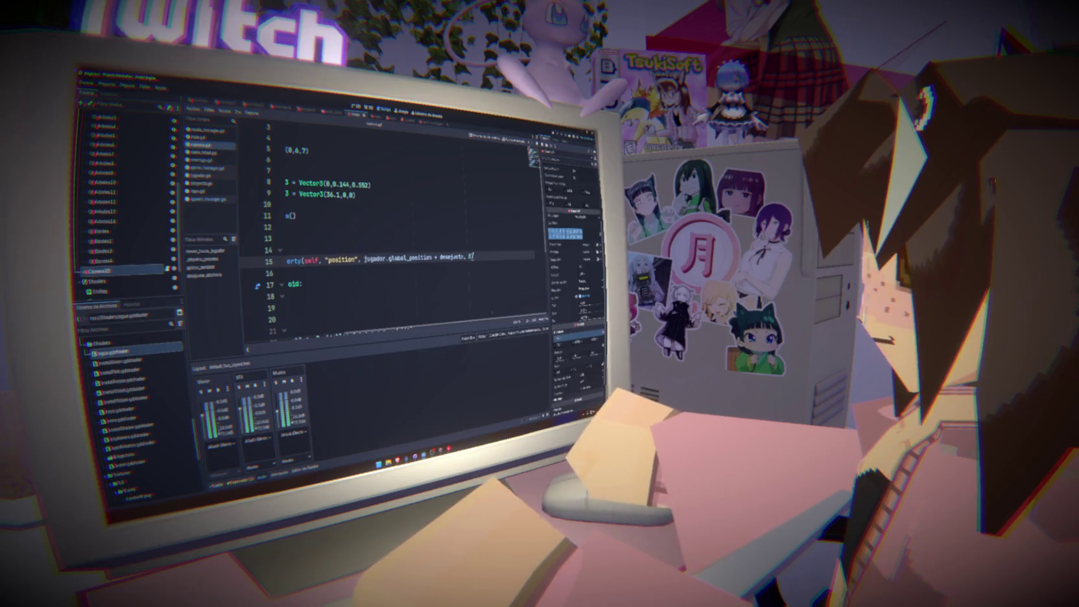
Try assigning the tween to a variable with a follow-up line, then remove the extra line.
key(Return)
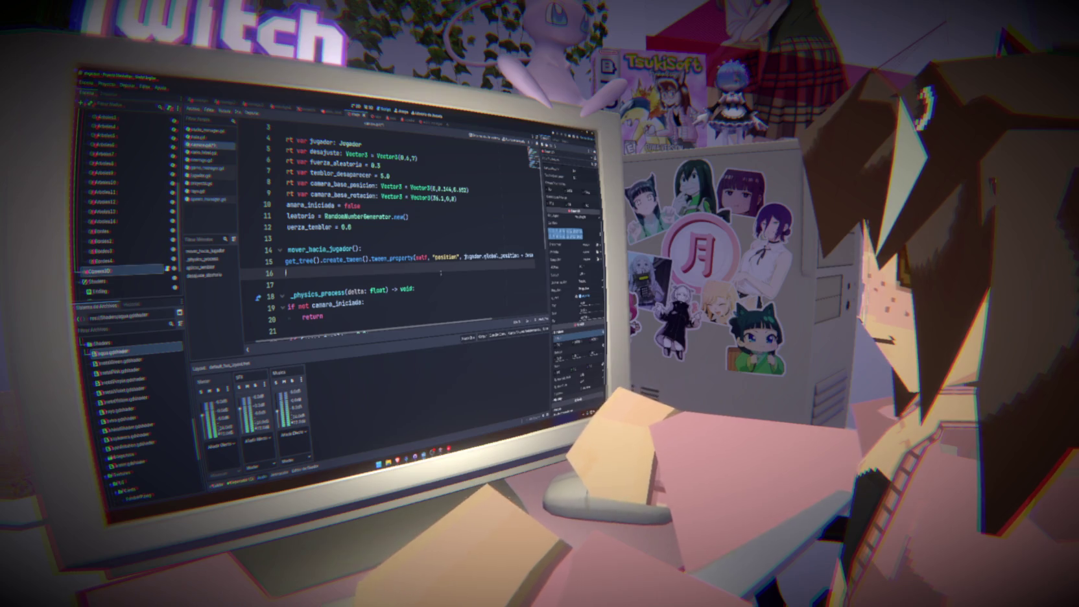
key(Up)
text(var )
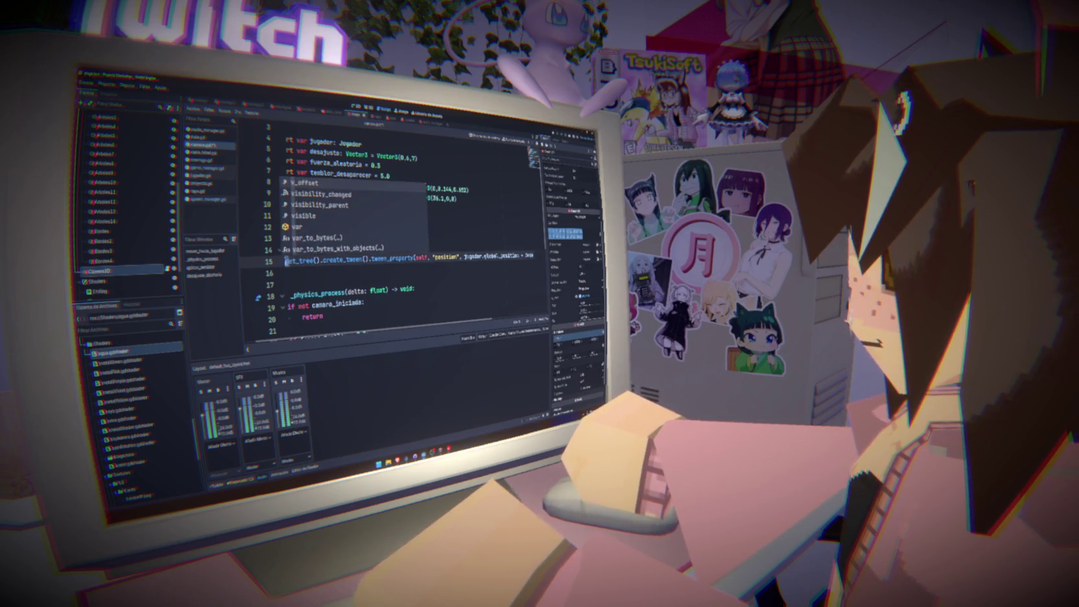
text(tween =)
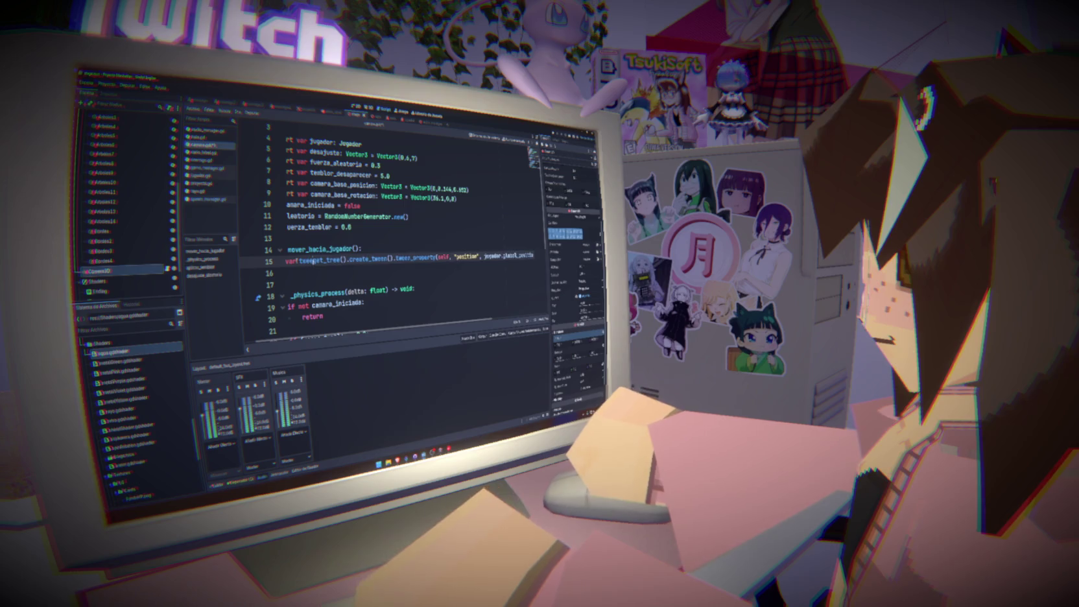
key(Down)
text(w)
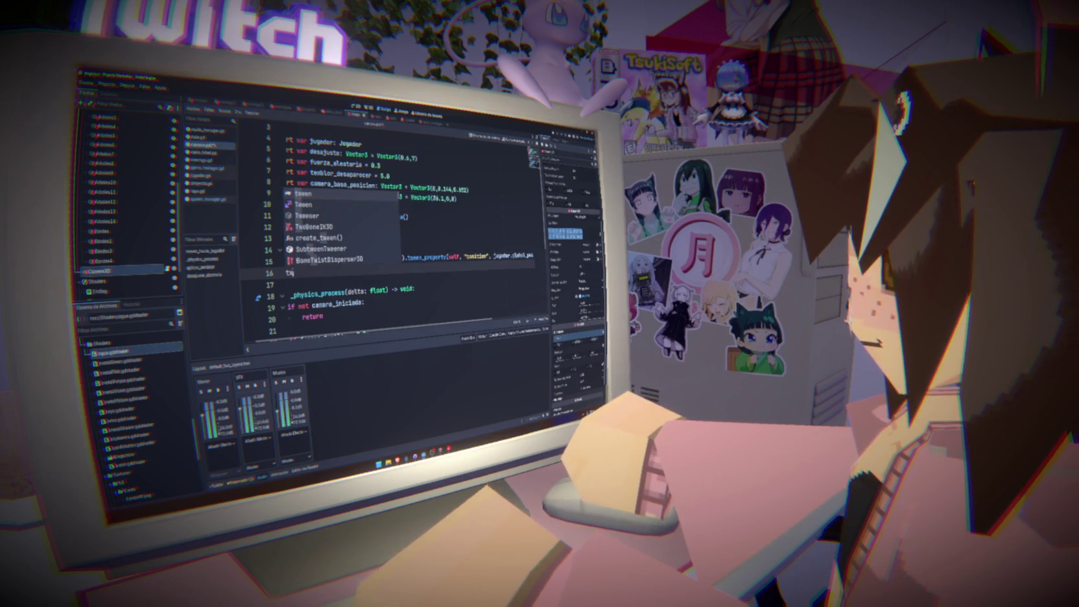
text(een.as)
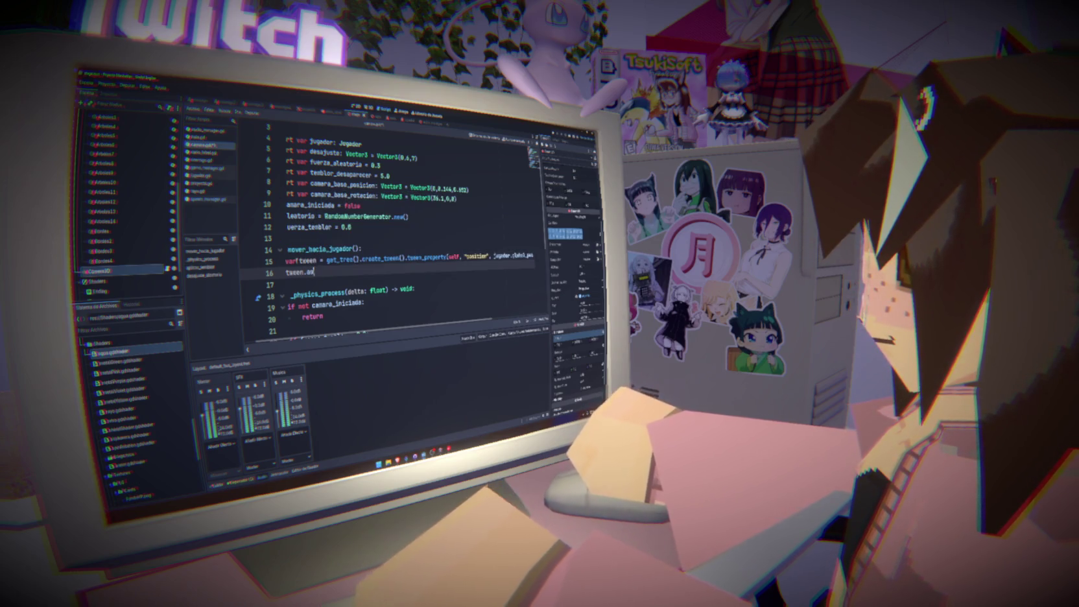
key(BackSpace)
key(BackSpace)
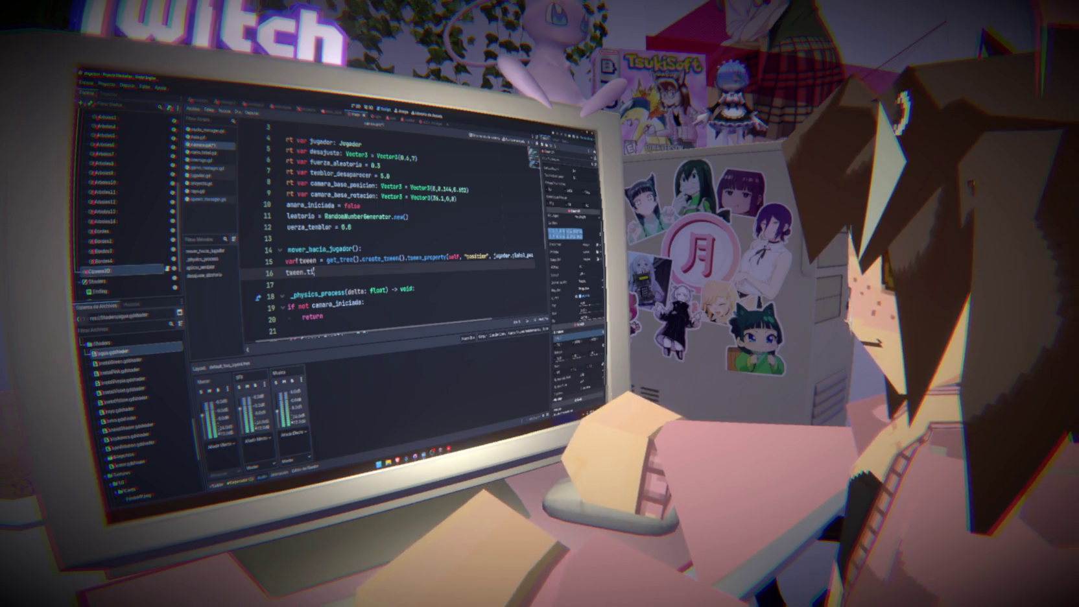
text(im)
key(BackSpace)
key(BackSpace)
key(BackSpace)
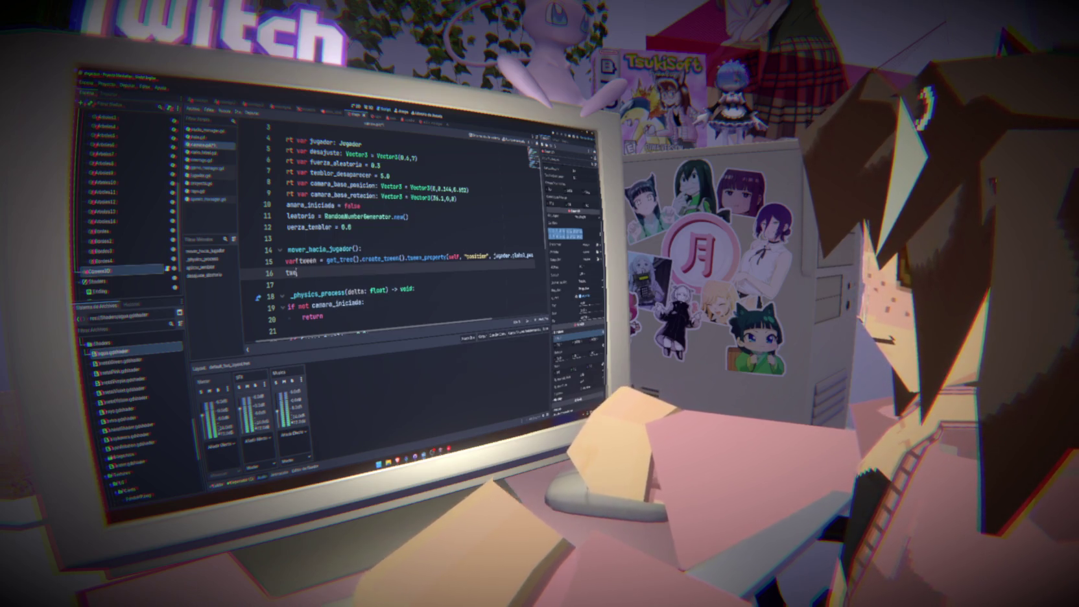
key(Return)
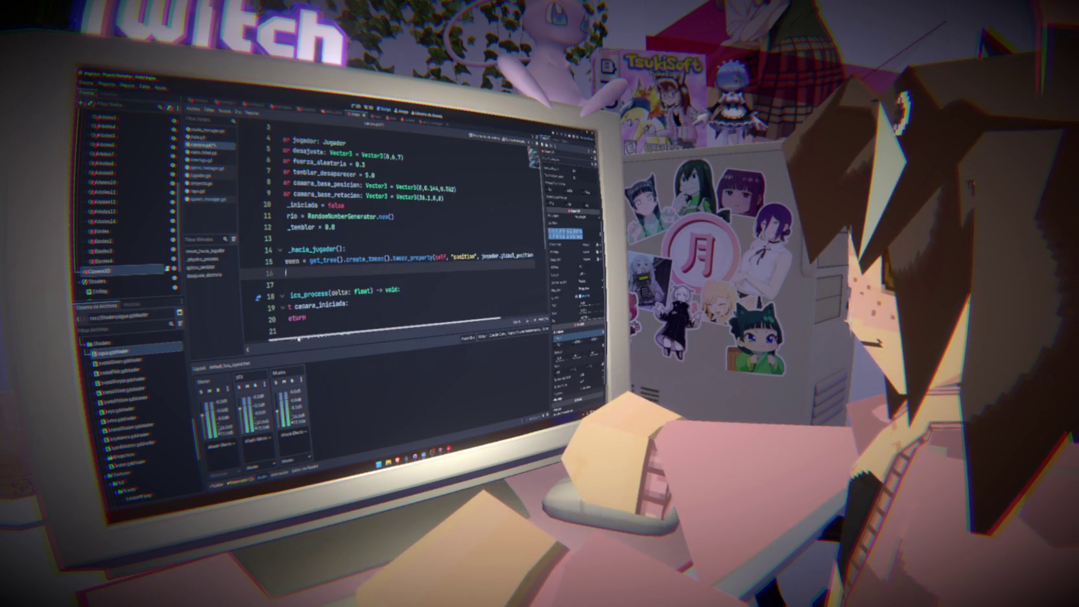
key(BackSpace)
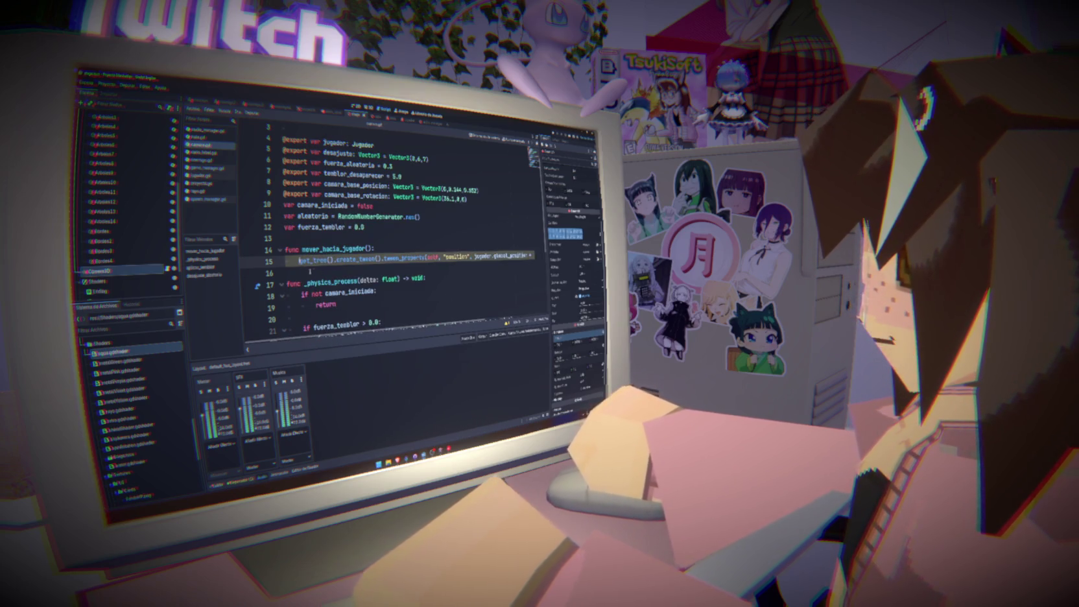
Save, prefix the tween call with await, and read the REDUNDANT_AWAIT warning.
key(ctrl+s)
text(await)
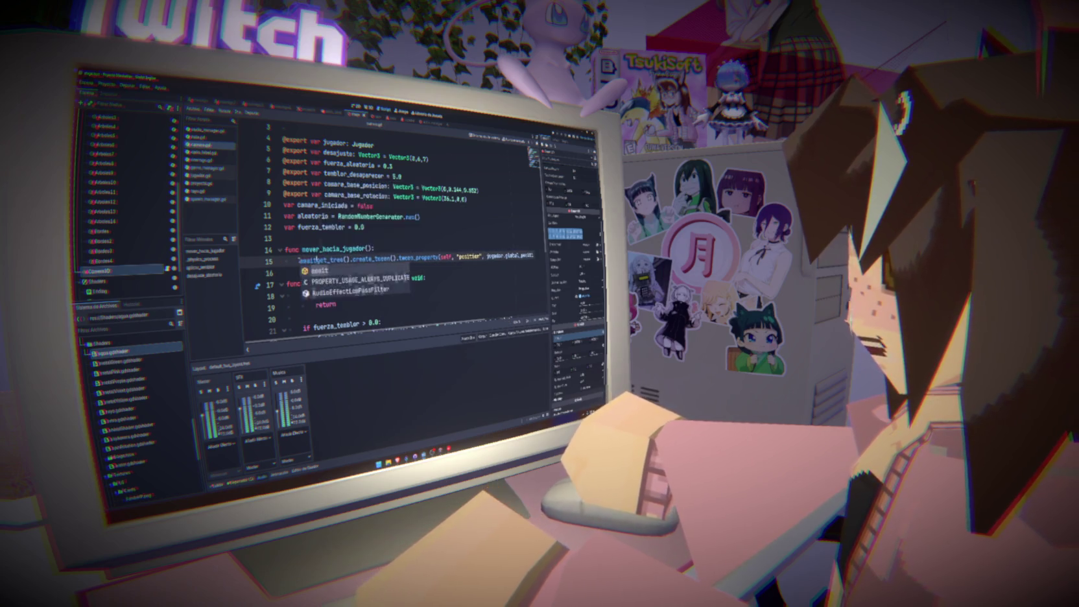
key(Escape)
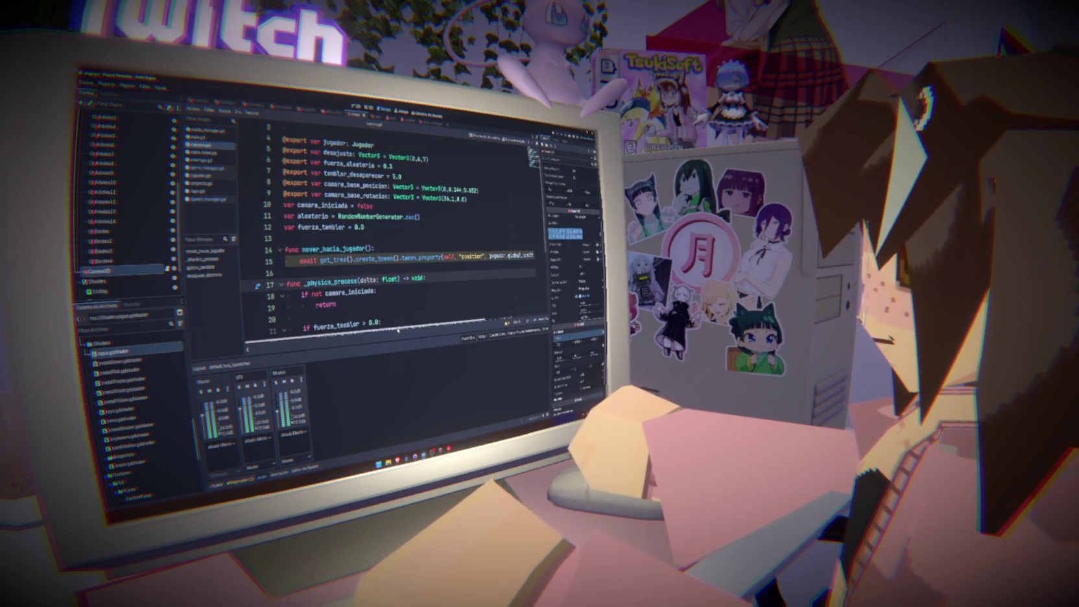
key(End)
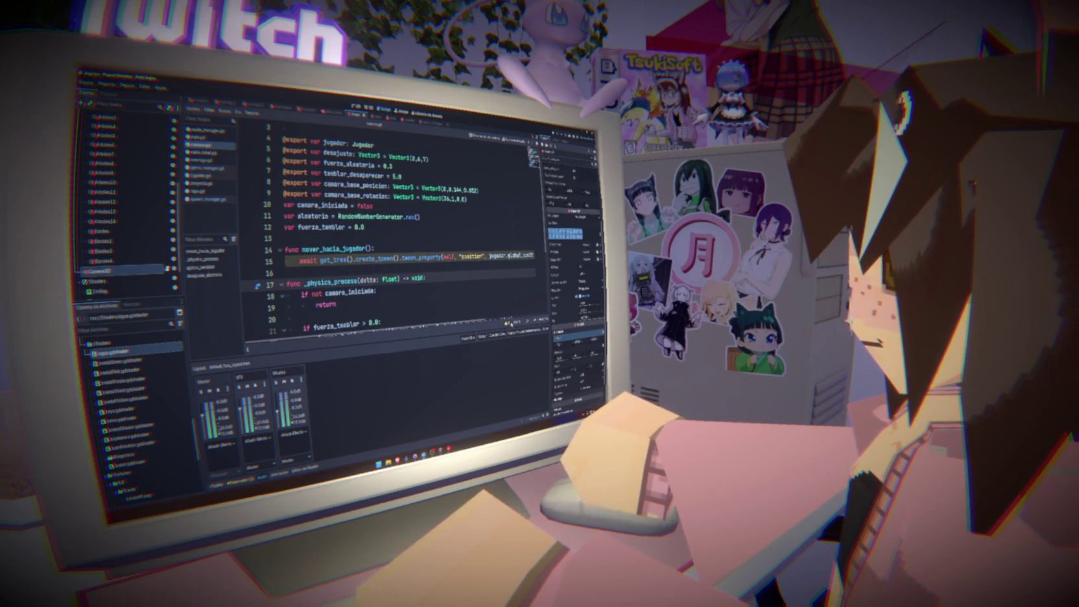
click(509, 323)
drag(327, 321, 440, 314)
click(439, 315)
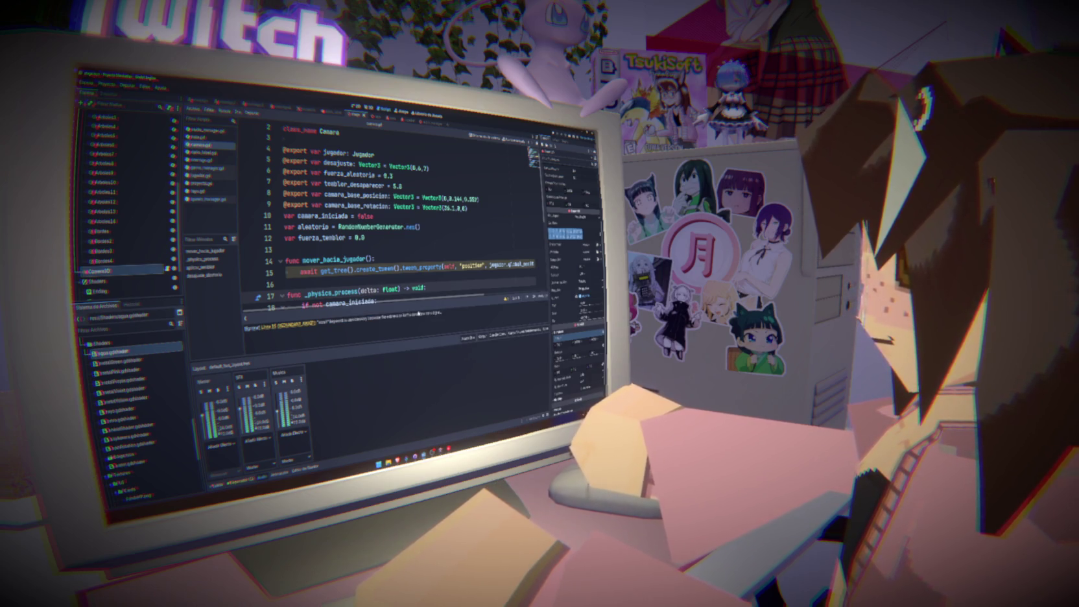
Remove the redundant await from the tween line and save the camera script.
key(ctrl+shift+Right)
key(BackSpace)
key(ctrl+s)
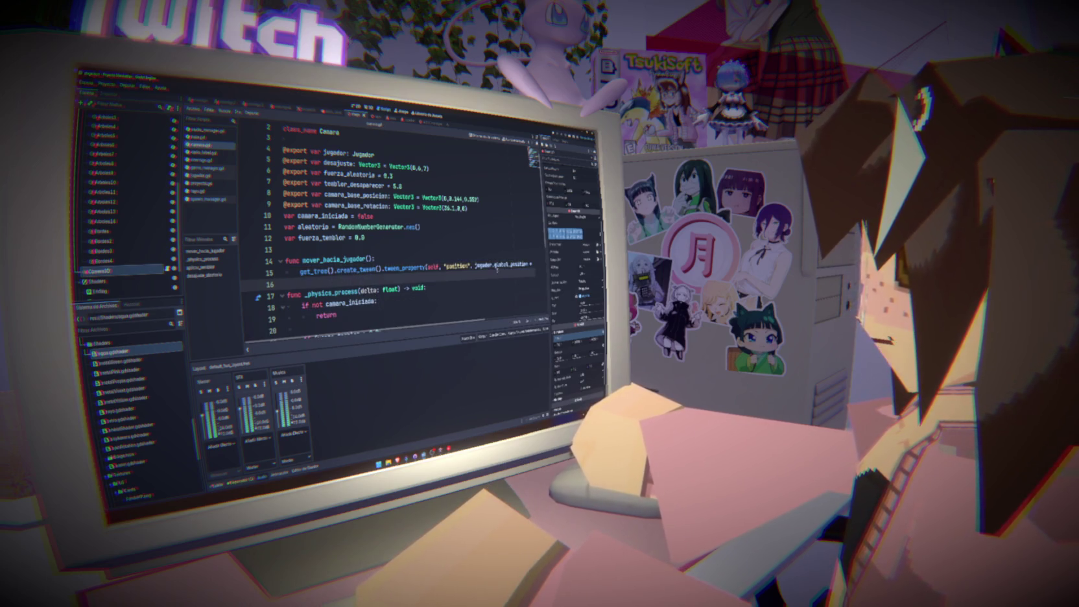
Add 'camara_iniciada = true' on a new line after the tween call.
key(End)
key(Return)
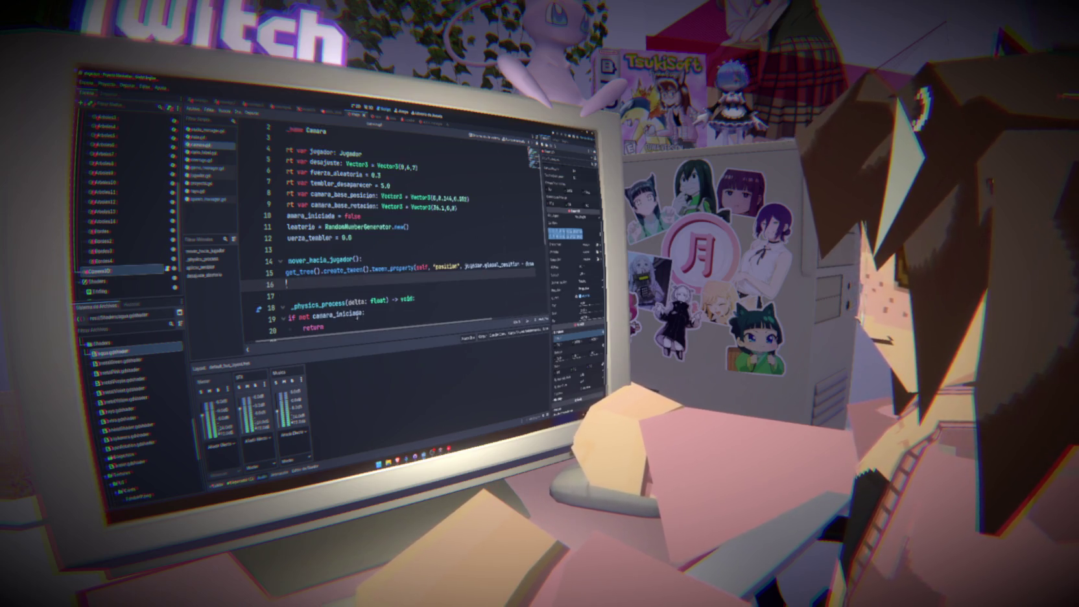
text(camara_iniciada)
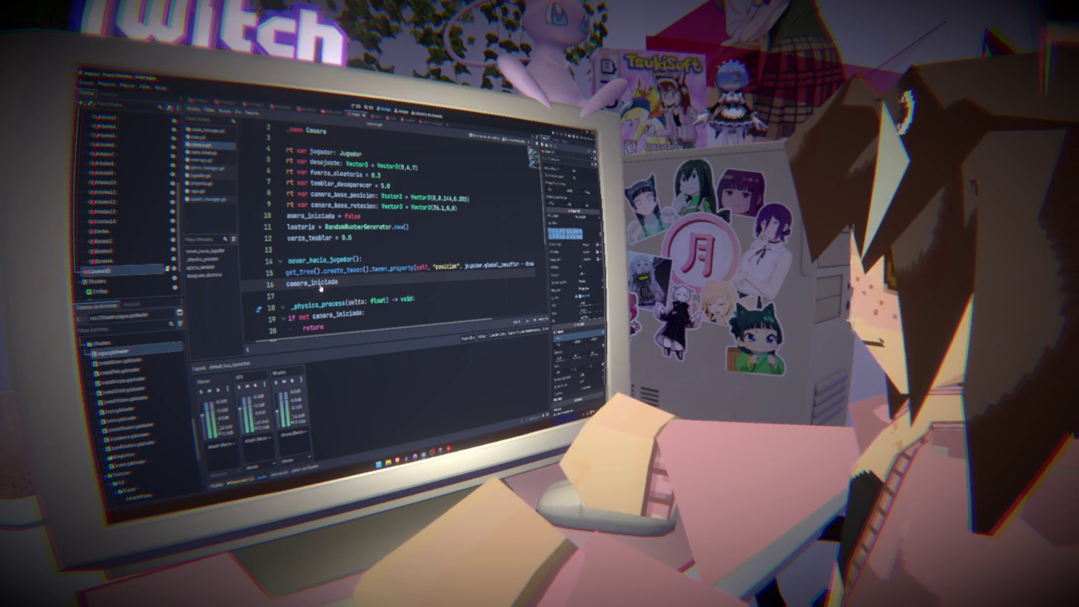
key(BackSpace)
key(BackSpace)
key(BackSpace)
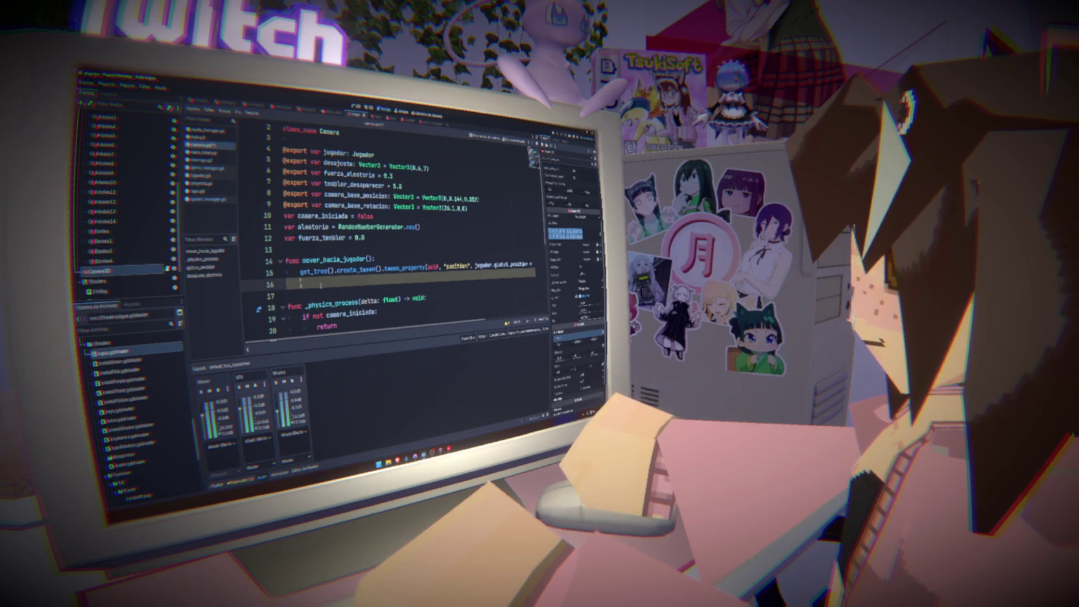
text(camara_iniciada = true)
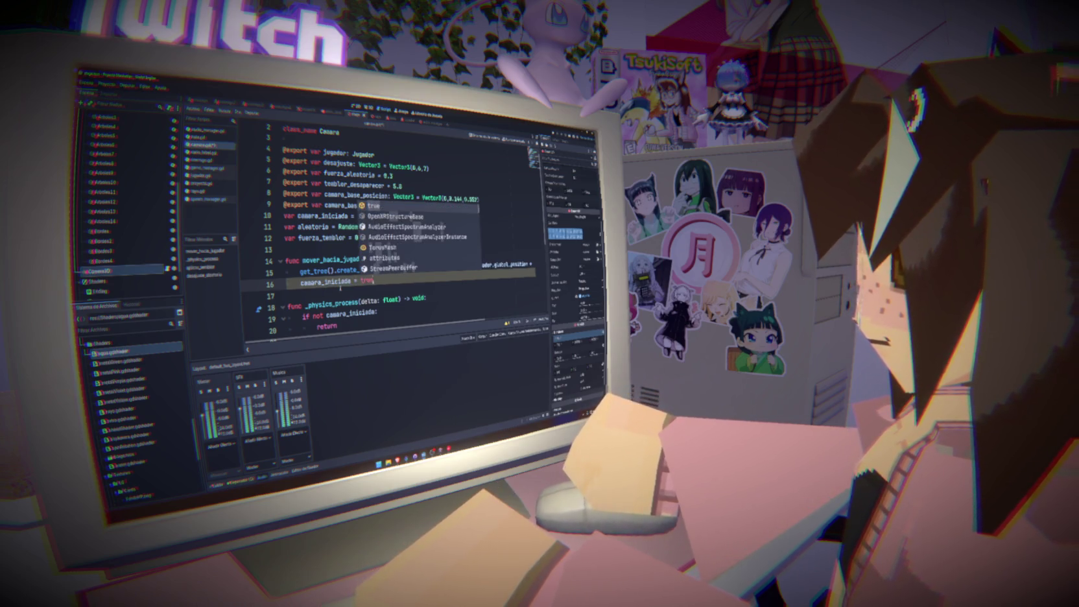
key(Return)
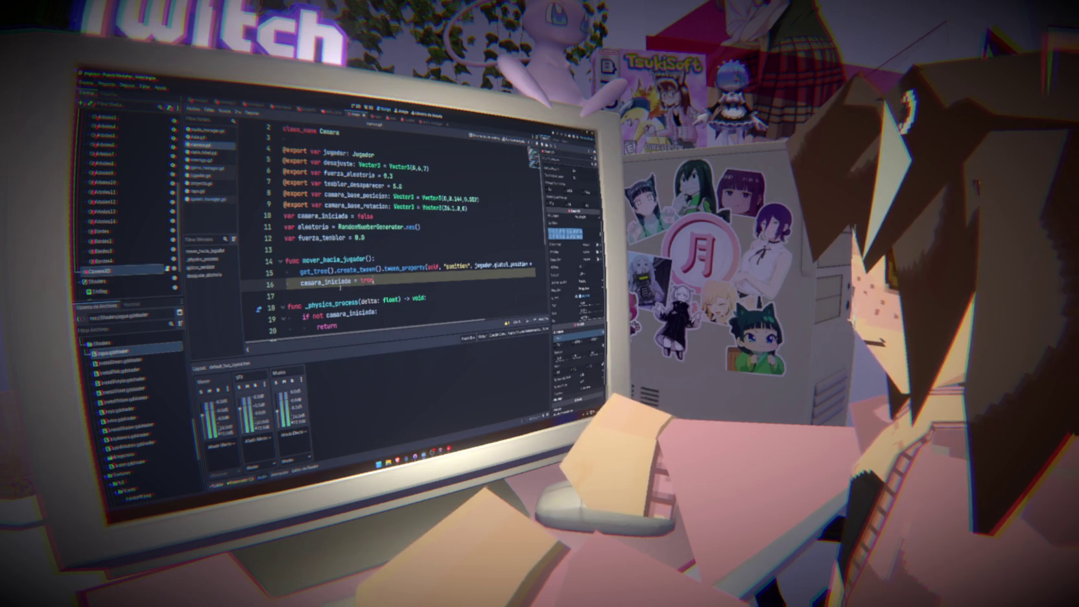
double_click(366, 258)
click(207, 168)
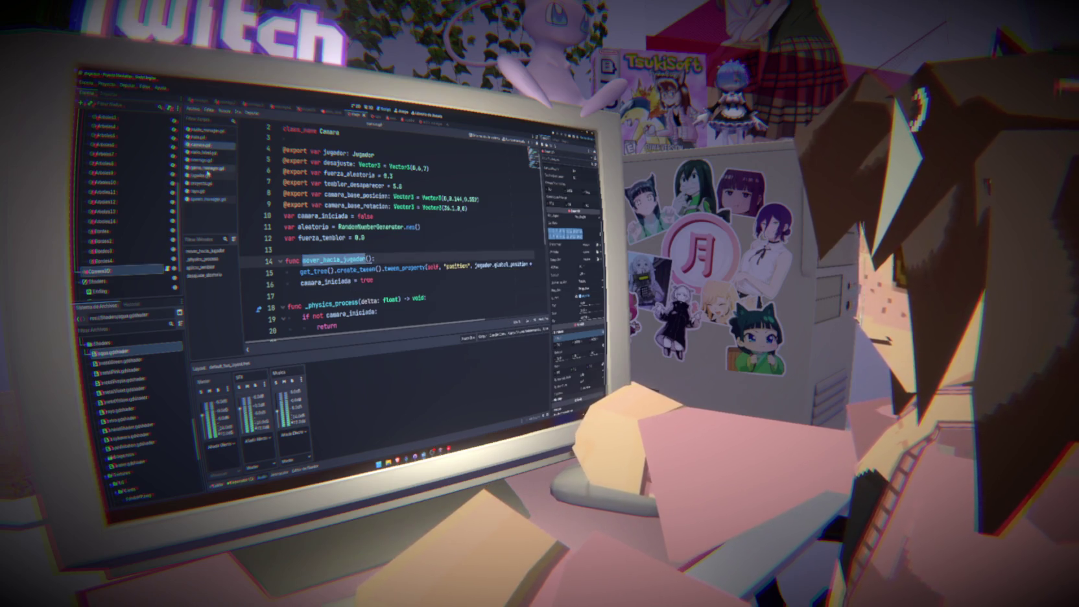
scroll(362, 286, down, 2)
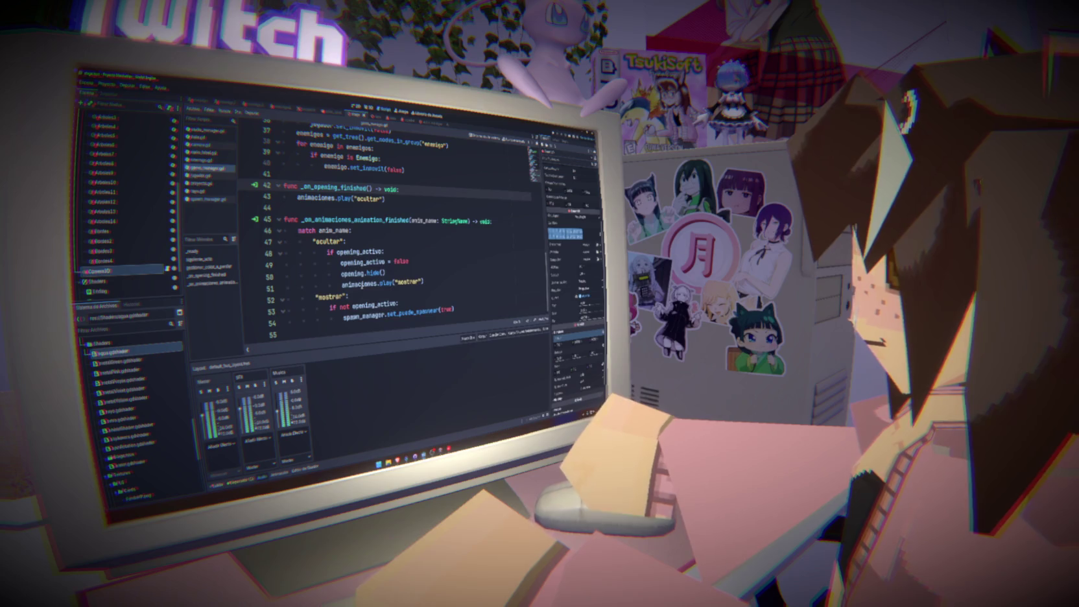
click(454, 310)
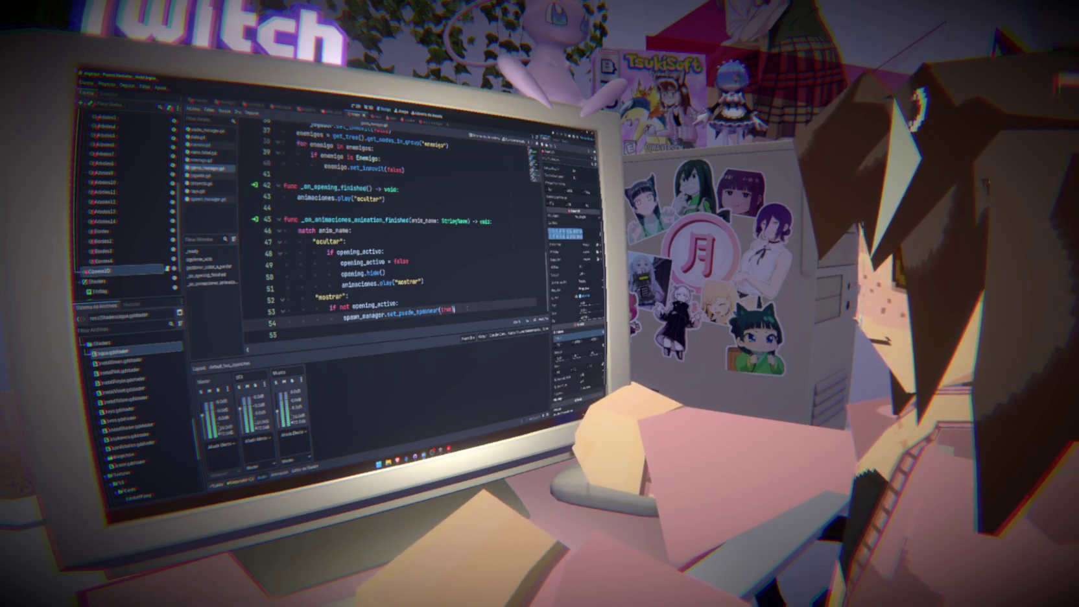
key(Return)
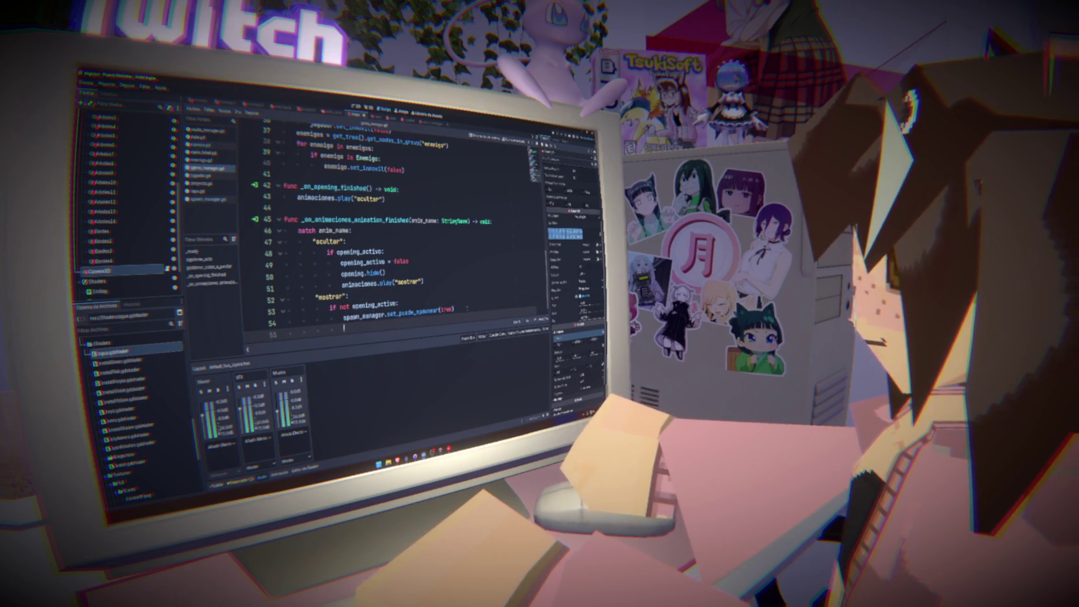
text(cam)
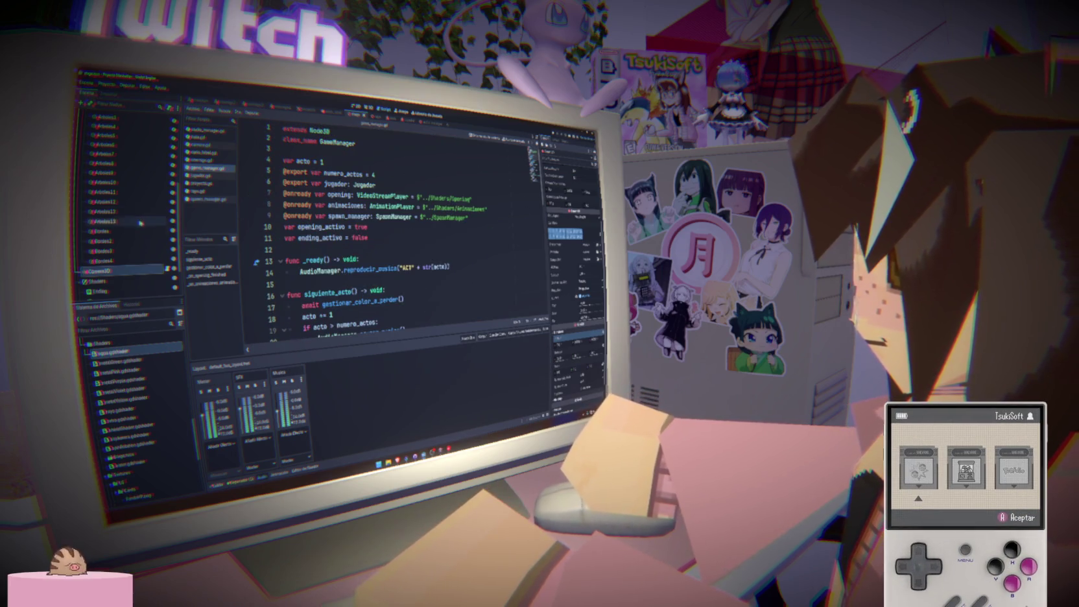
scroll(145, 228, up, 3)
scroll(145, 228, up, 3)
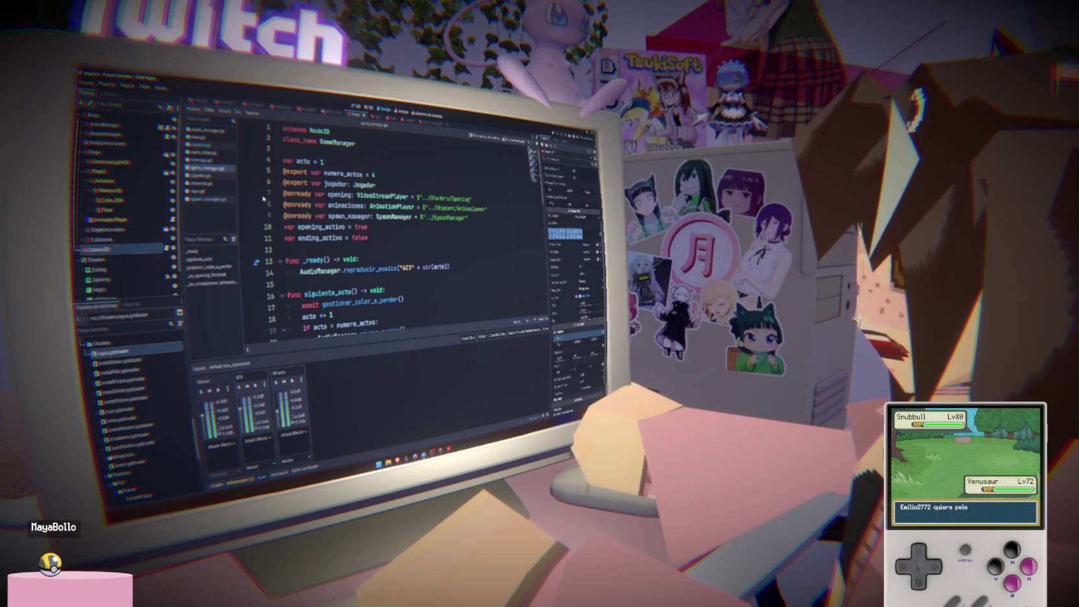
mouse_move(99, 249)
mouse_down()
mouse_move(298, 253)
mouse_move(298, 238)
mouse_move(297, 248)
mouse_up()
scroll(426, 295, down, 10)
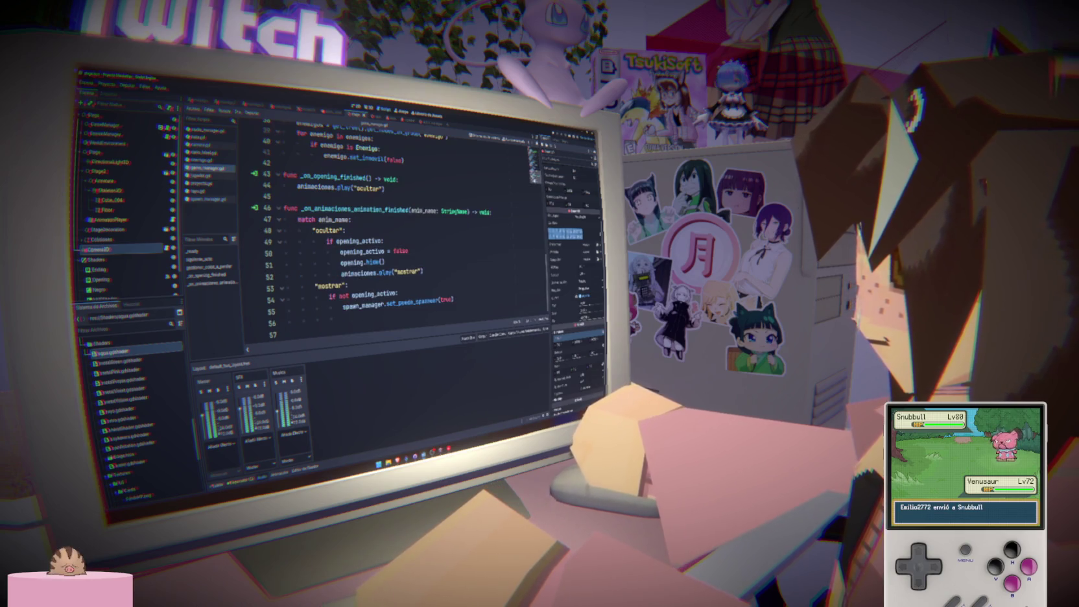
Start a camera_3d.mover_hacia_jugador call on new line 56 below set_puede_spawnear(true).
click(415, 321)
text(cam)
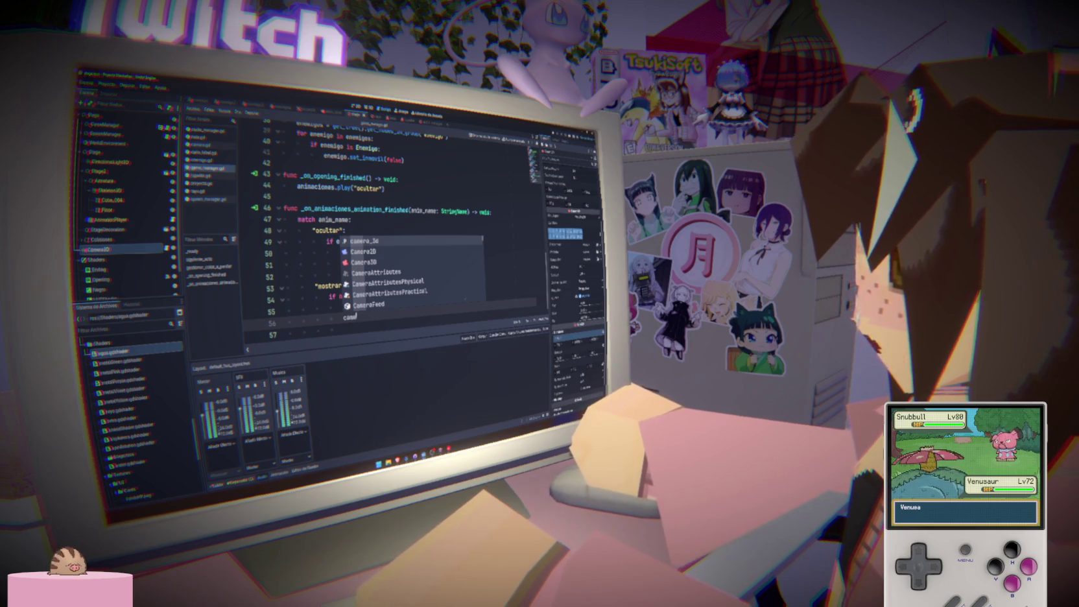
key(Return)
text(.mover_hacia_jugador)
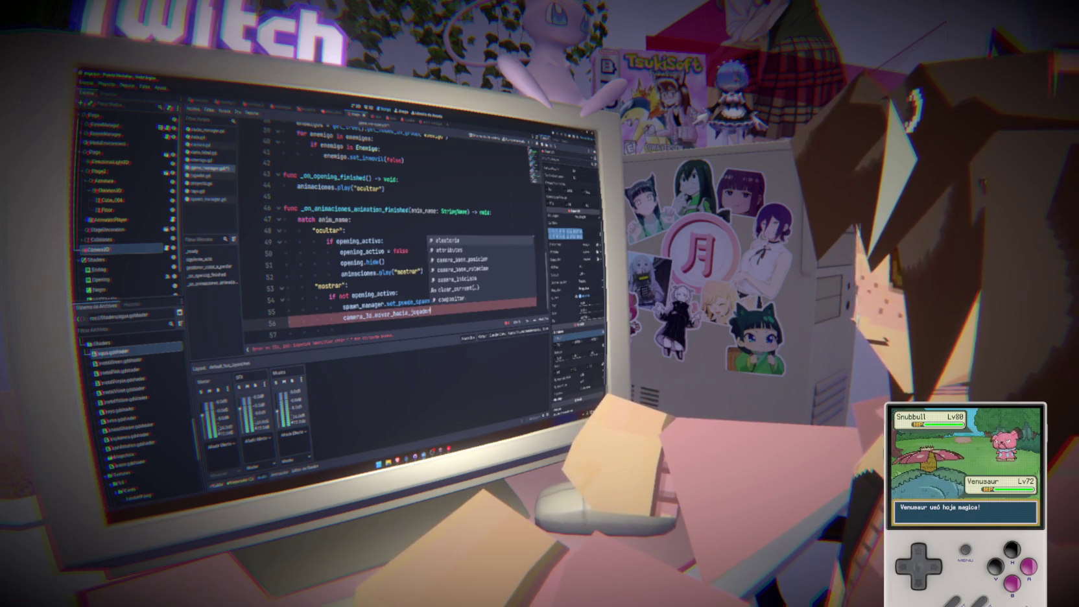
key(BackSpace)
key(BackSpace)
key(BackSpace)
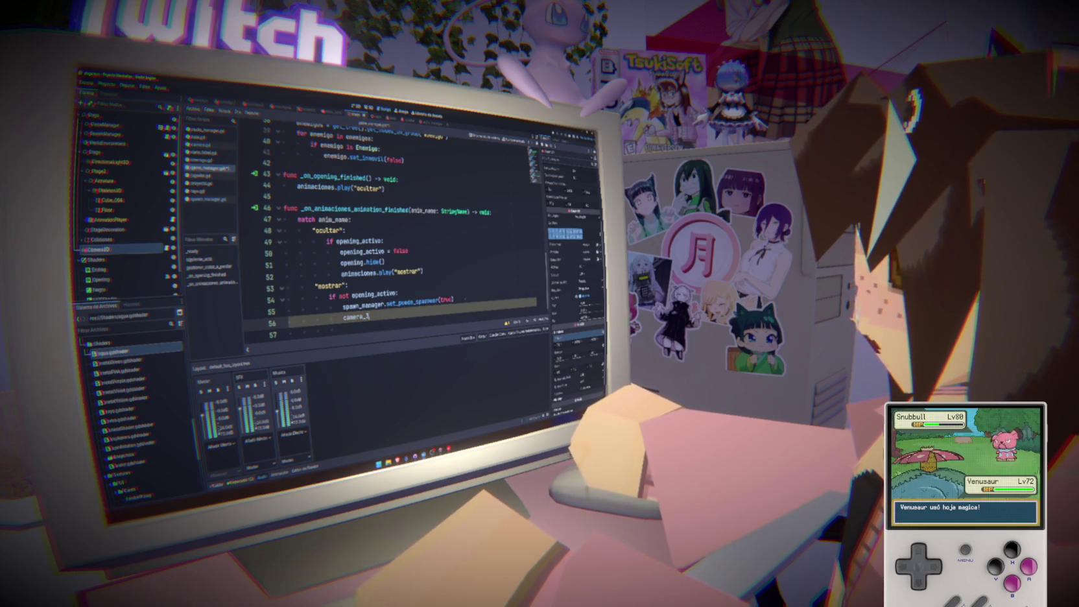
text(if)
key(ctrl+v)
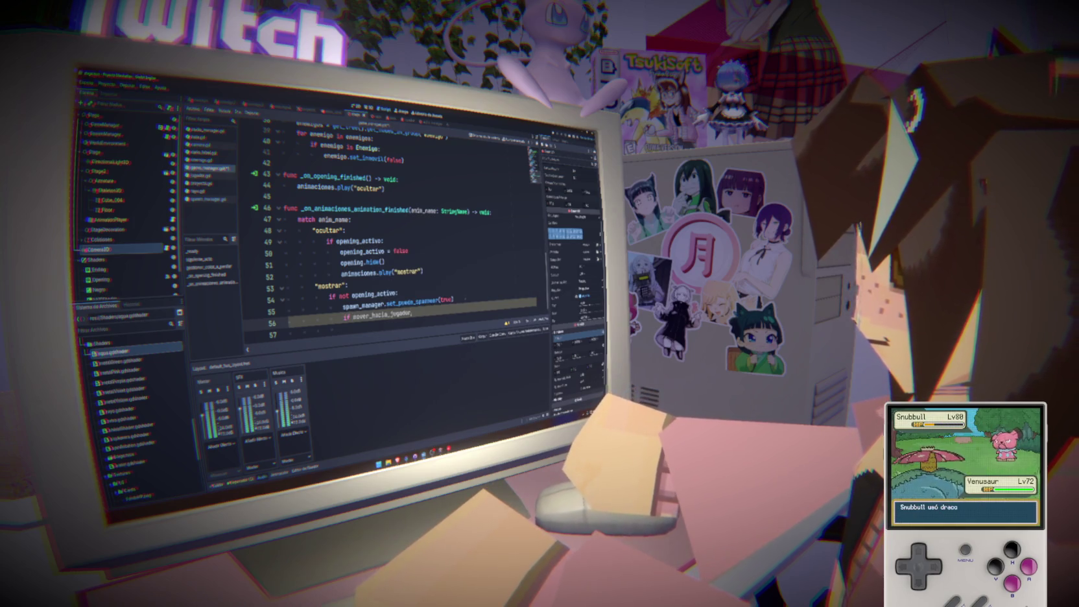
Wrap it as 'if camera_3d is Camera:' calling mover_hacia_jugador(), then run the game.
key(BackSpace)
key(BackSpace)
key(BackSpace)
text(came)
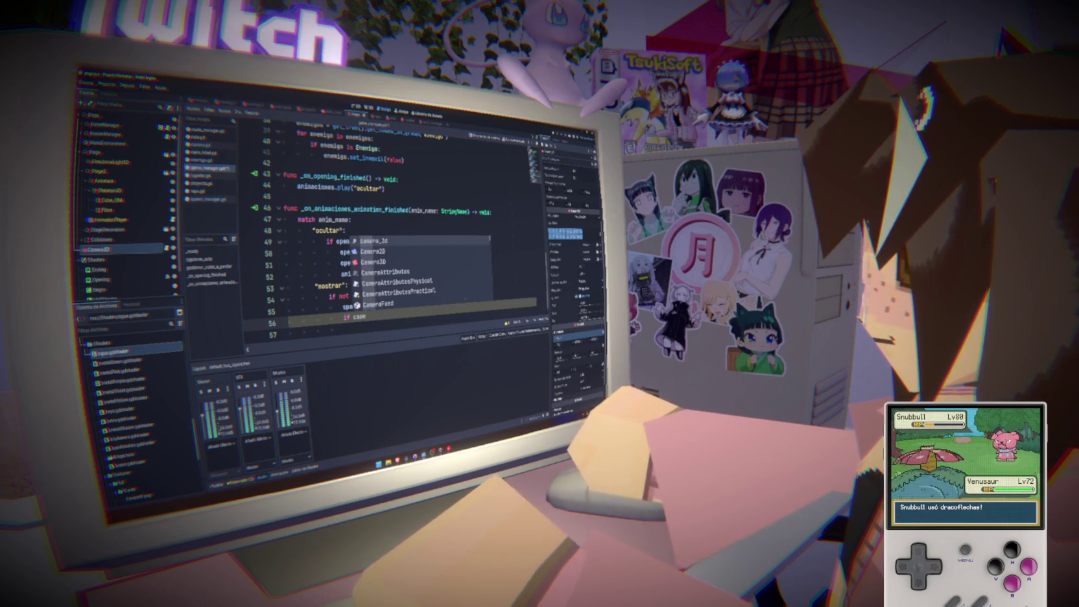
key(Return)
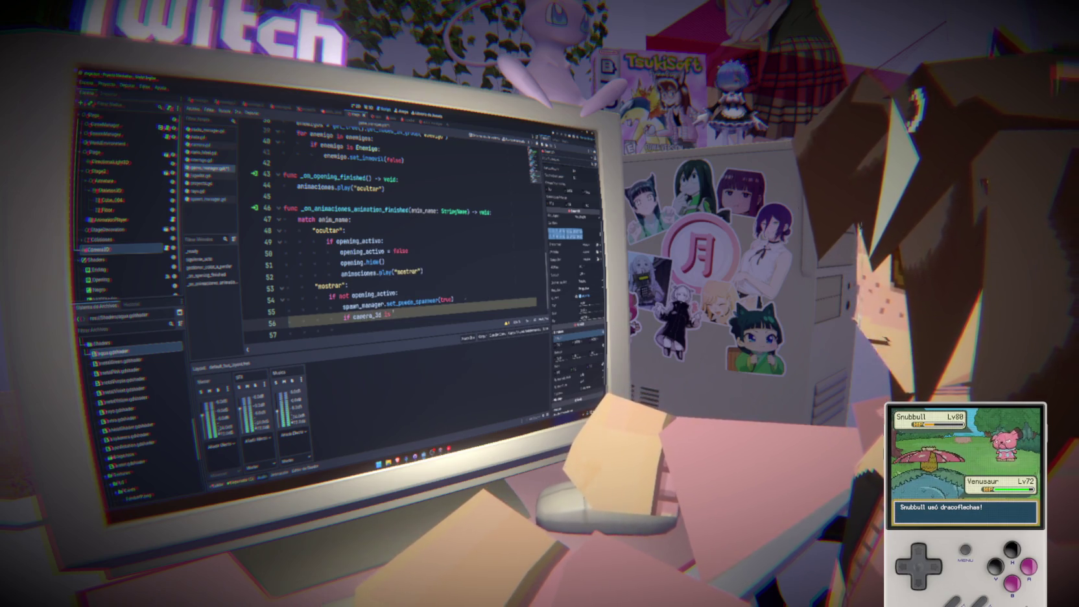
text(Camera:)
key(Return)
text(mover_hacia_jugador)
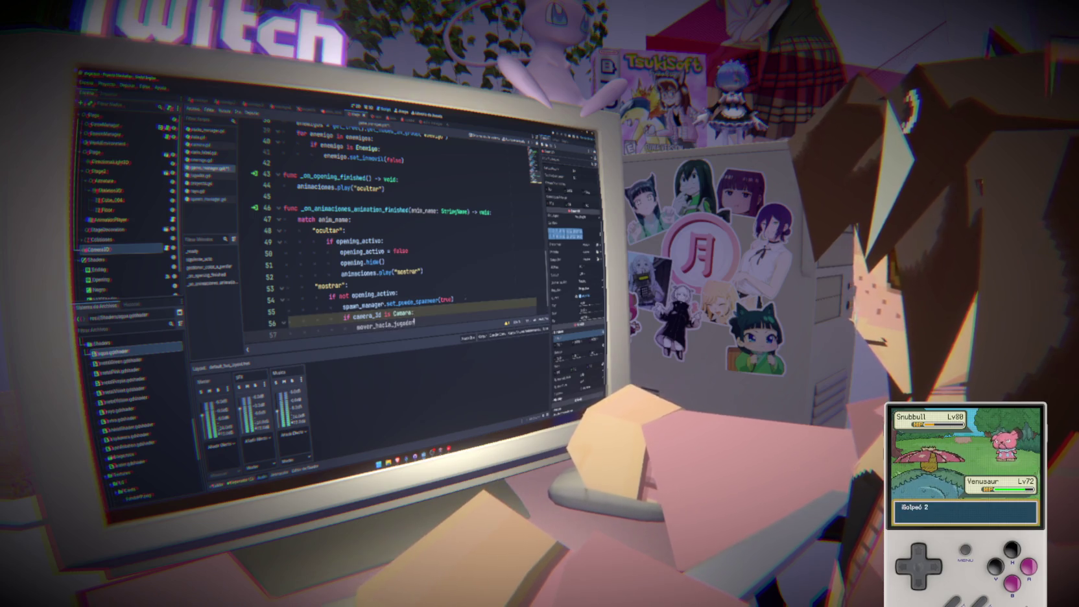
text(camera_3d.mover_hac)
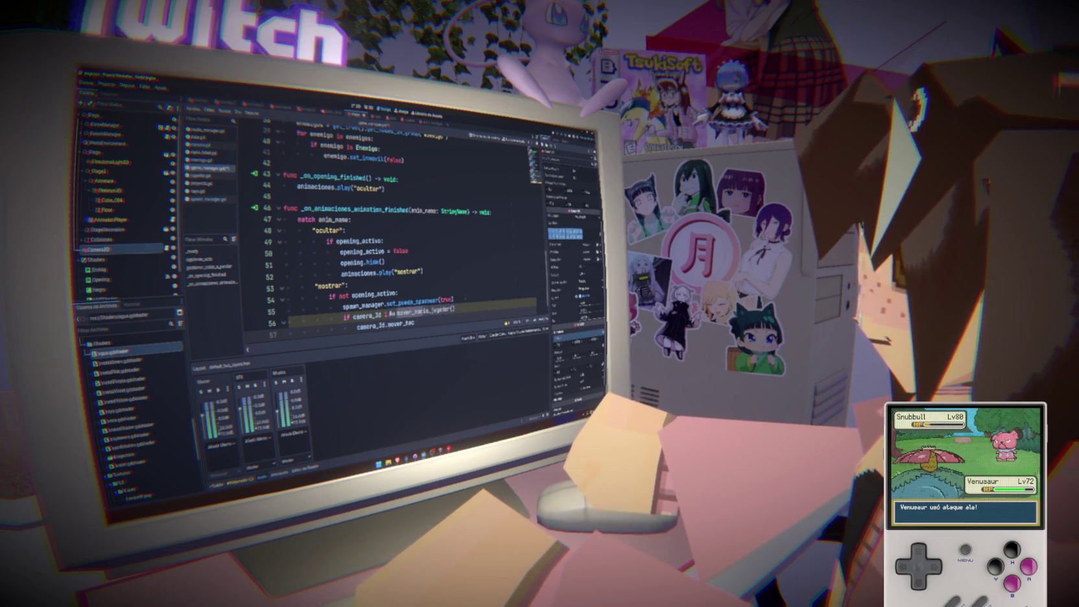
key(Return)
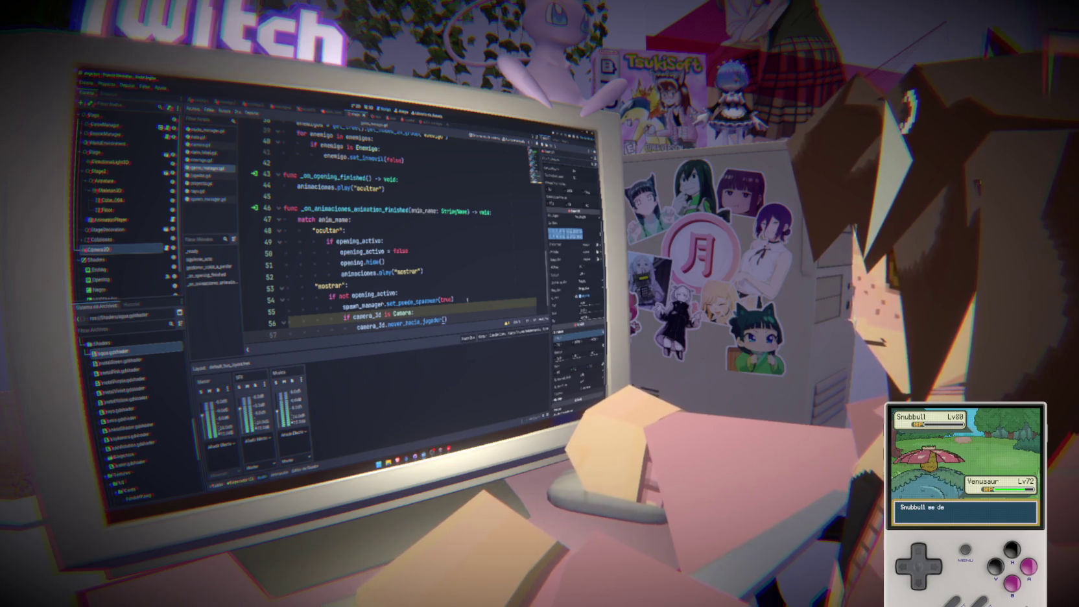
click(467, 300)
key(F5)
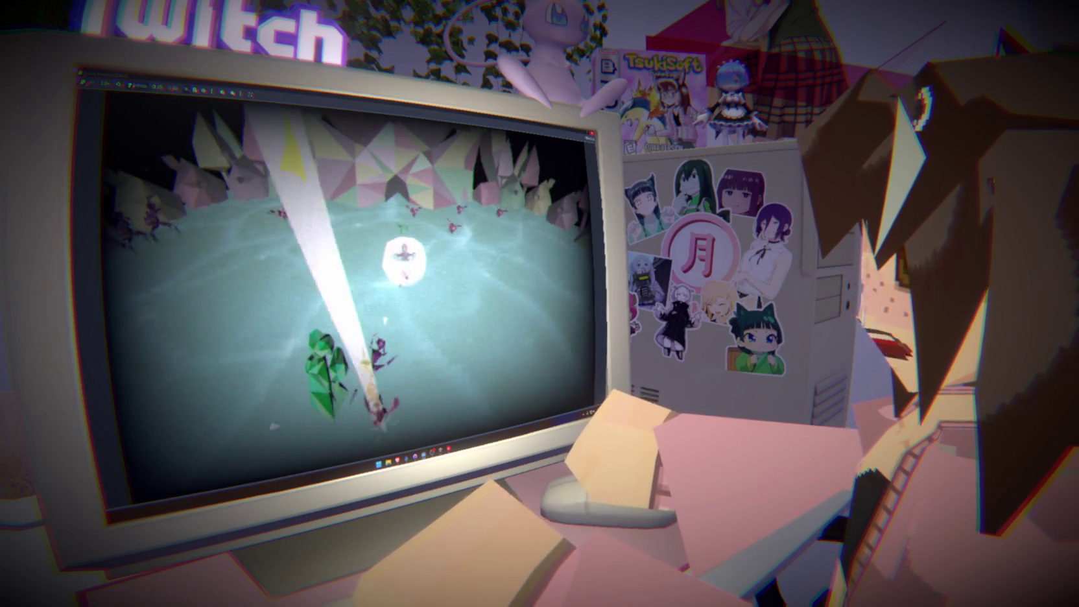
key(F8)
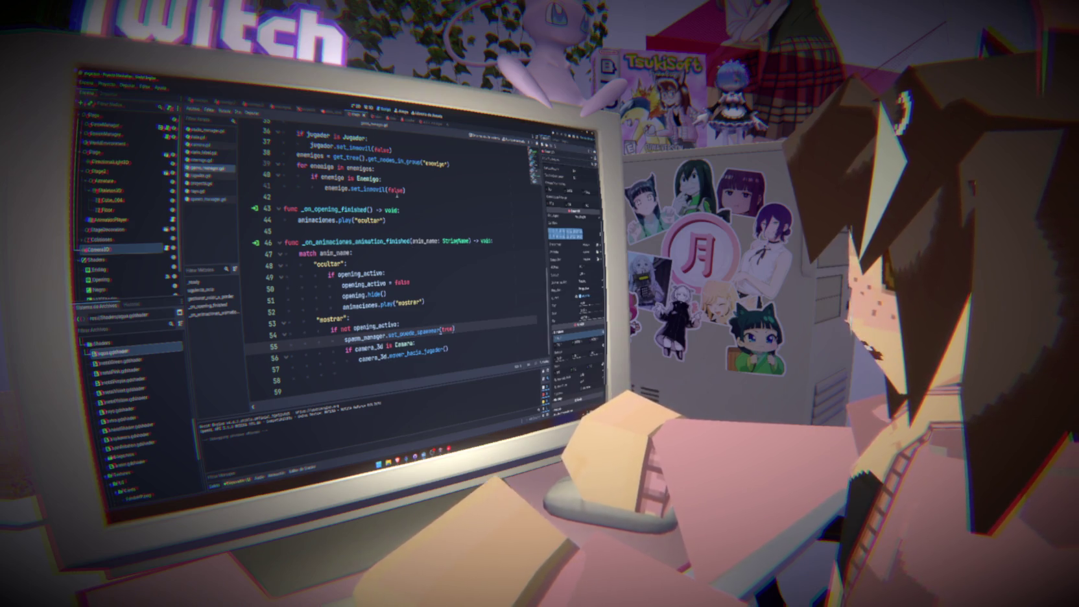
Duplicate the tween line onto line 16 and change its property to rotation.
scroll(297, 195, up, 10)
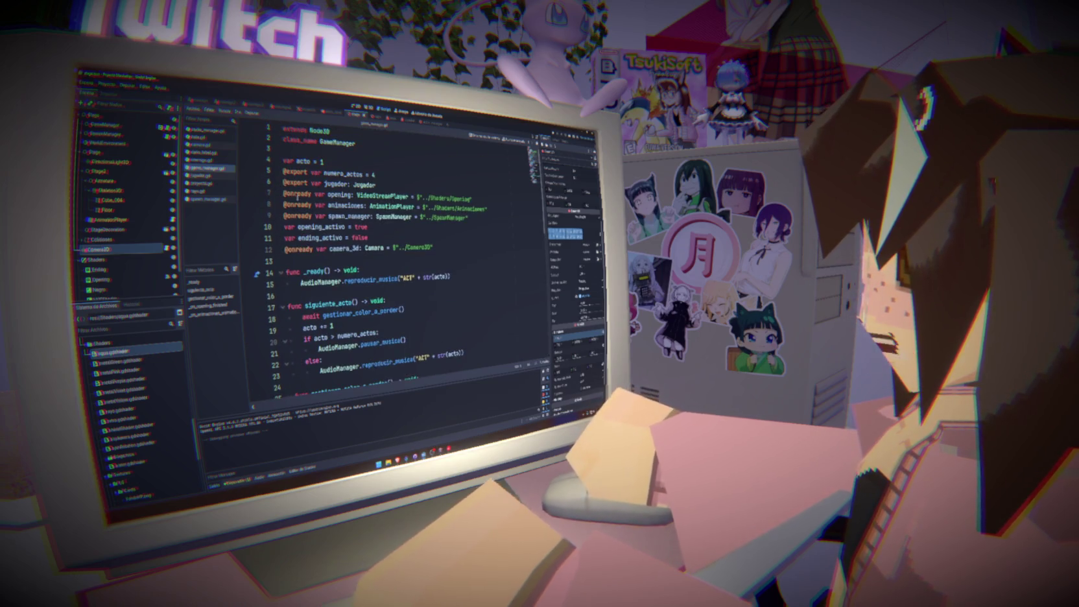
mouse_move(299, 204)
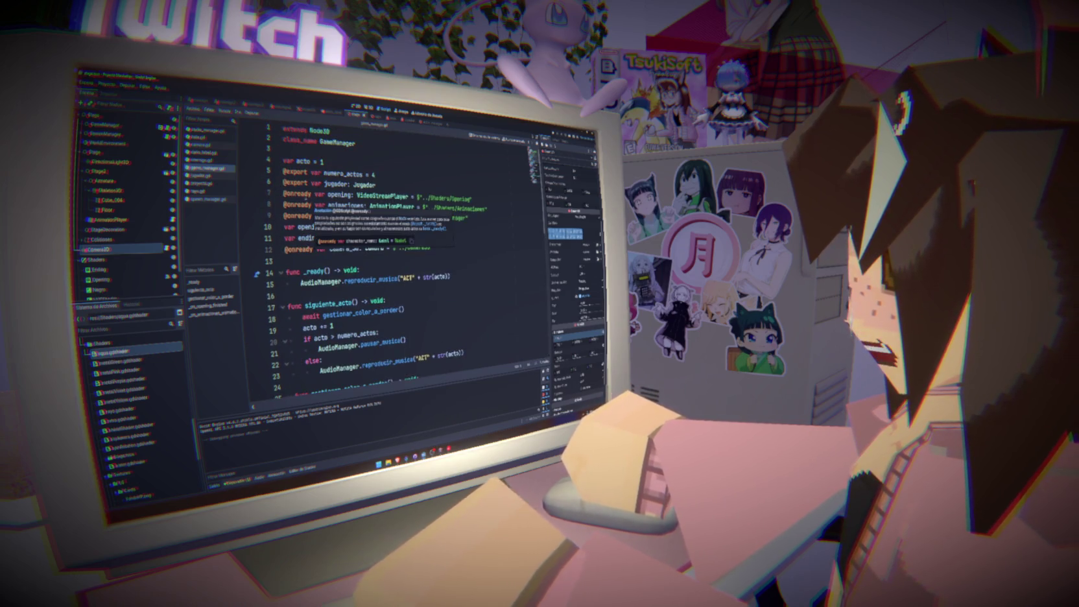
click(323, 161)
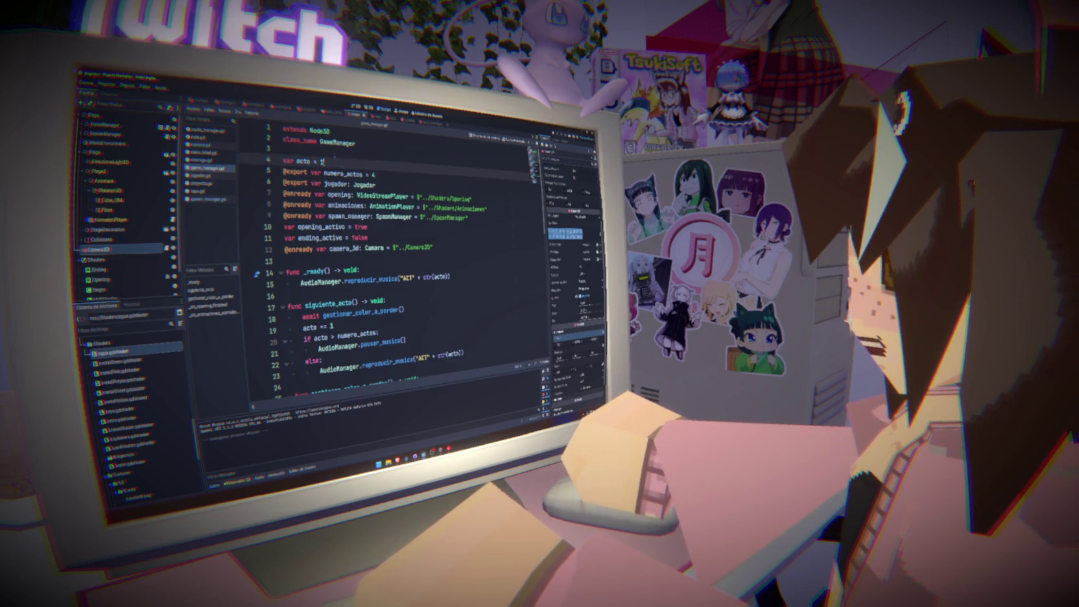
click(201, 146)
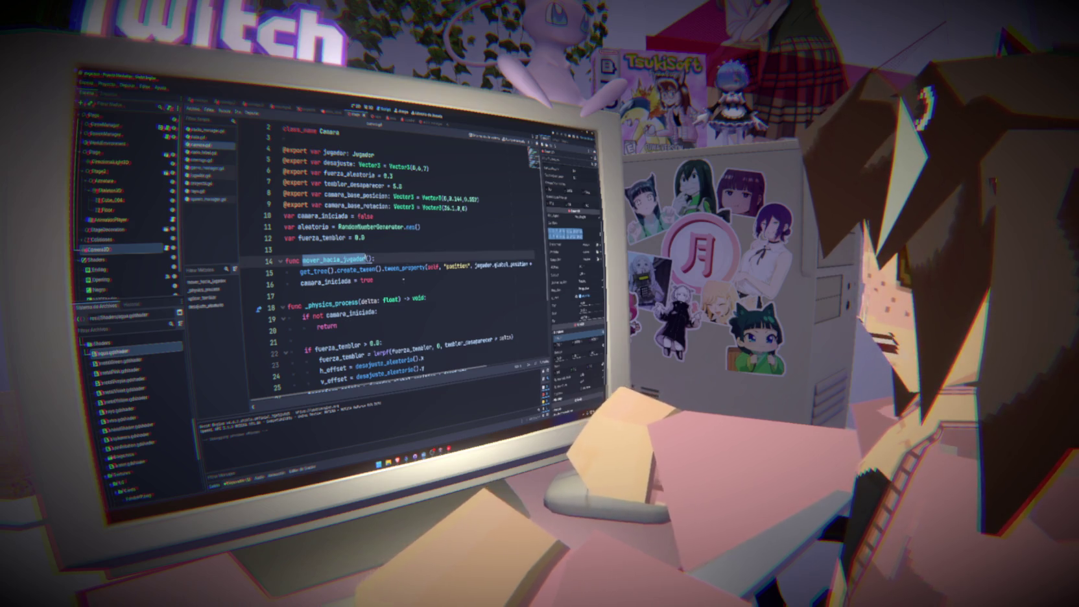
key(Down)
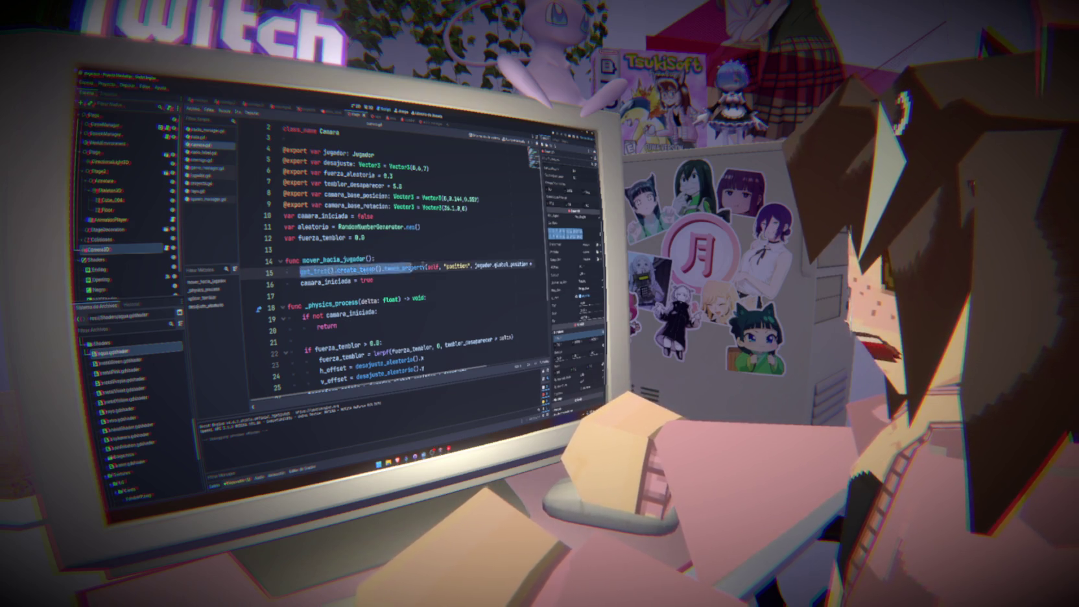
key(shift+End)
key(End)
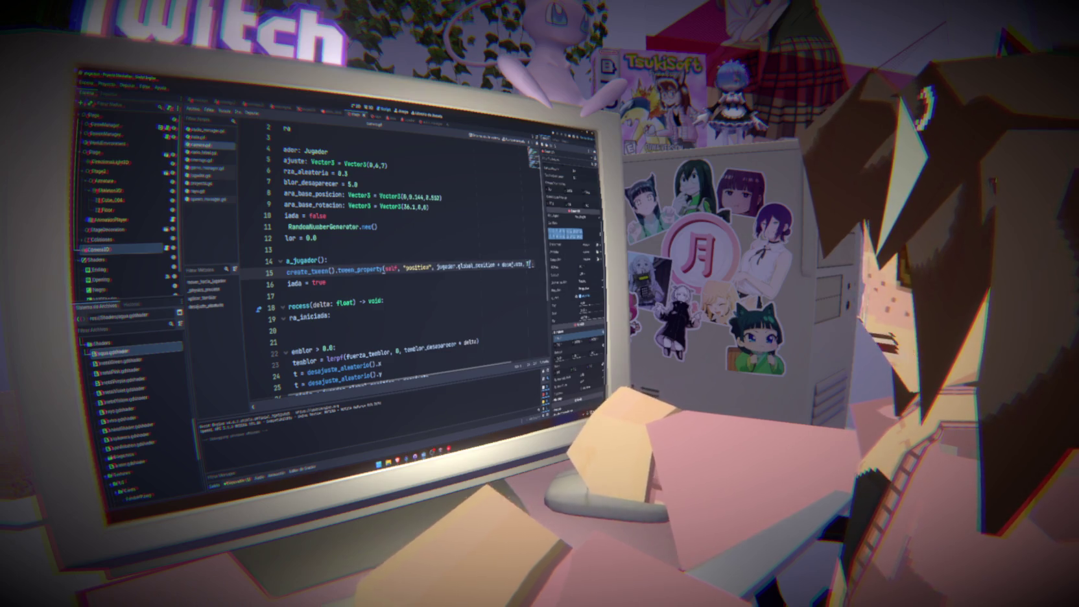
key(Return)
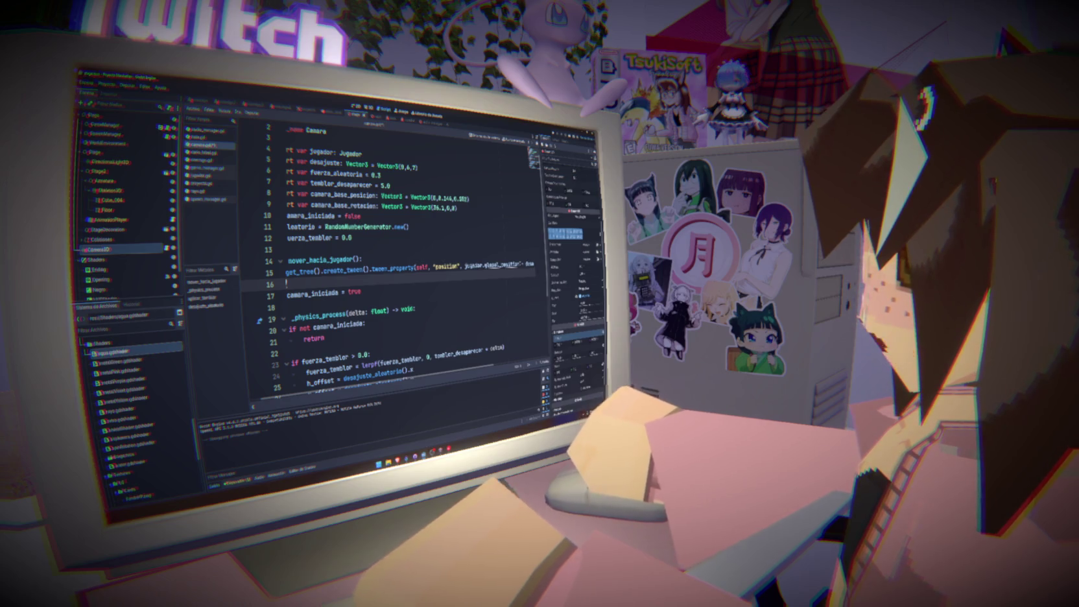
key(ctrl+v)
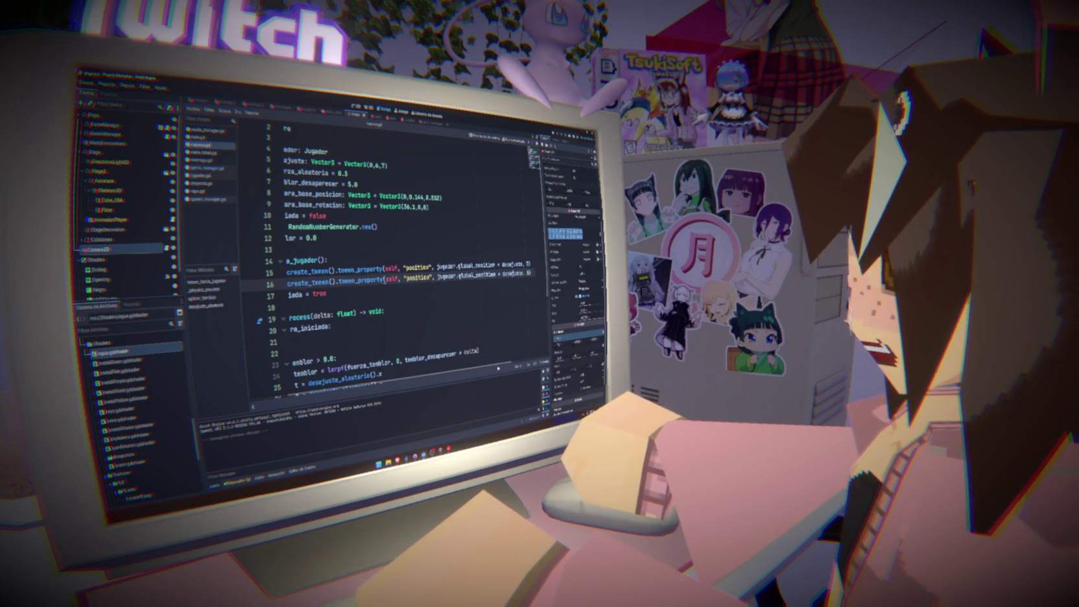
drag(499, 367, 420, 374)
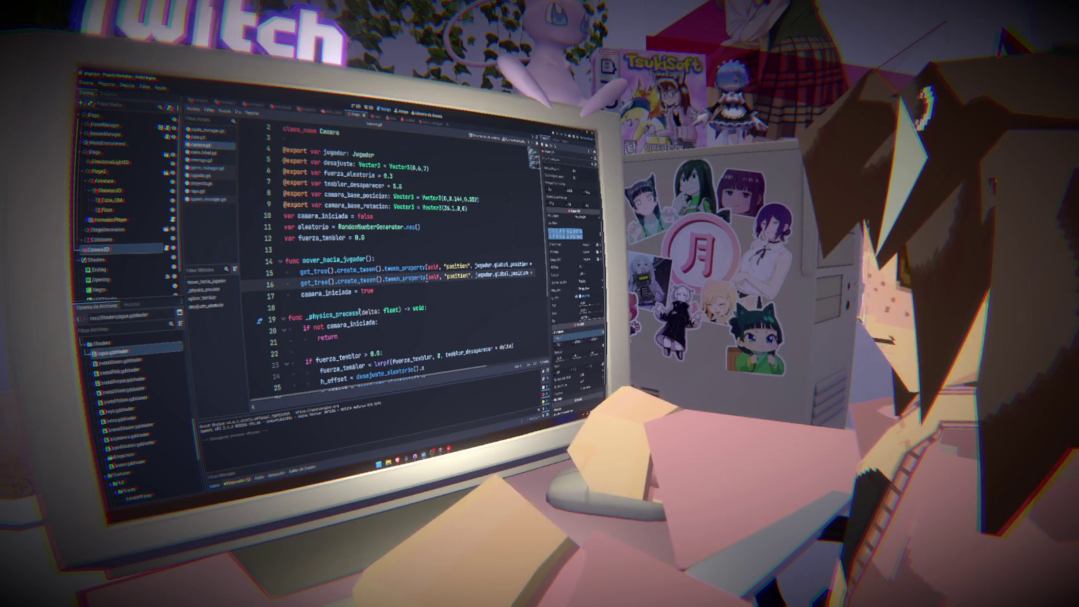
double_click(457, 275)
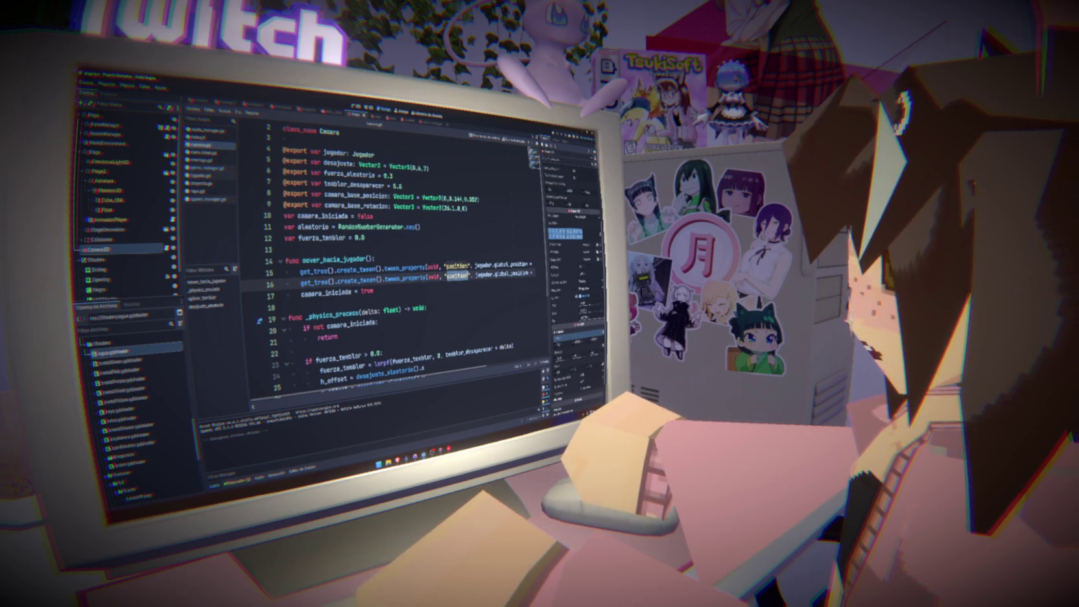
text(rotation)
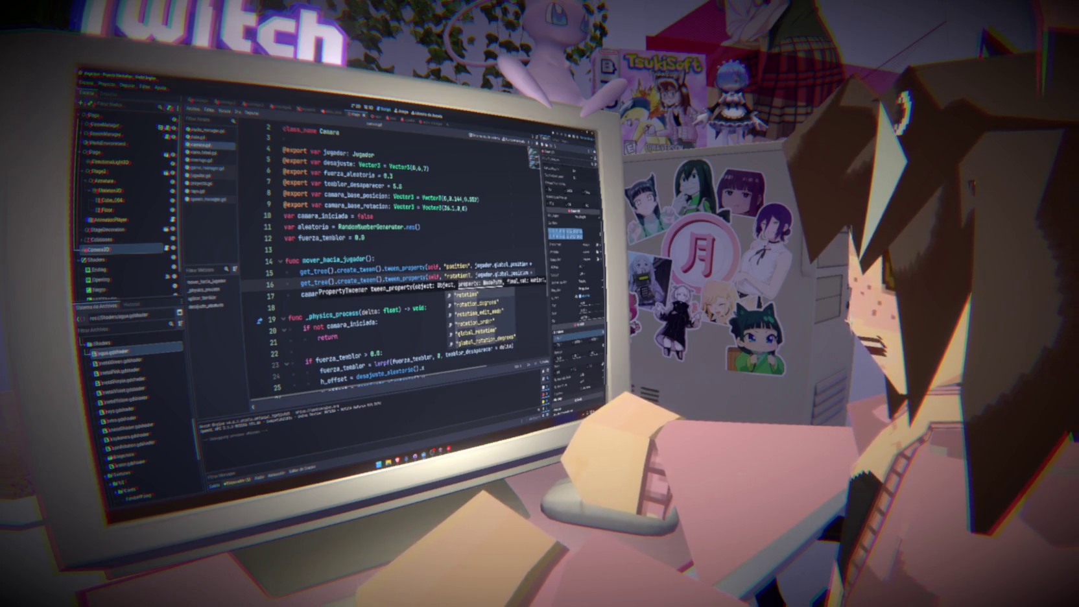
Delete the duplicated rotation tween line.
scroll(440, 376, right, 1)
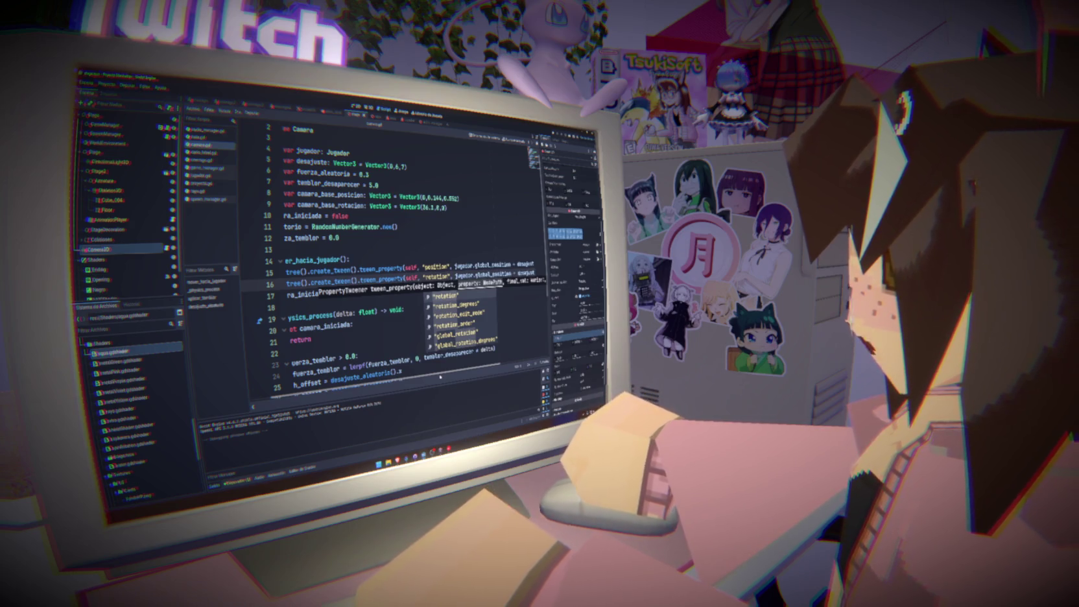
scroll(440, 376, down, 3)
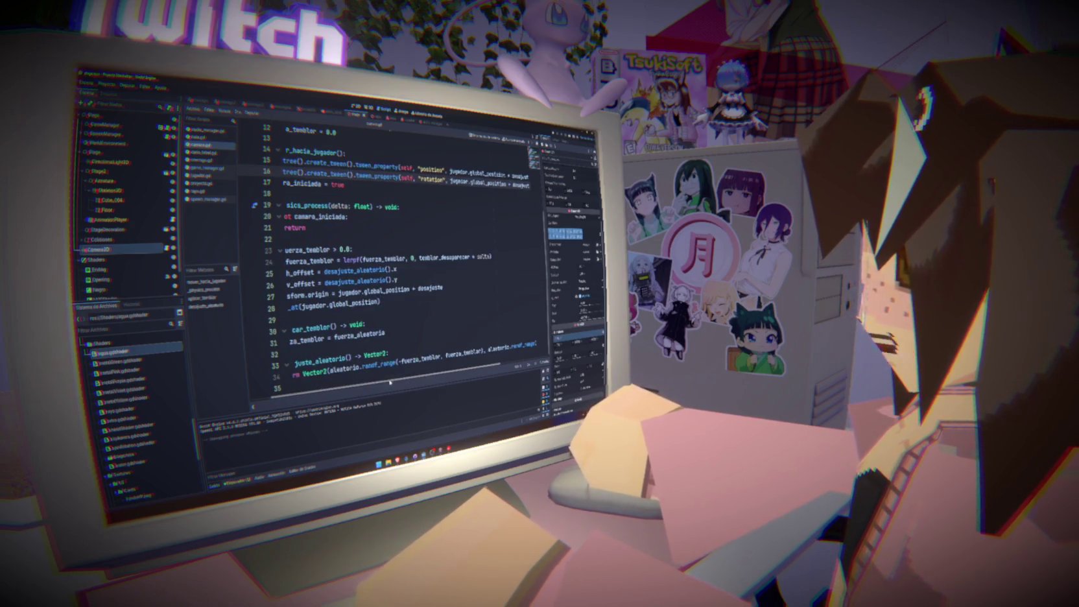
scroll(390, 382, left, 1)
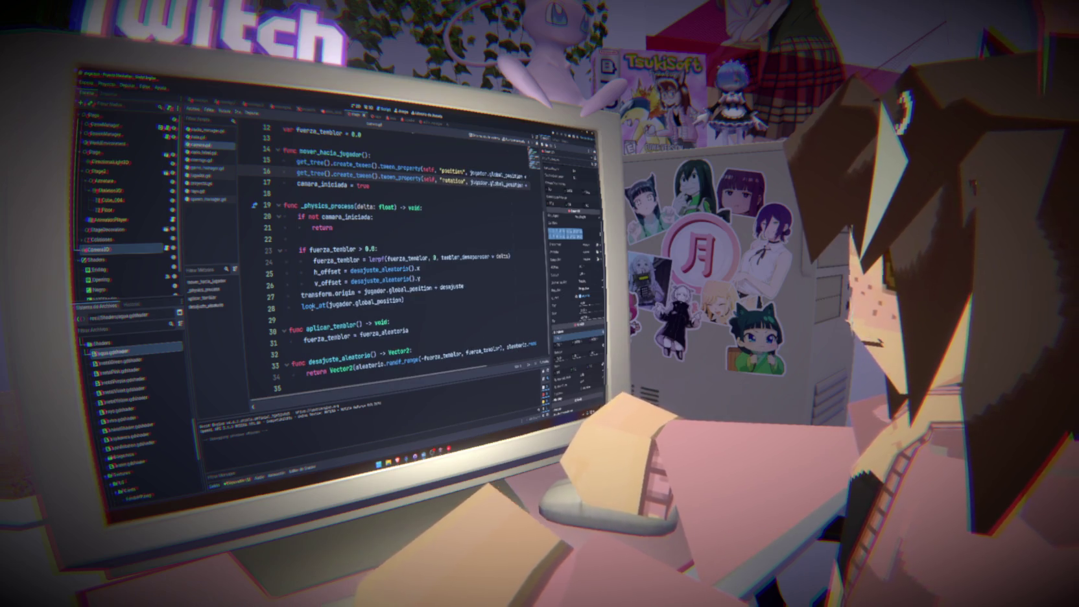
mouse_move(312, 305)
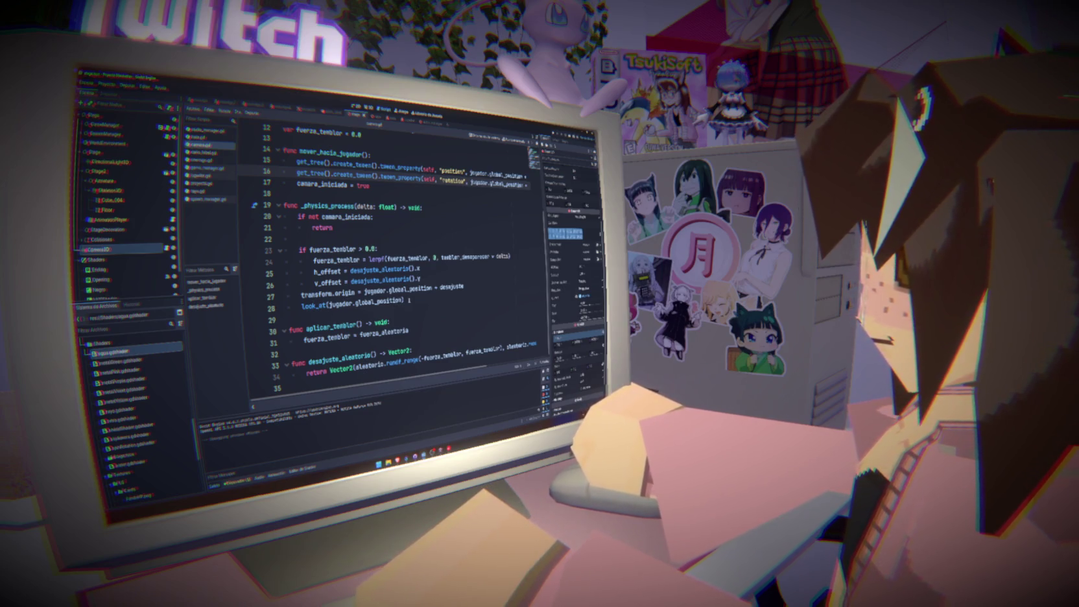
scroll(374, 321, right, 5)
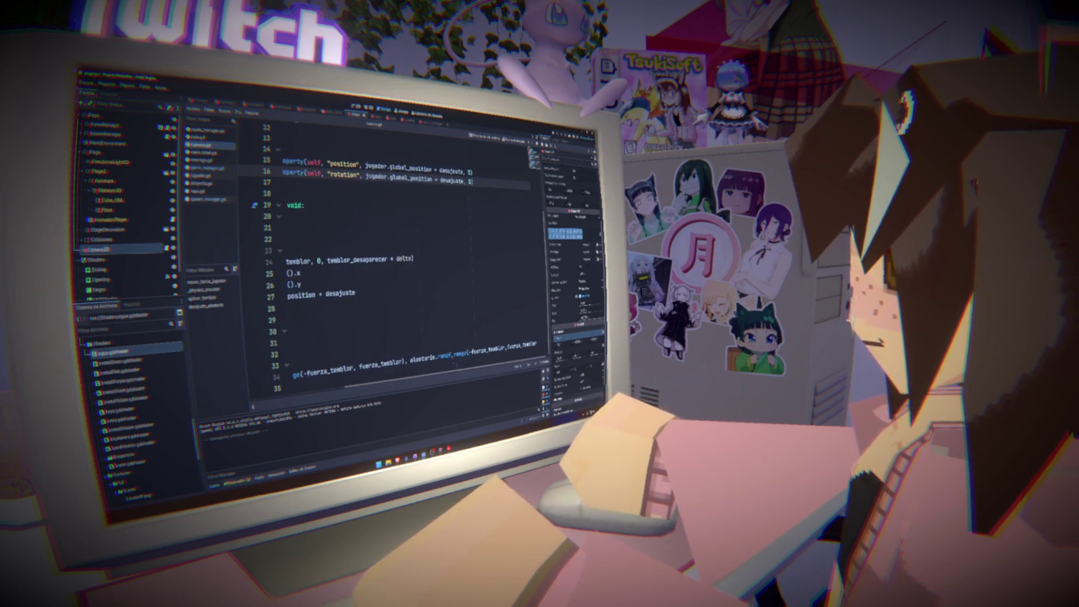
drag(478, 184, 473, 173)
key(BackSpace)
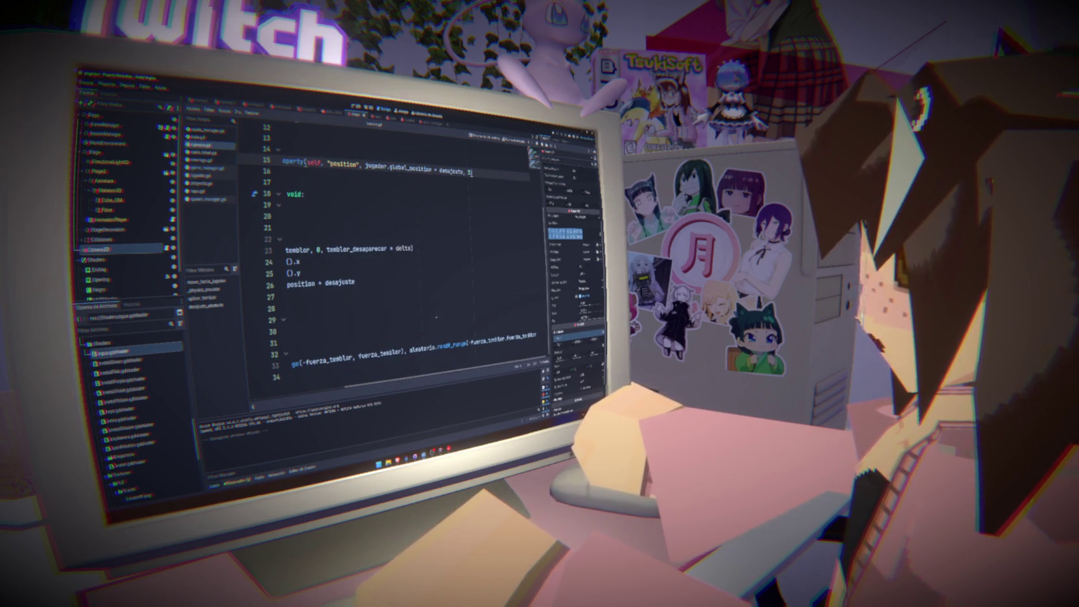
Move look_at(jugador.global_position) to the top of _physics_process, remove a blank line, and run.
scroll(411, 382, left, 5)
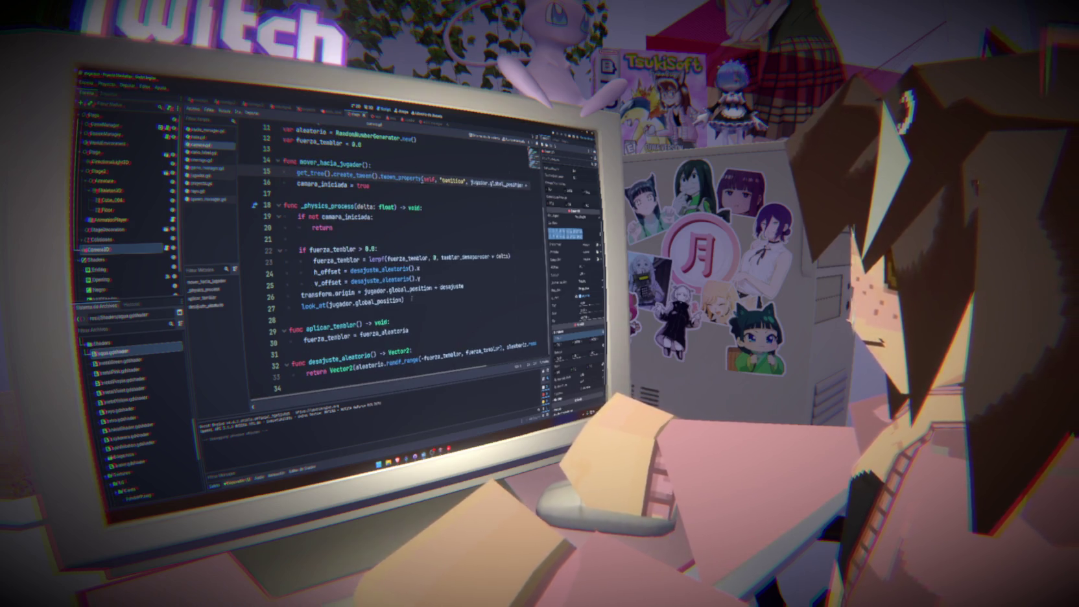
drag(411, 300, 302, 305)
key(ctrl+c)
key(BackSpace)
click(430, 208)
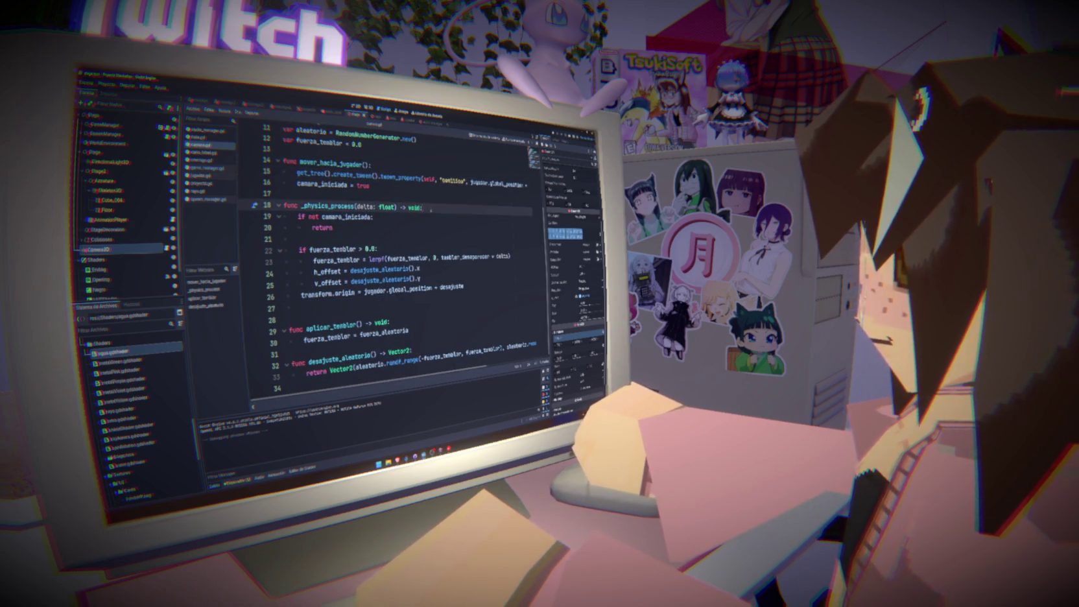
key(Return)
key(ctrl+v)
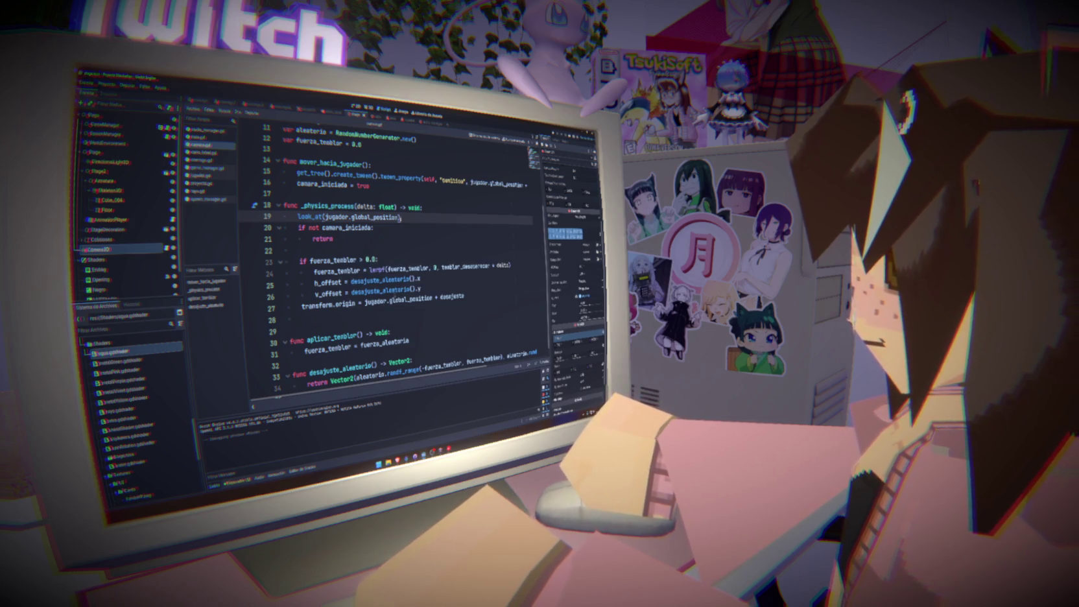
click(493, 303)
key(BackSpace)
click(458, 237)
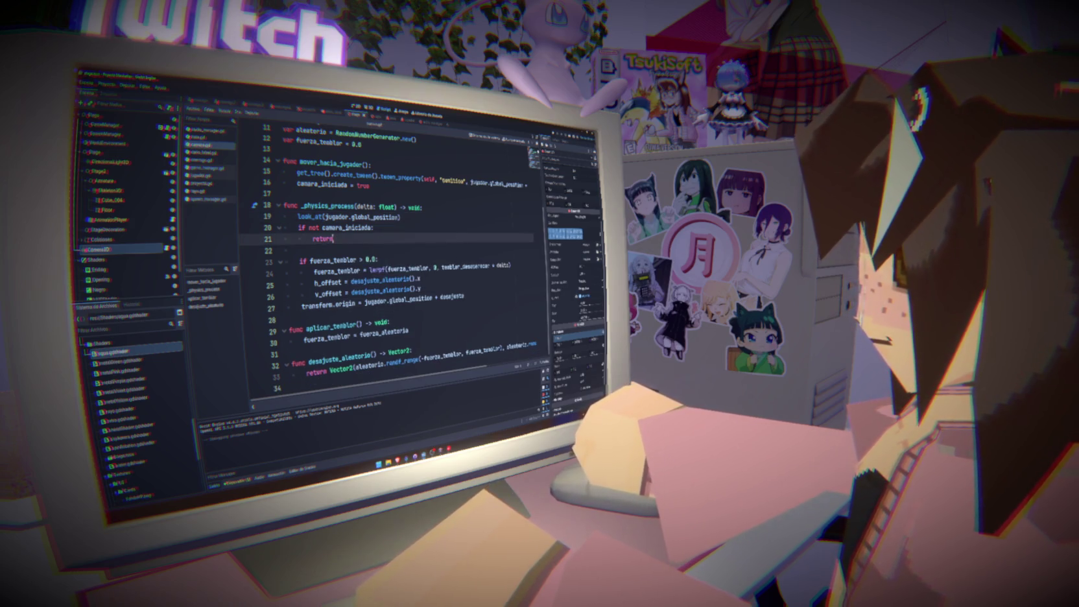
key(F5)
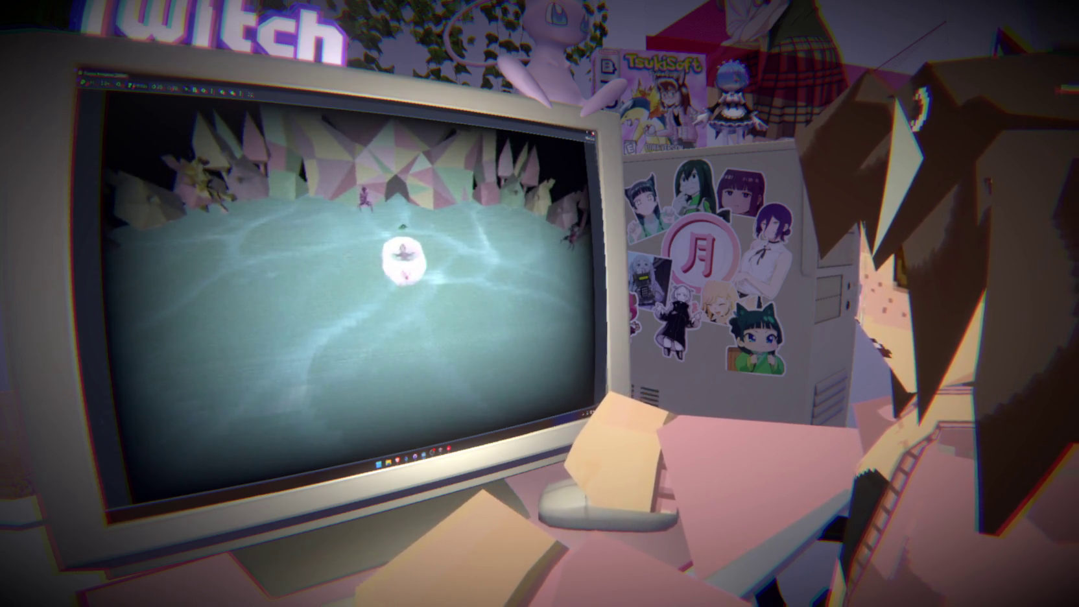
Stop the test run with F8 and return to the arena's 3D view.
key(F8)
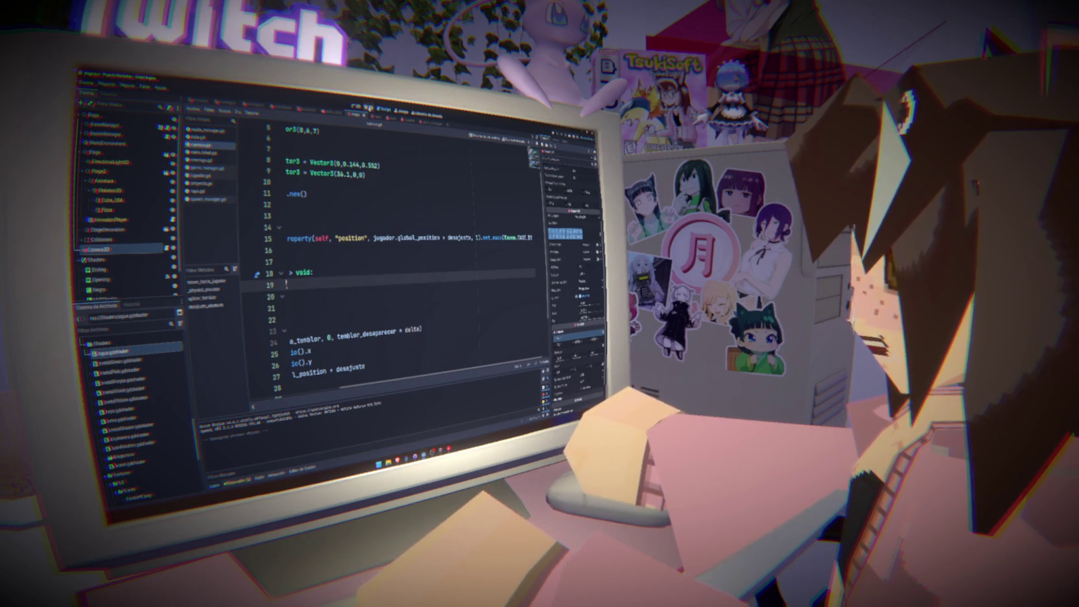
key(ctrl+F2)
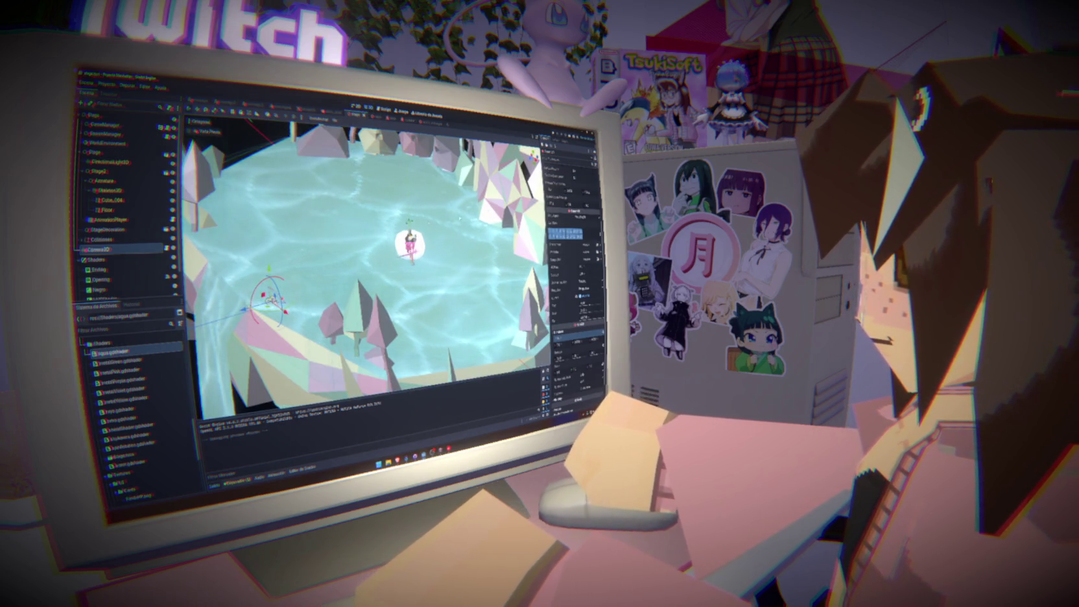
click(193, 131)
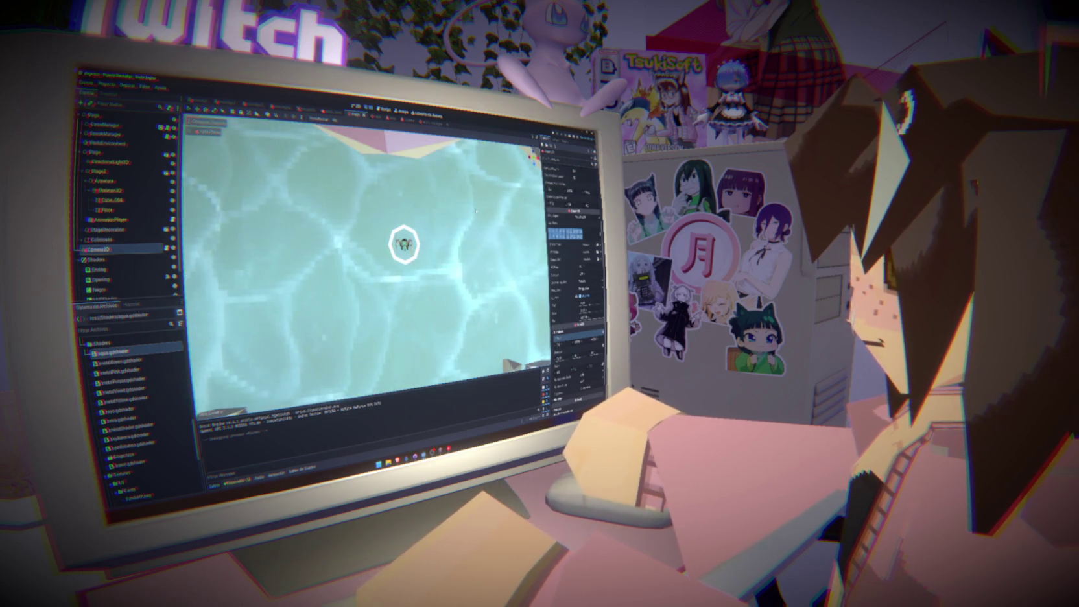
click(193, 131)
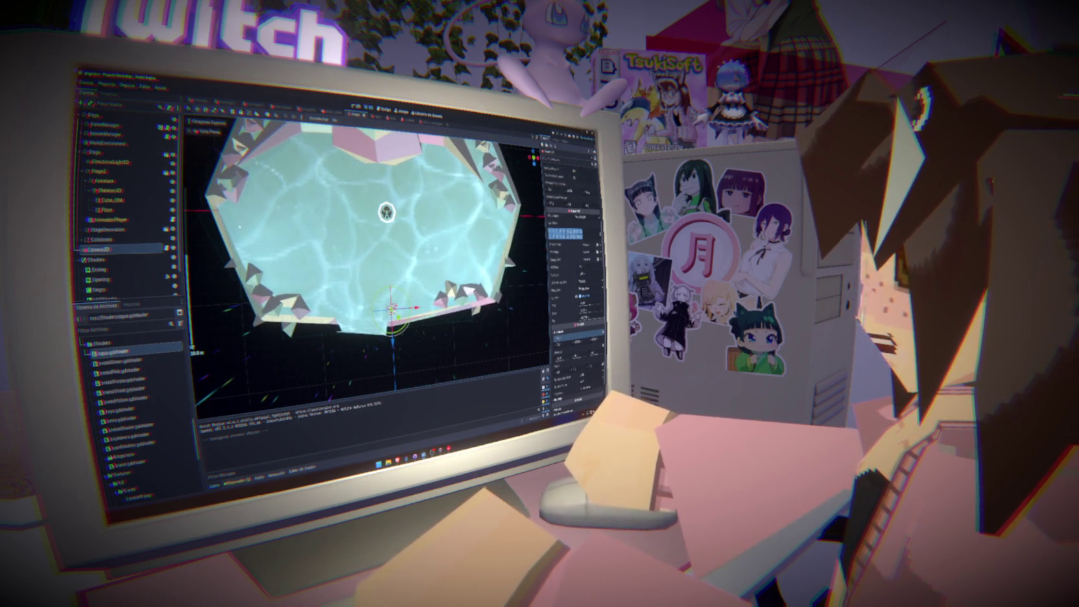
scroll(129, 277, down, 2)
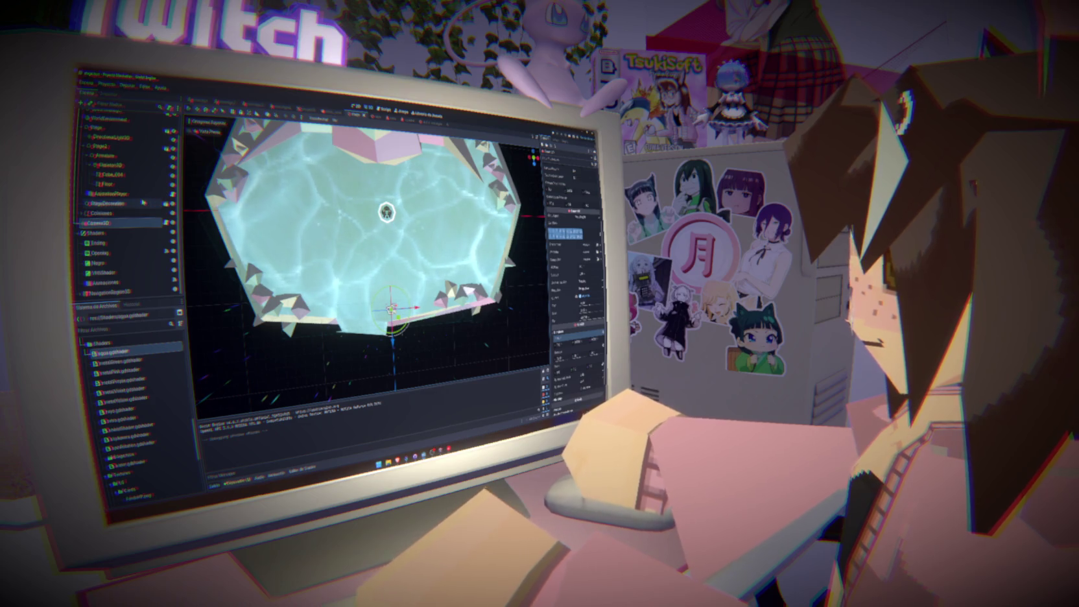
drag(363, 260, 395, 243)
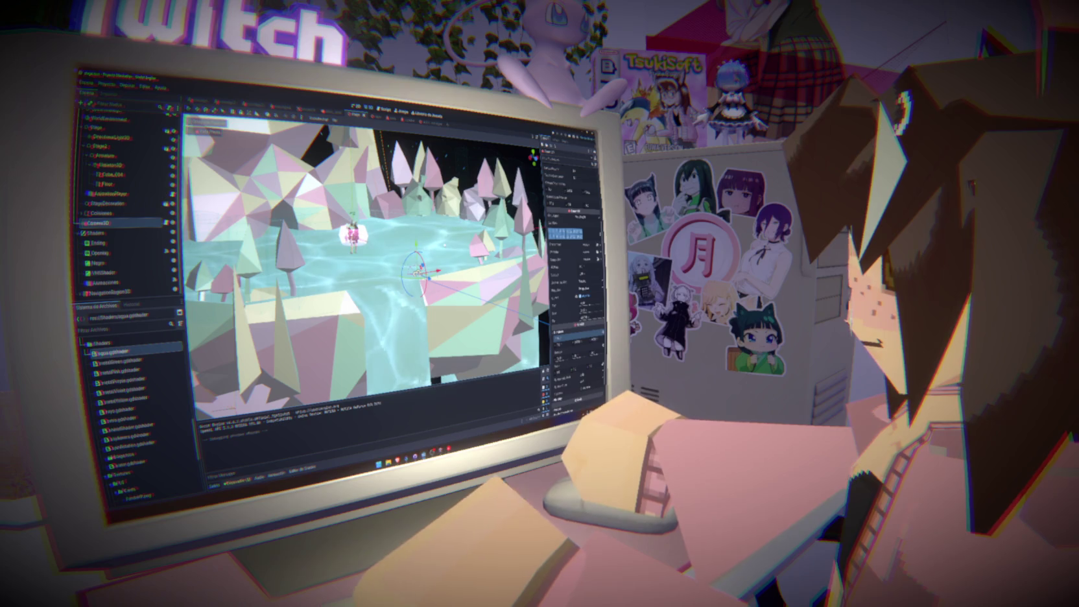
mouse_move(443, 248)
mouse_down()
mouse_move(373, 273)
mouse_move(371, 256)
mouse_up()
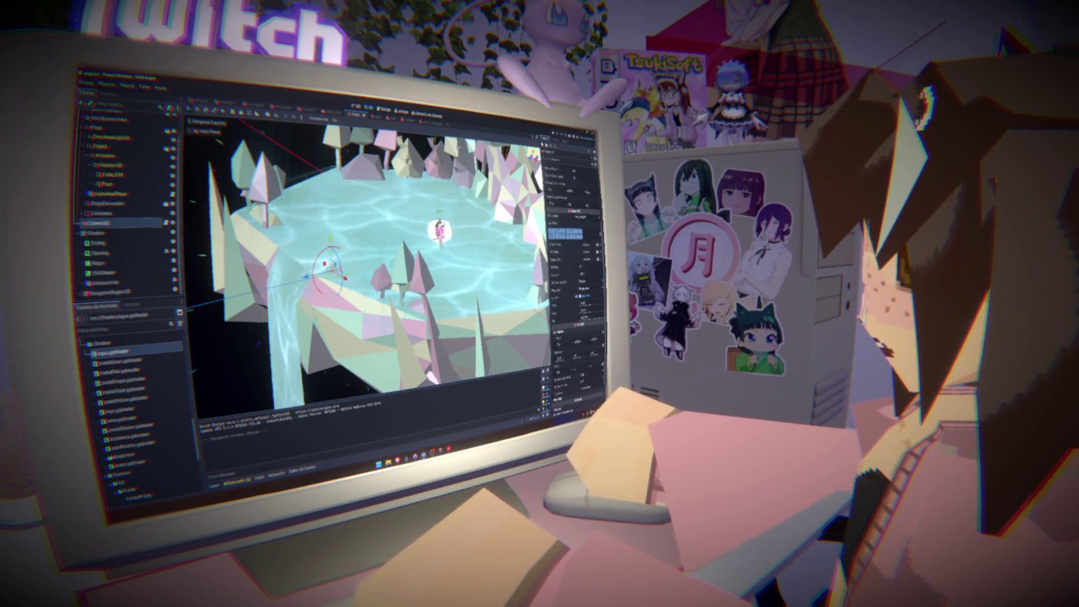
scroll(574, 259, up, 3)
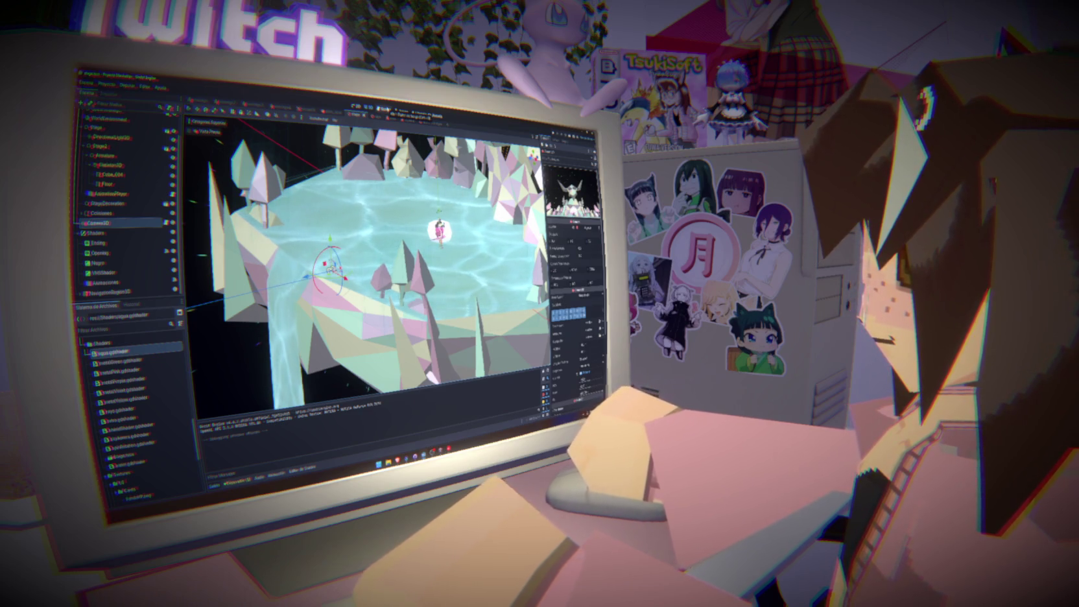
click(384, 108)
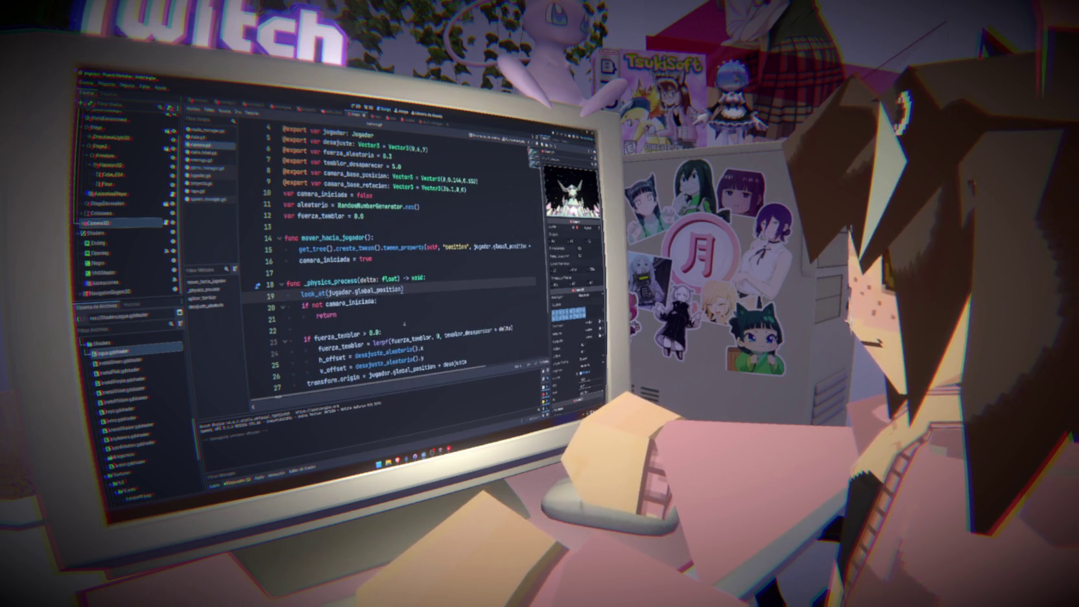
Append .set_ease(Tween.EASE_IN_OUT) to the tween call on line 15.
key(Up)
key(Up)
key(Up)
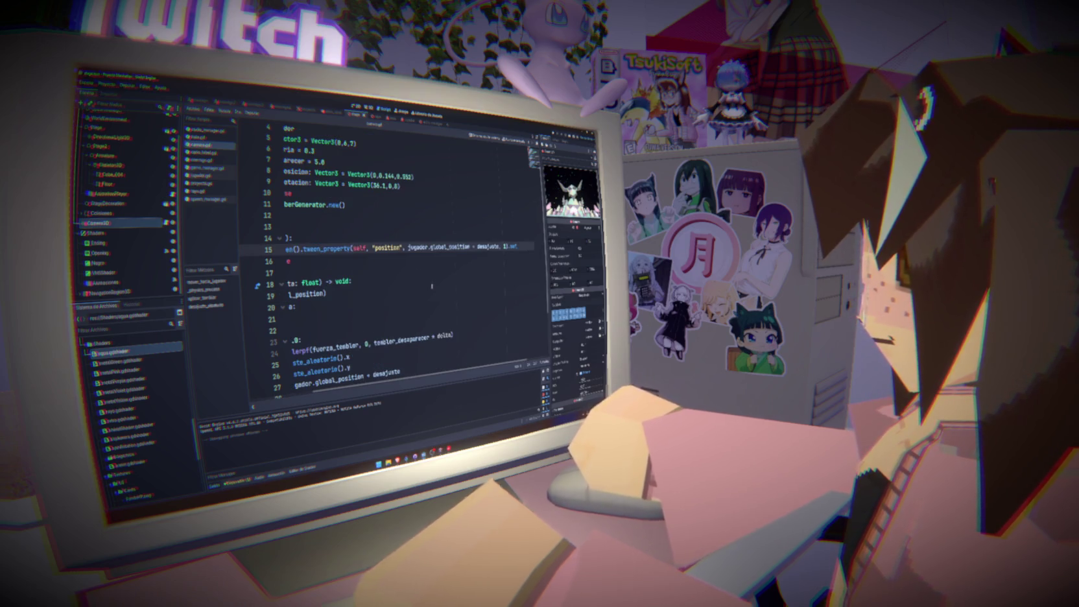
text(t_ease(Tween.EASE_IN_OUT))
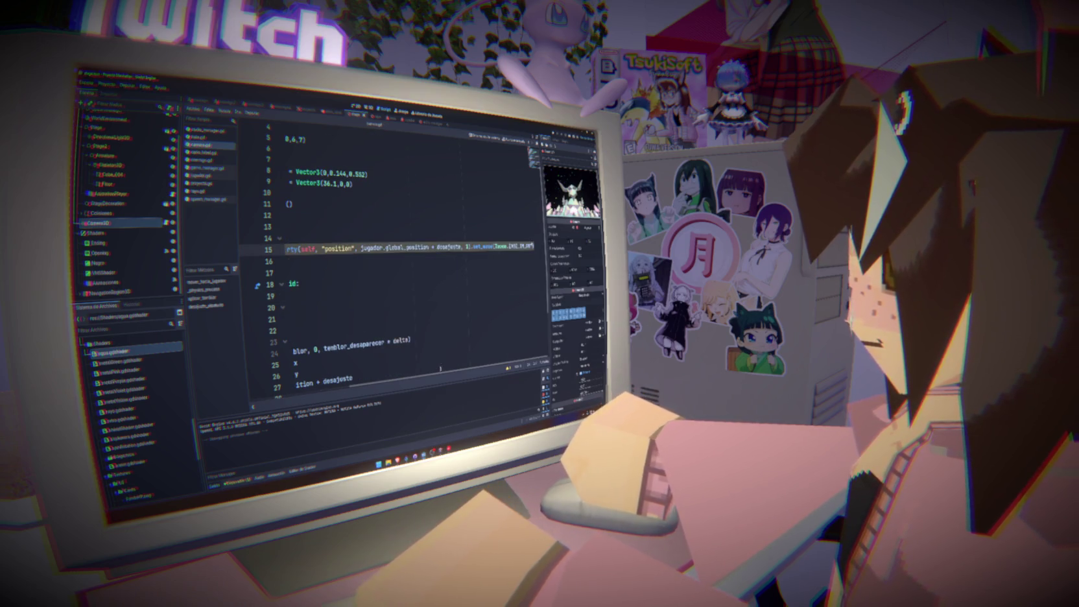
key(Home)
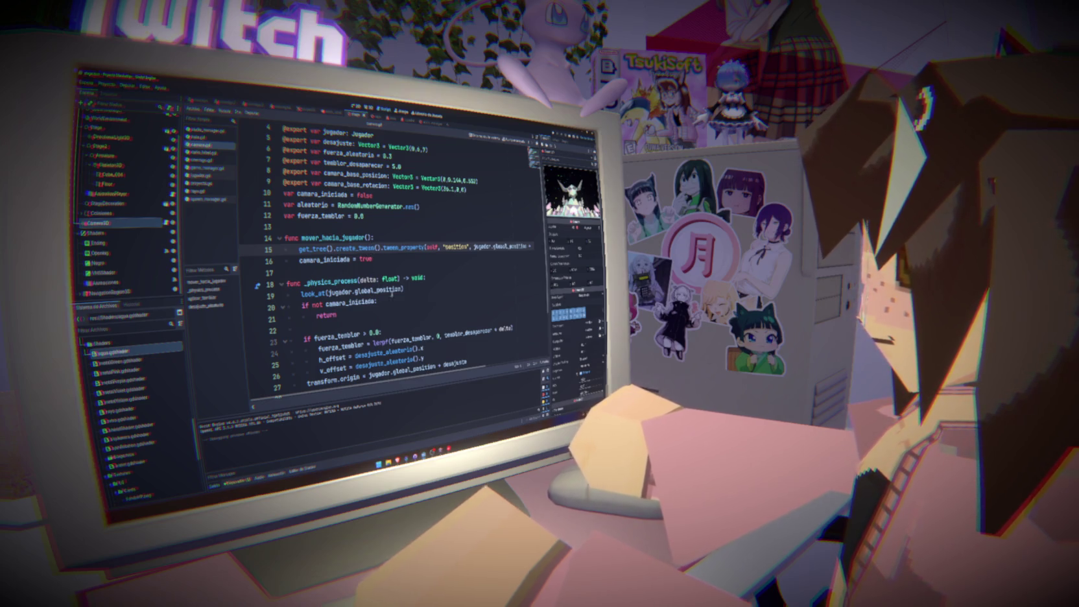
Move look_at(jugador.global_position) below the transform.origin line and delete the empty line left behind.
click(392, 294)
scroll(421, 296, down, 3)
click(483, 295)
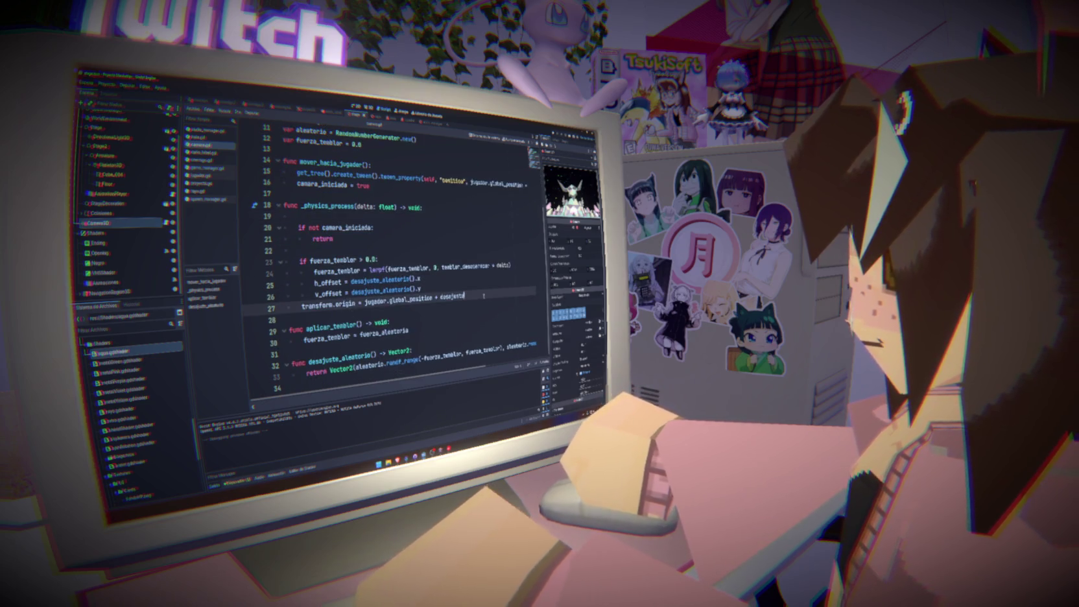
key(Return)
text(look_at(jugador.global_position))
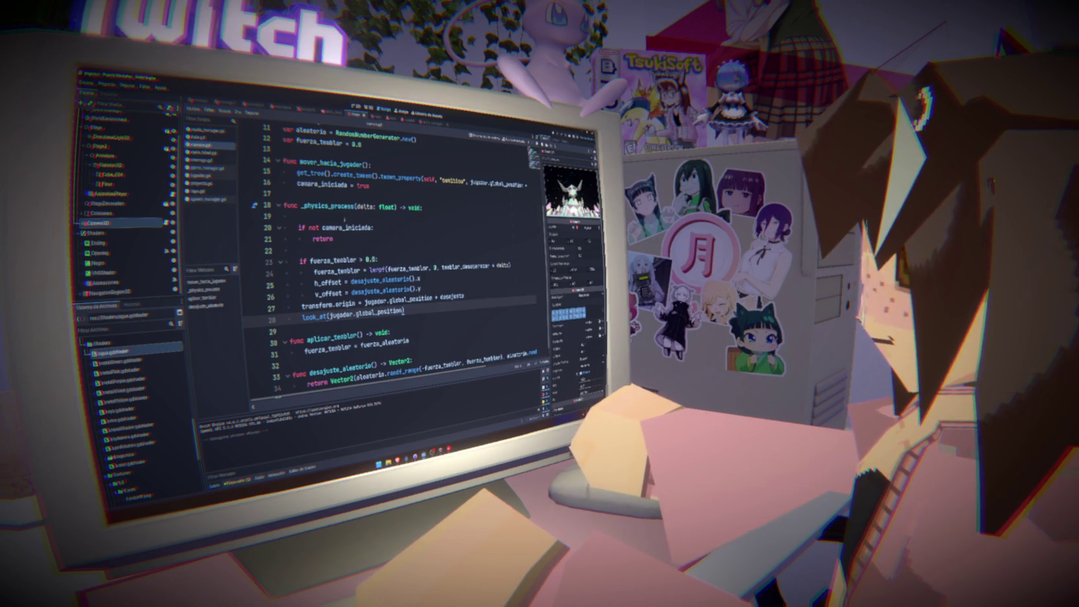
click(345, 220)
key(BackSpace)
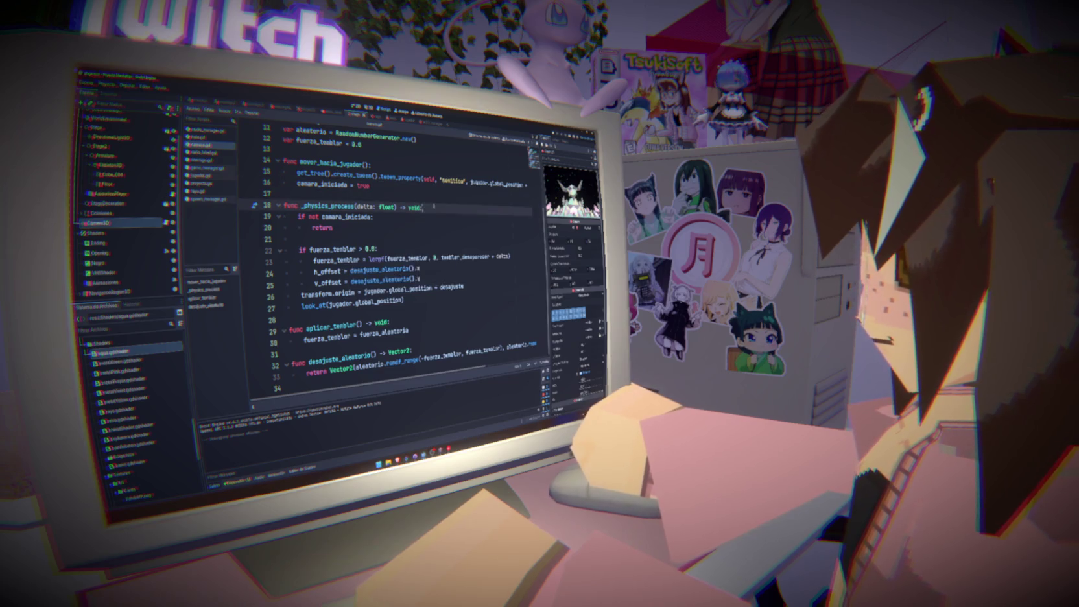
Select look_at to look it up in the web browser.
scroll(434, 206, up, 2)
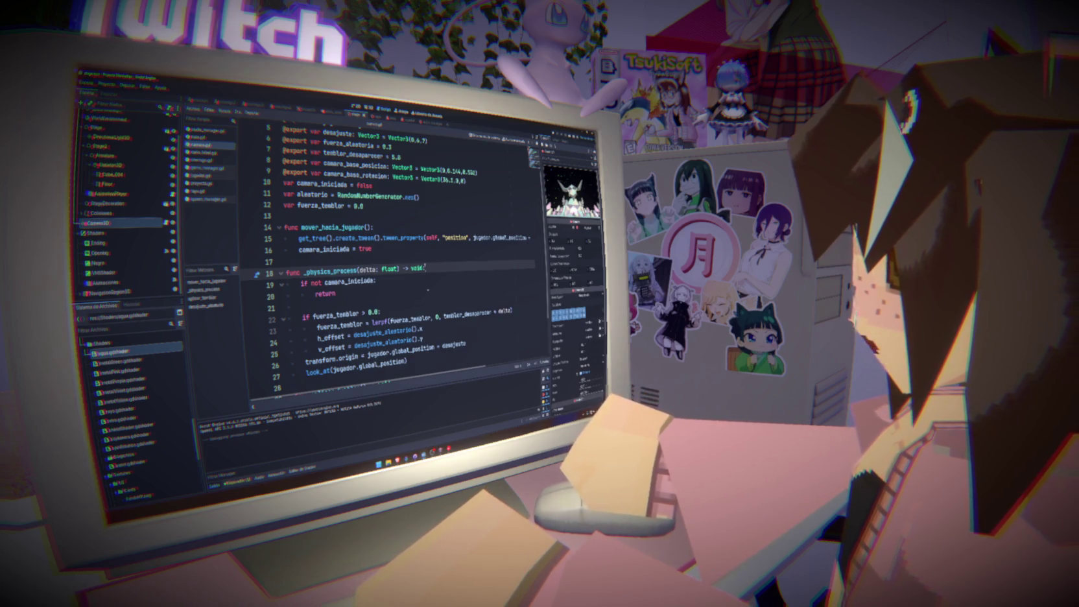
mouse_move(318, 375)
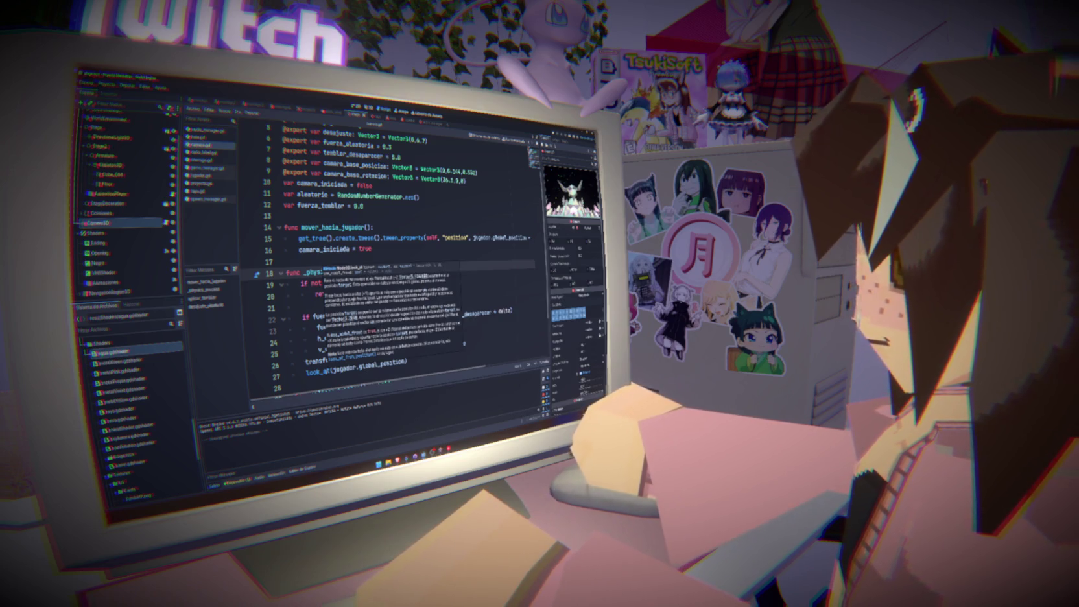
double_click(326, 375)
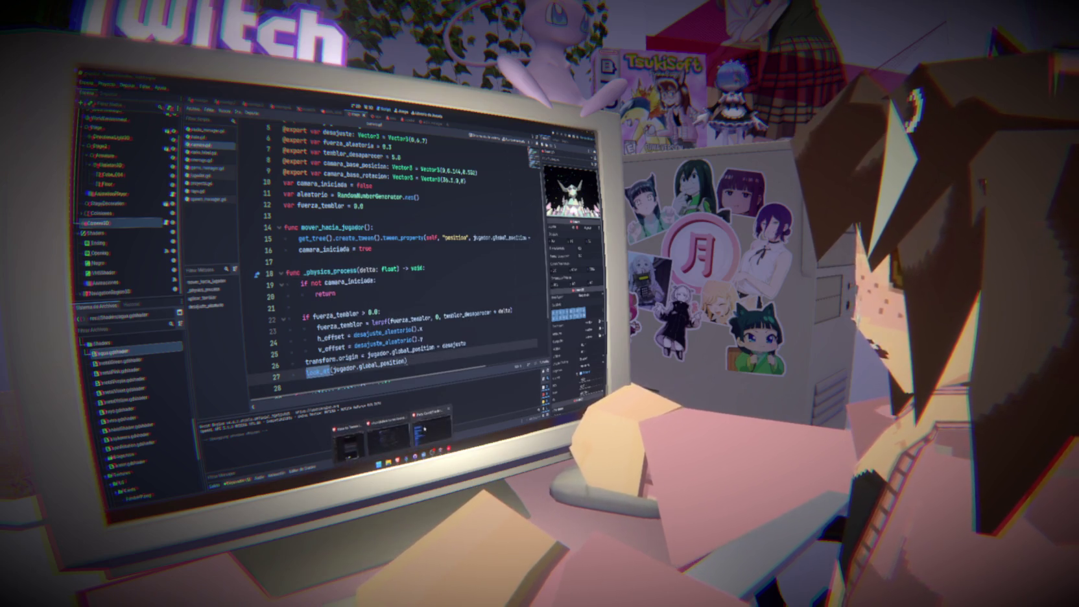
click(399, 441)
Search the web for 'gd vectorof look_at godot' and open the Reddit thread on angling toward a Vector3.
click(249, 89)
text(gd vector)
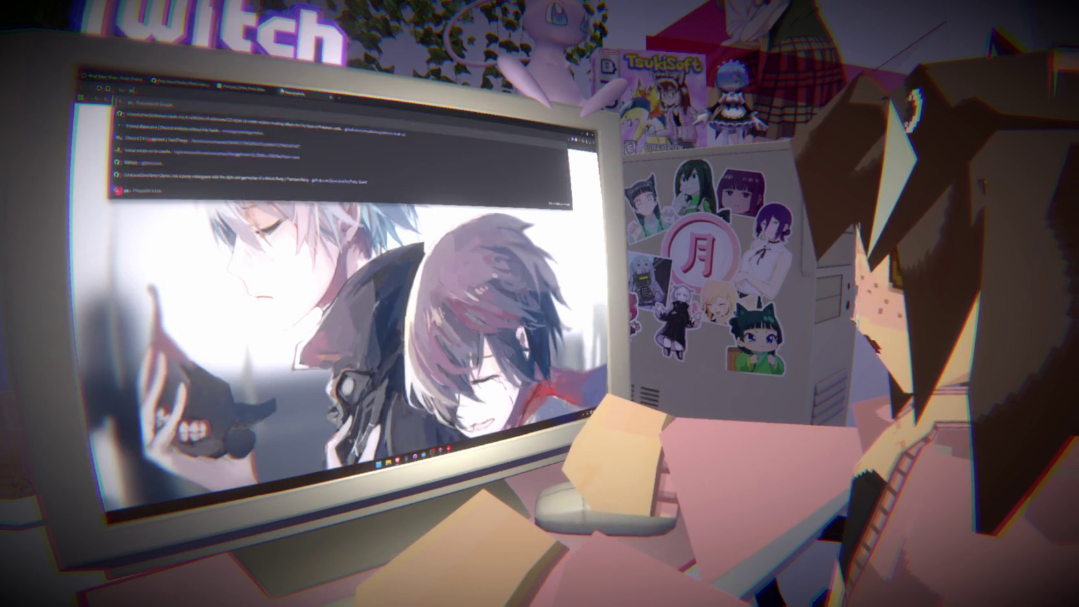
text(of look_at)
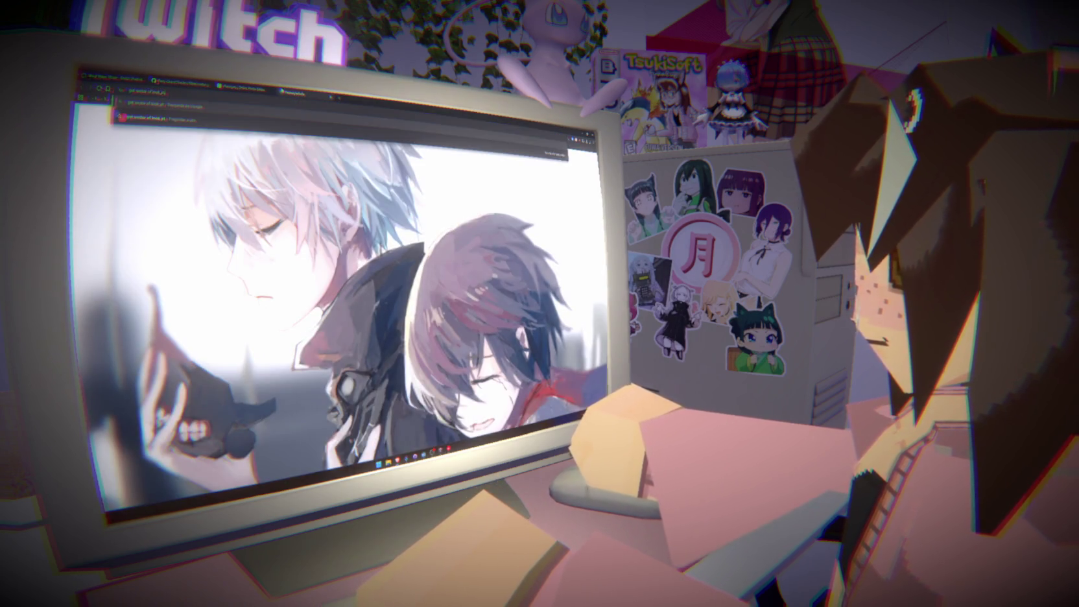
text( godot)
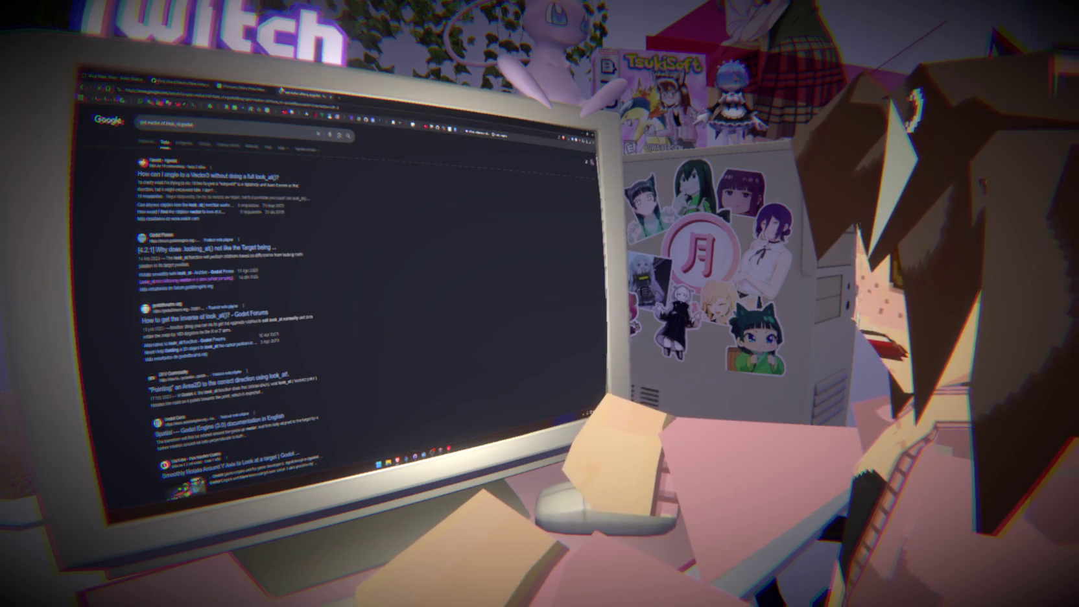
click(268, 179)
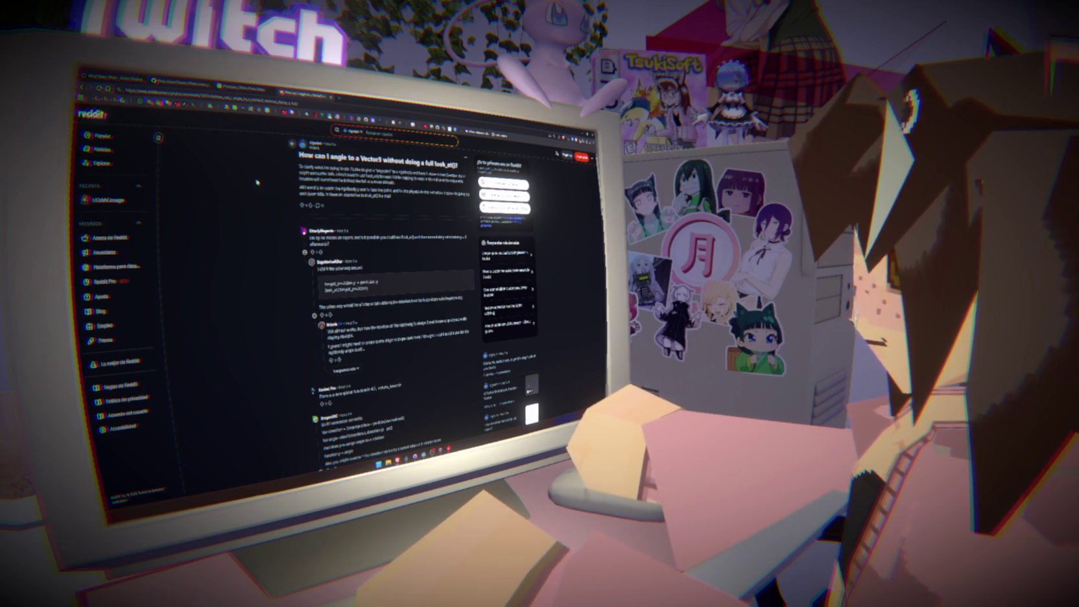
Read through the replies, highlight the direction and atan2 angle code, and copy it back to Godot.
scroll(257, 183, down, 3)
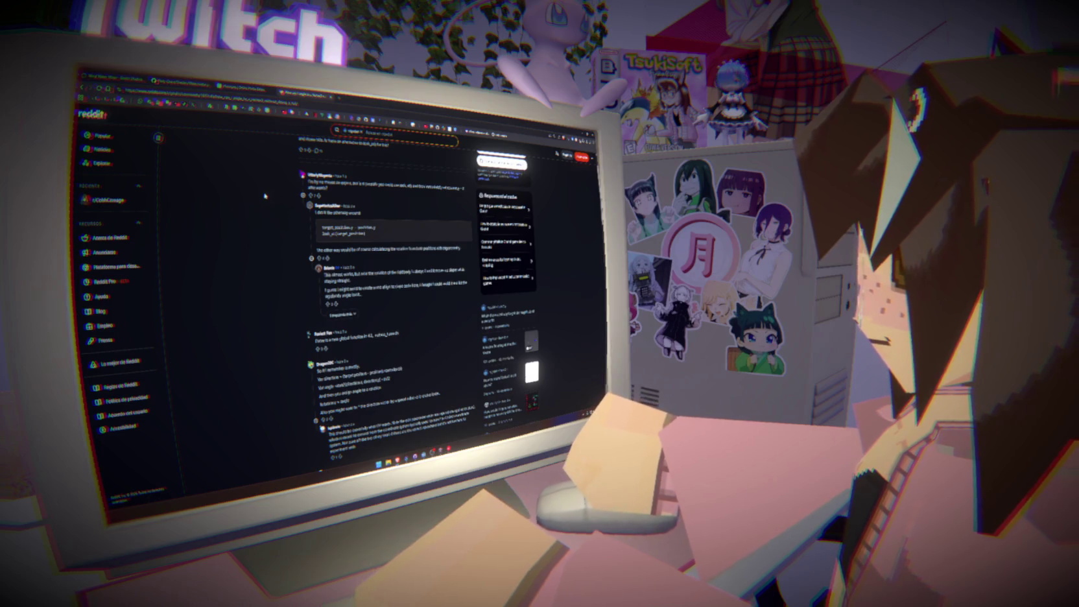
scroll(252, 203, down, 5)
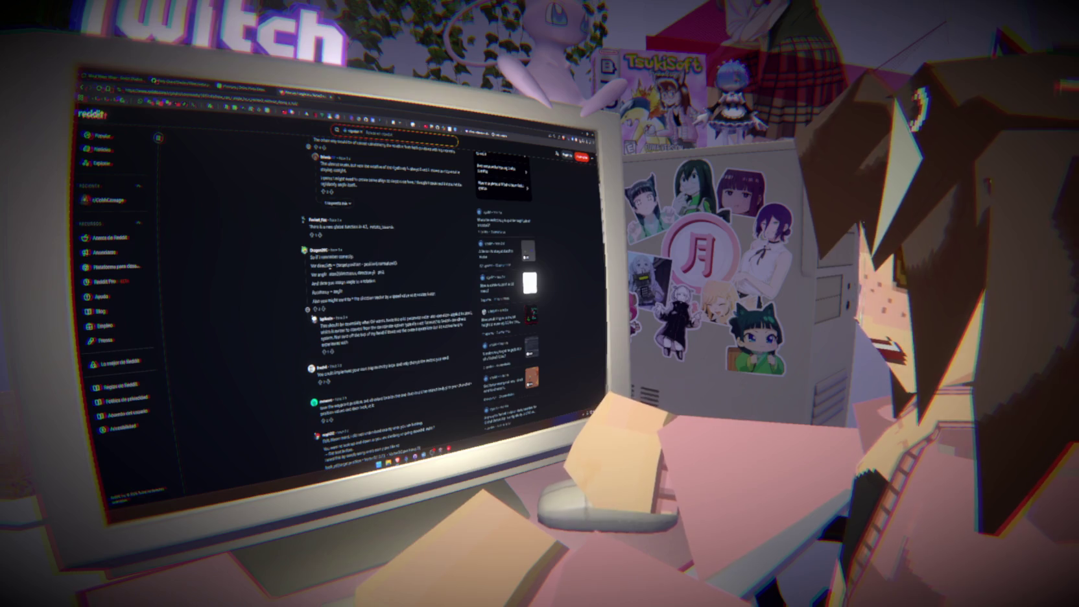
scroll(331, 273, up, 5)
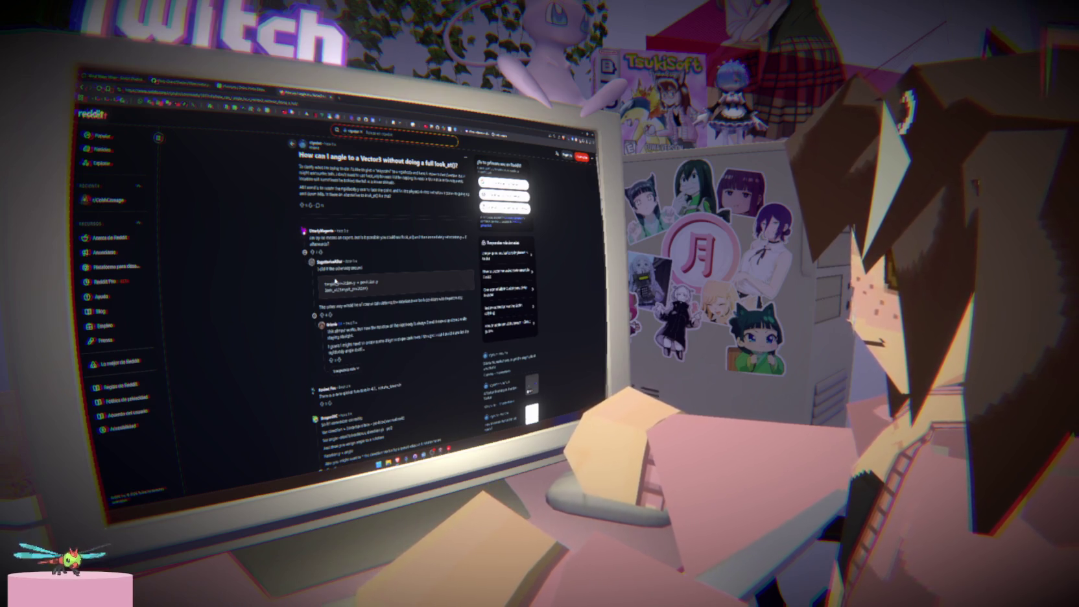
scroll(335, 282, down, 3)
drag(313, 292, 360, 316)
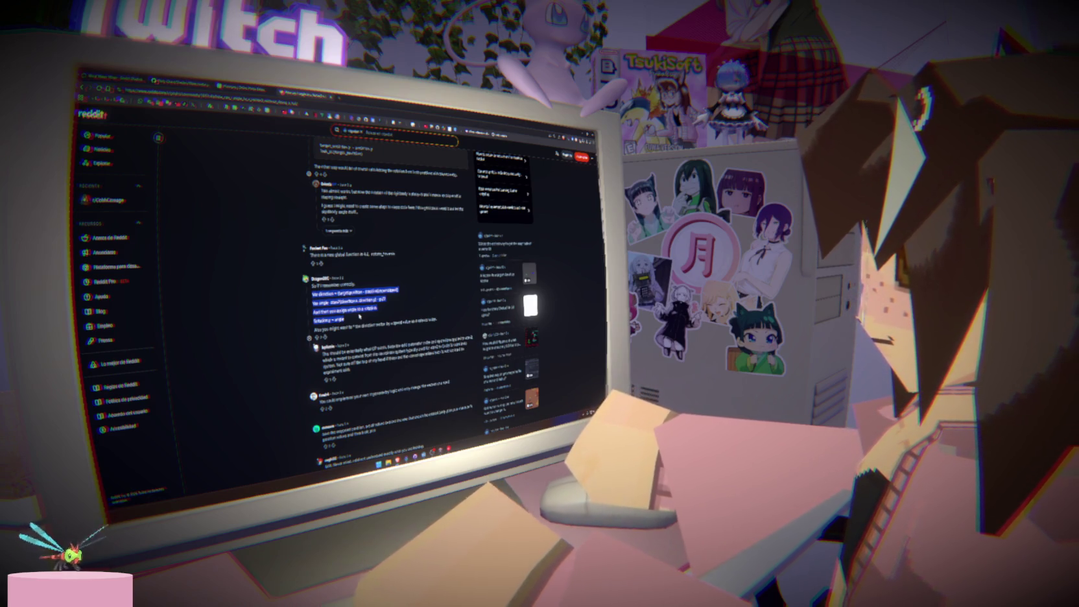
key(alt+Tab)
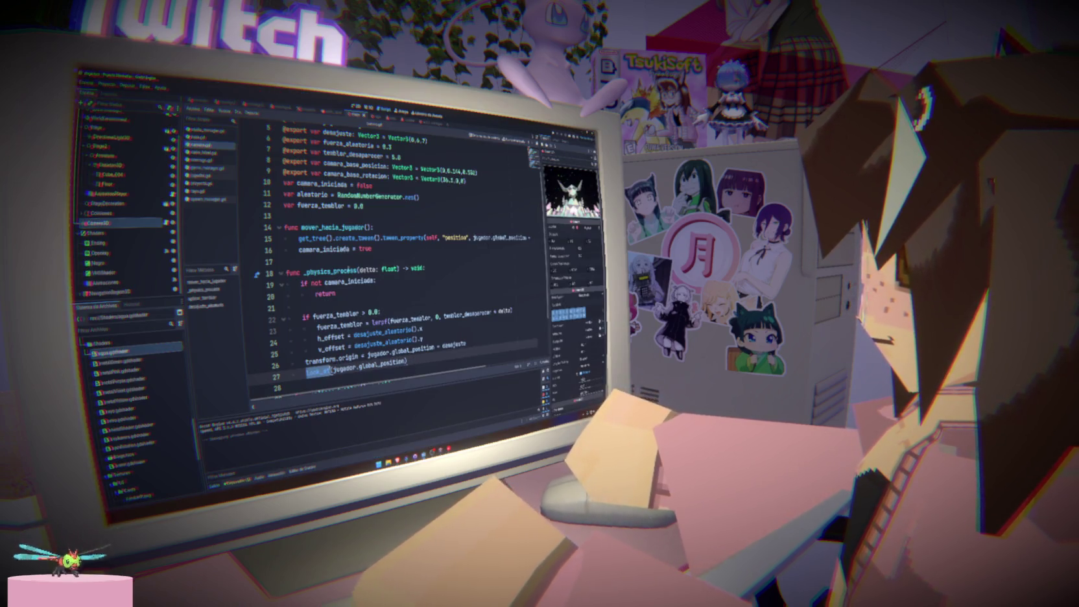
Delete the extra pasted snippet lines and tidy indentation around the angle and rotation.y lines.
drag(363, 371, 451, 374)
click(534, 239)
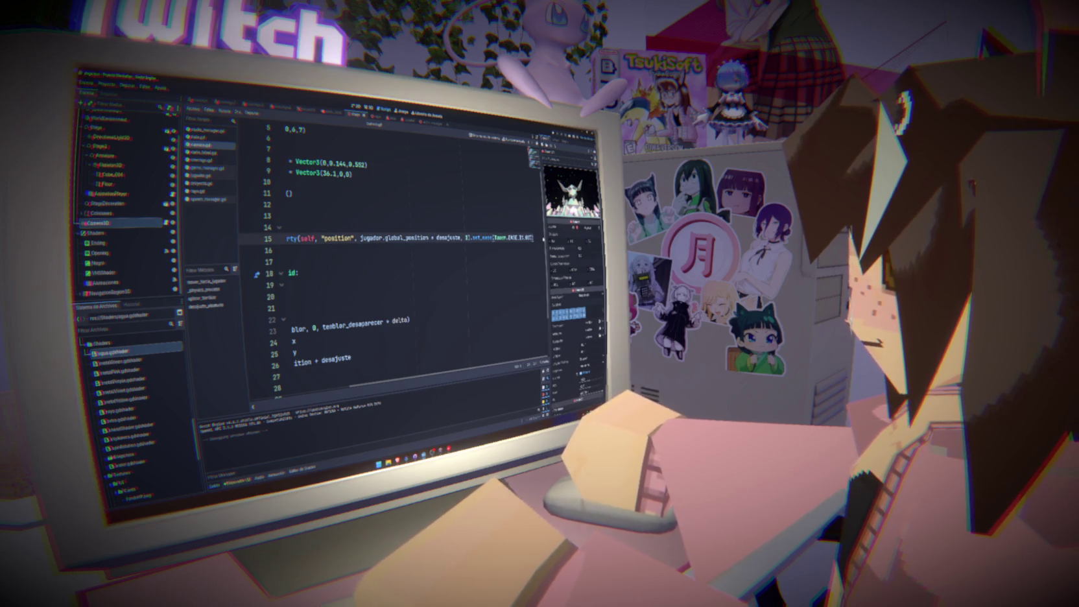
key(Home)
click(336, 315)
mouse_move(336, 315)
mouse_down()
mouse_move(301, 249)
mouse_move(288, 305)
mouse_up()
key(BackSpace)
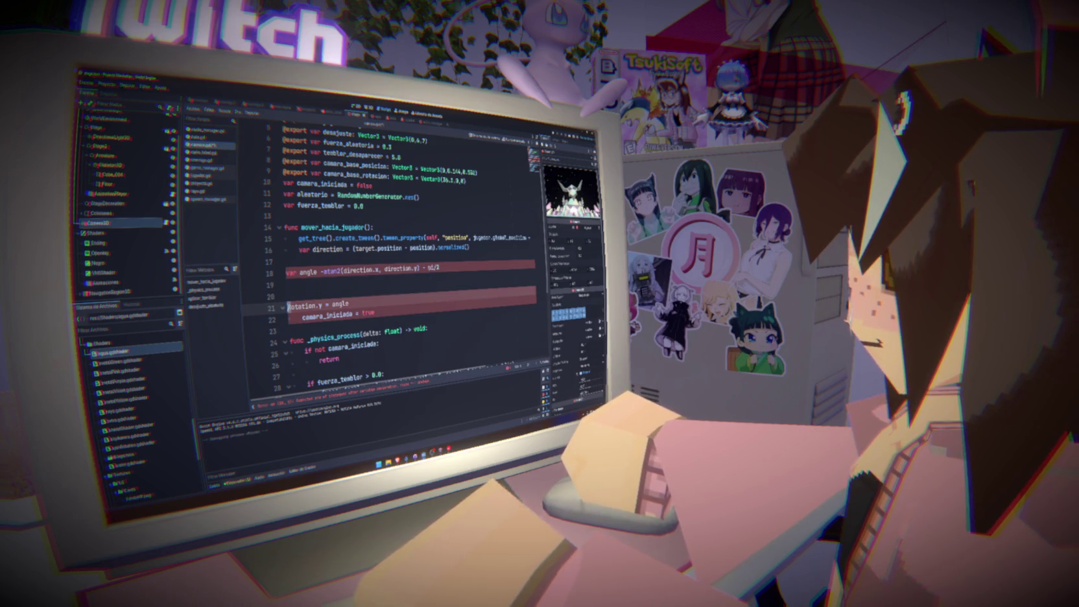
text(r)
key(Escape)
key(Tab)
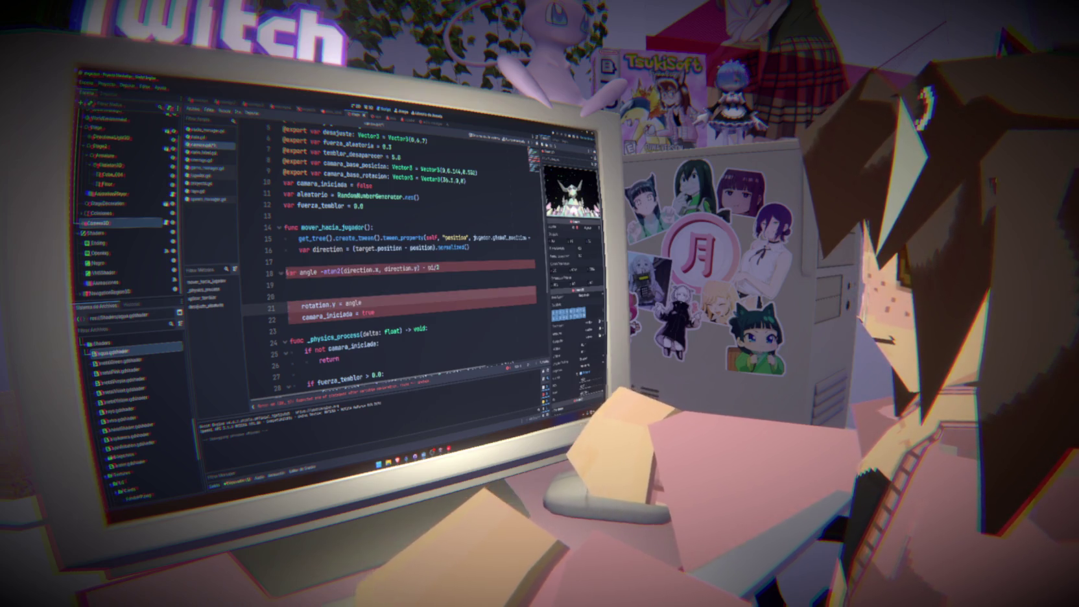
key(BackSpace)
key(BackSpace)
key(Up)
key(BackSpace)
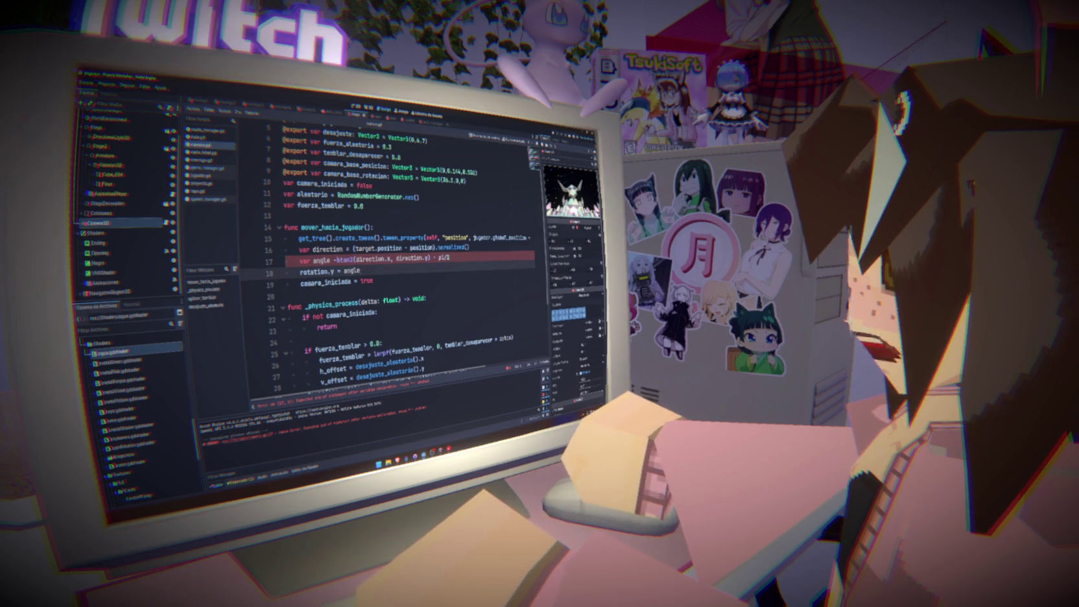
Fix the angle line to '= -atan2' and change lowercase pi to PI, keeping - PI/2.
click(336, 259)
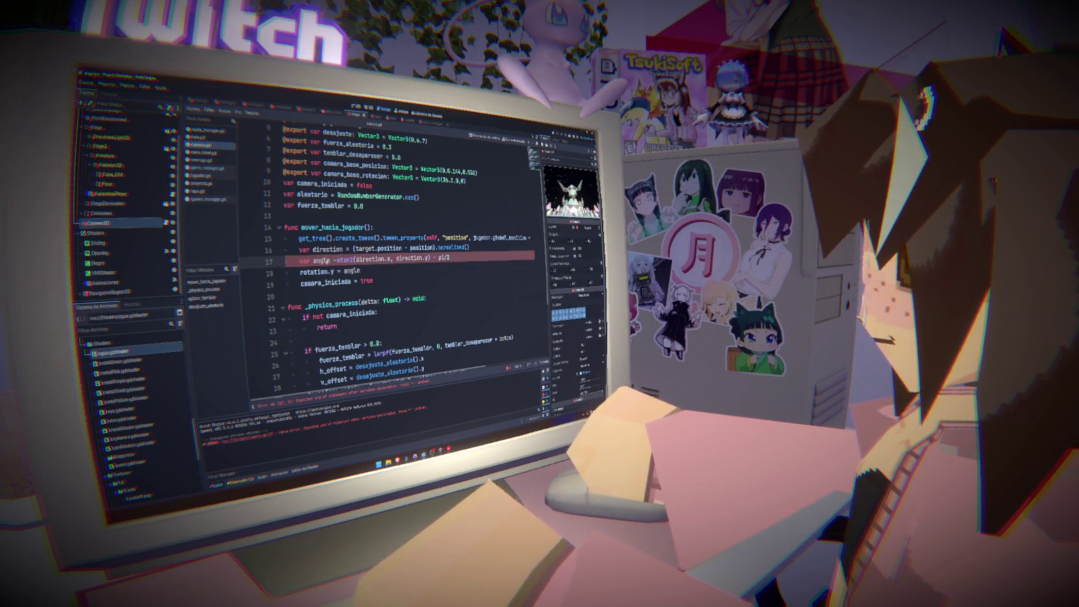
text(=)
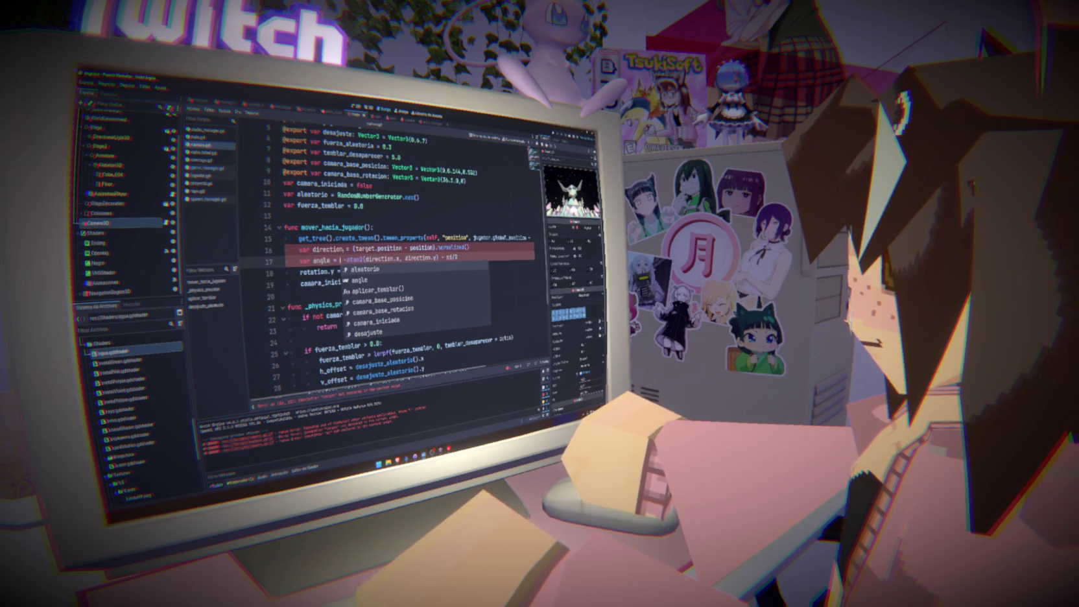
key(Escape)
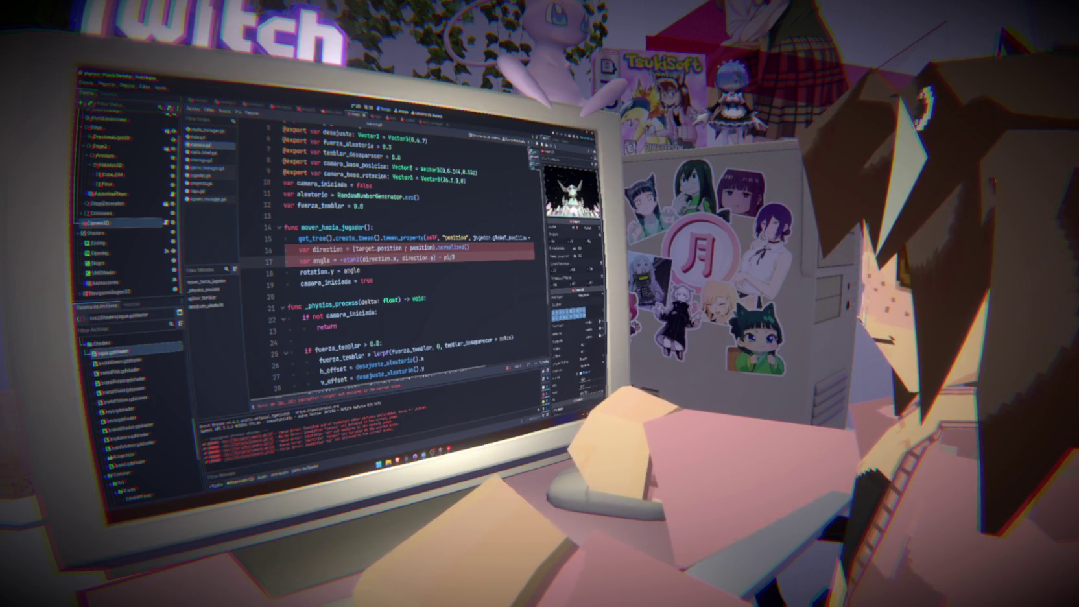
double_click(447, 258)
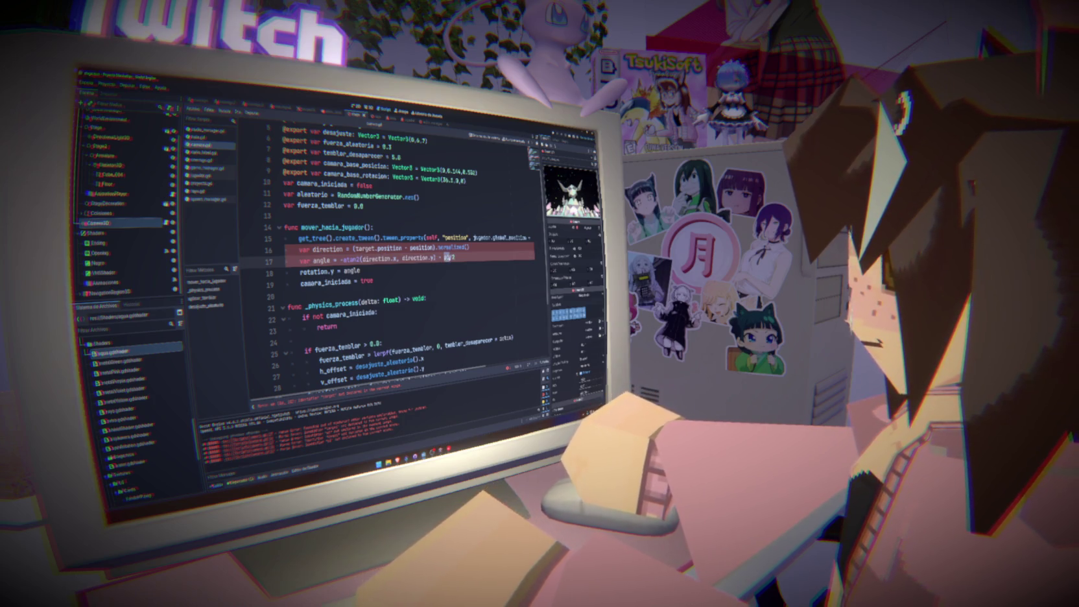
text(PI)
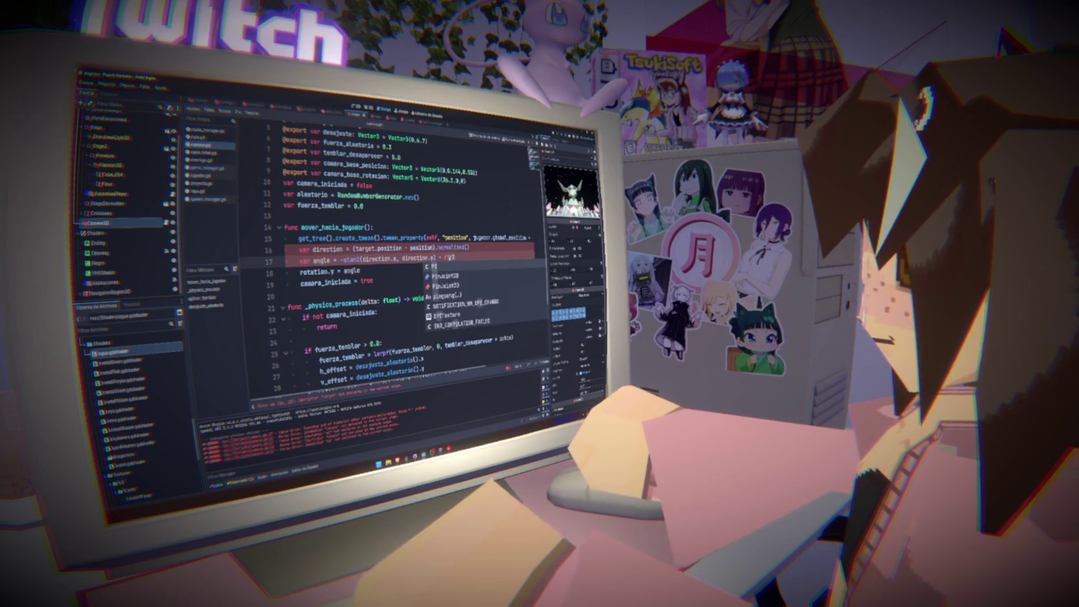
click(403, 274)
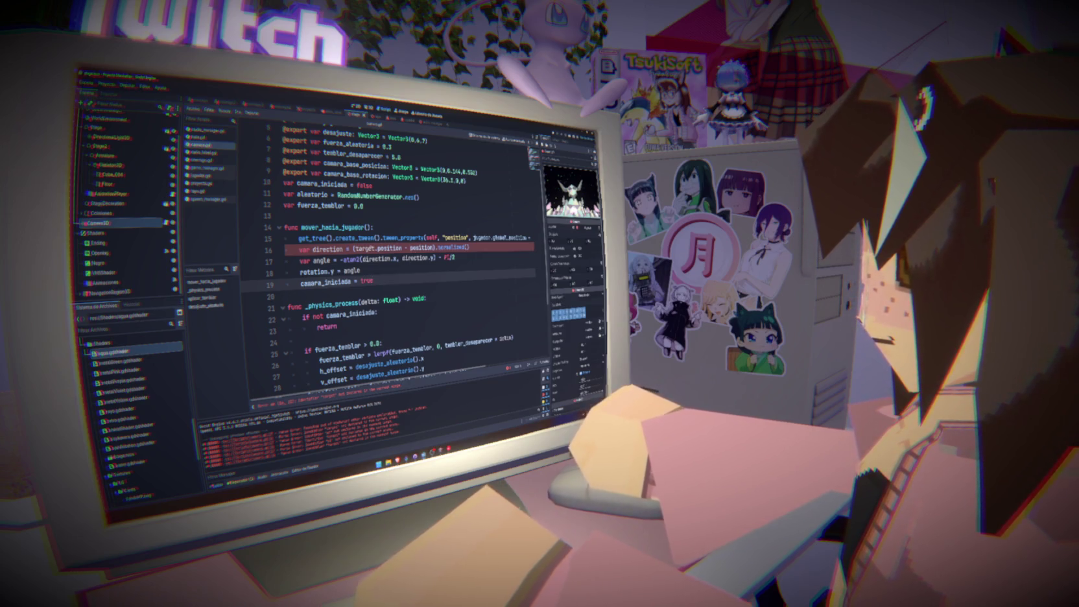
Replace target.position with jugador.global_position in the direction line, then return to the Reddit thread.
double_click(364, 248)
drag(474, 238, 528, 237)
key(ctrl+c)
drag(354, 248, 411, 249)
key(ctrl+v)
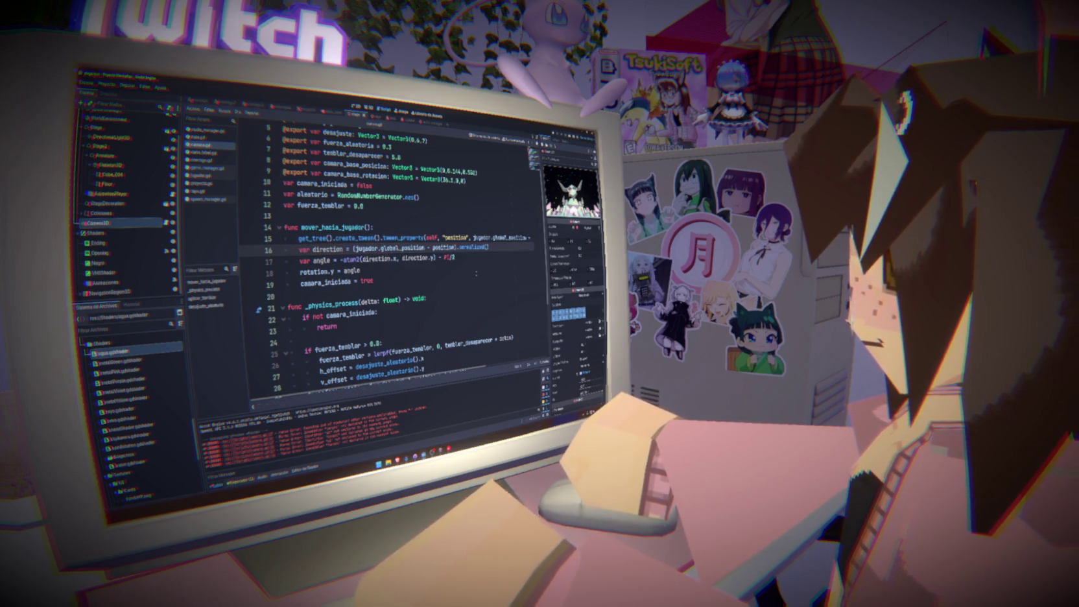
click(486, 258)
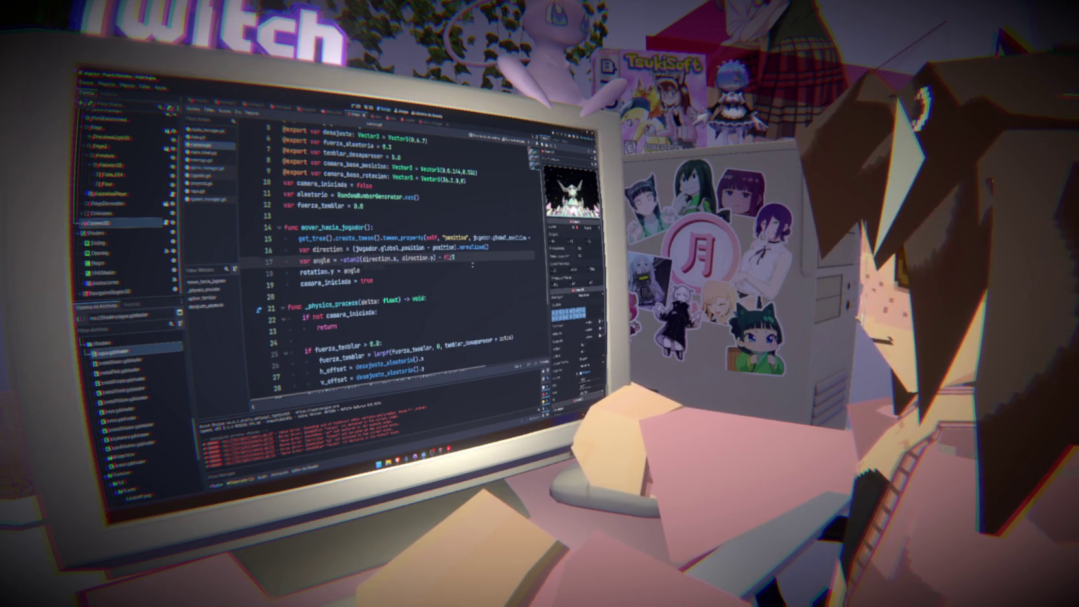
key(alt+Tab)
click(395, 317)
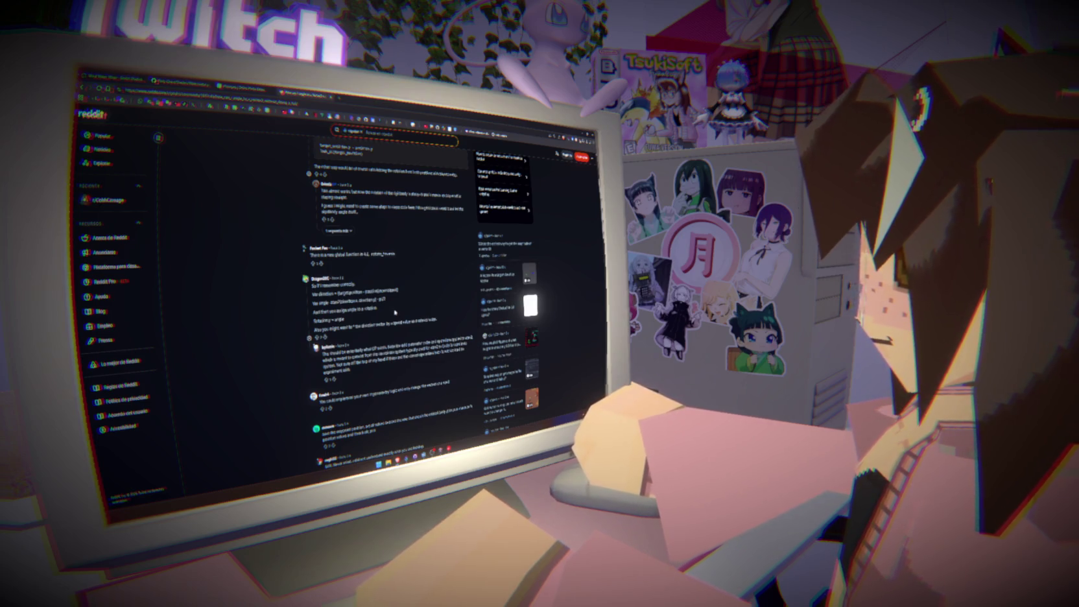
Move the direction, atan2 angle and rotation.y lines under 'if not camara_iniciada:' in _physics_process, then run with F5.
key(alt+Tab)
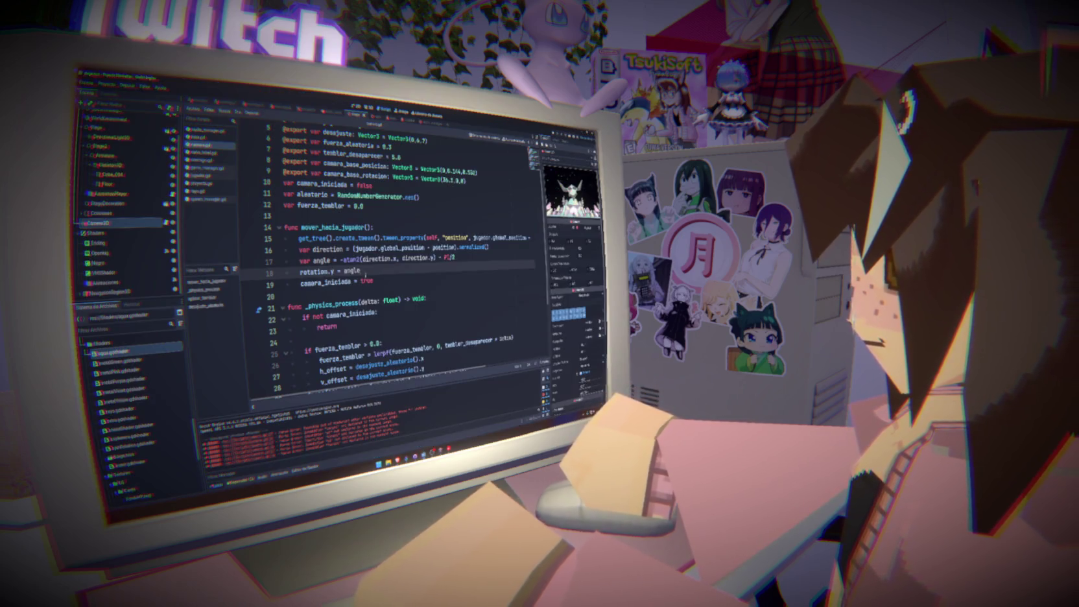
key(shift+Up)
key(shift+Up)
key(shift+Home)
key(BackSpace)
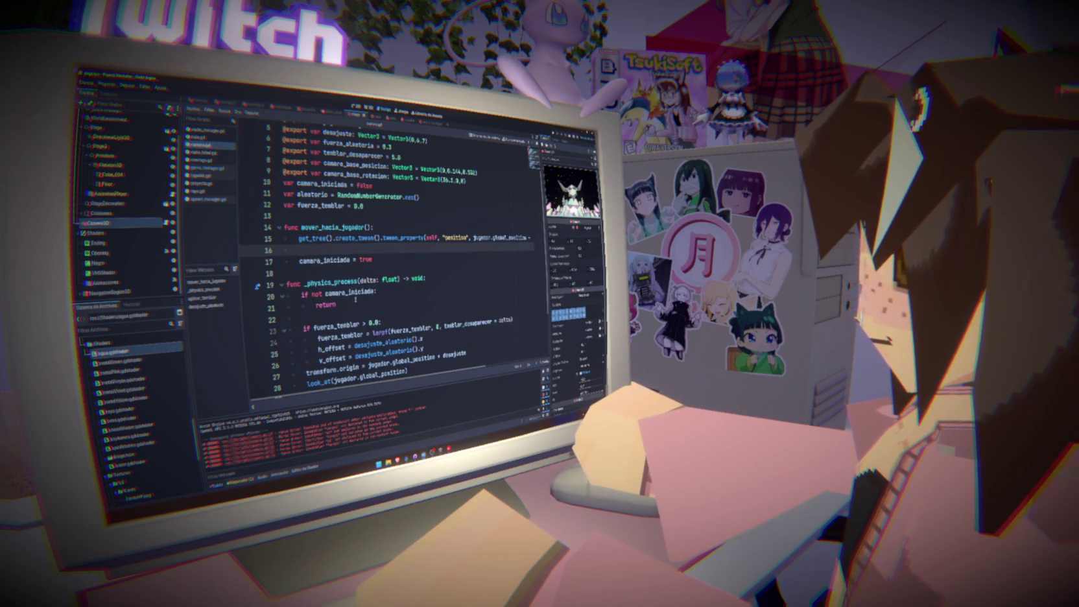
click(393, 293)
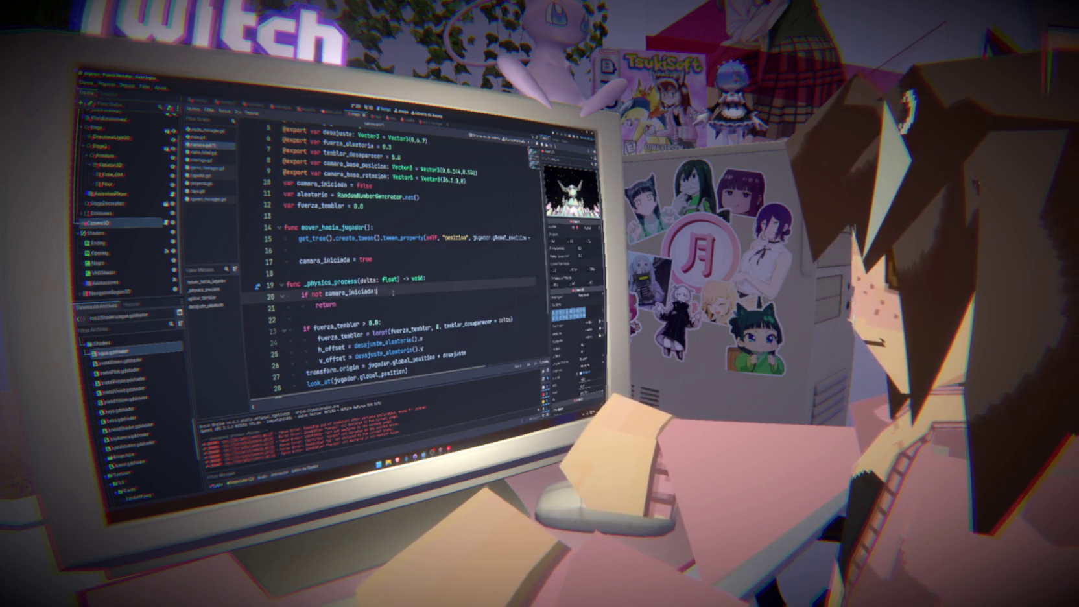
key(Return)
key(ctrl+v)
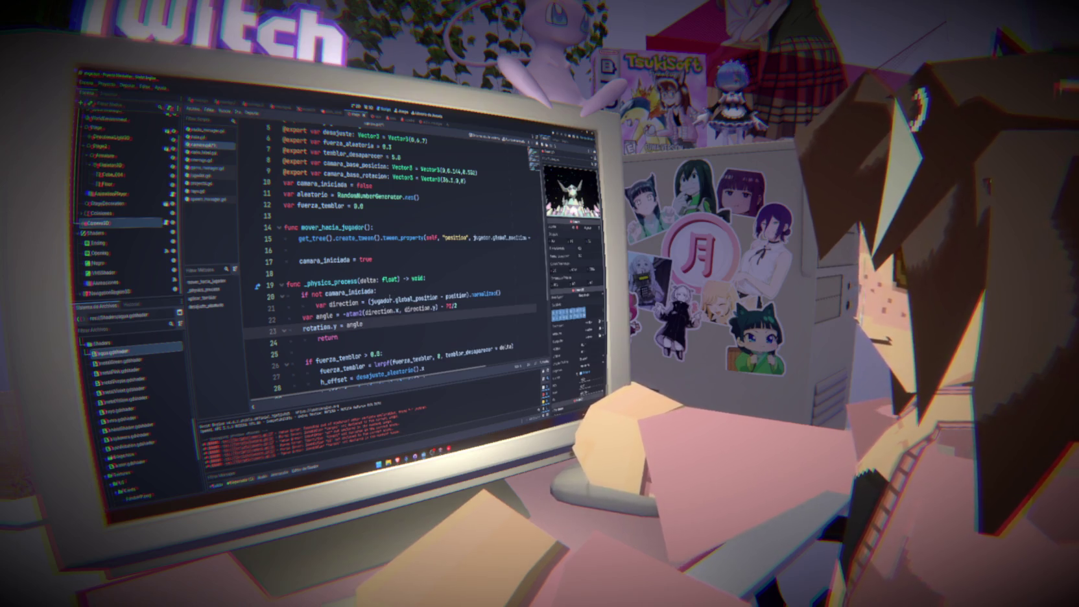
key(shift+Up)
key(Tab)
key(Right)
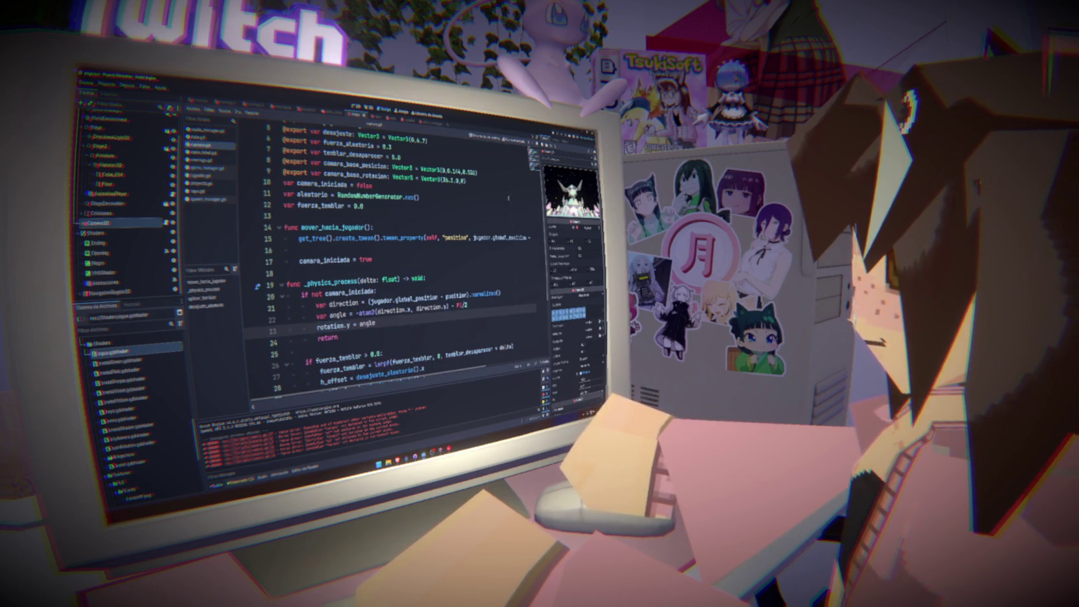
key(F5)
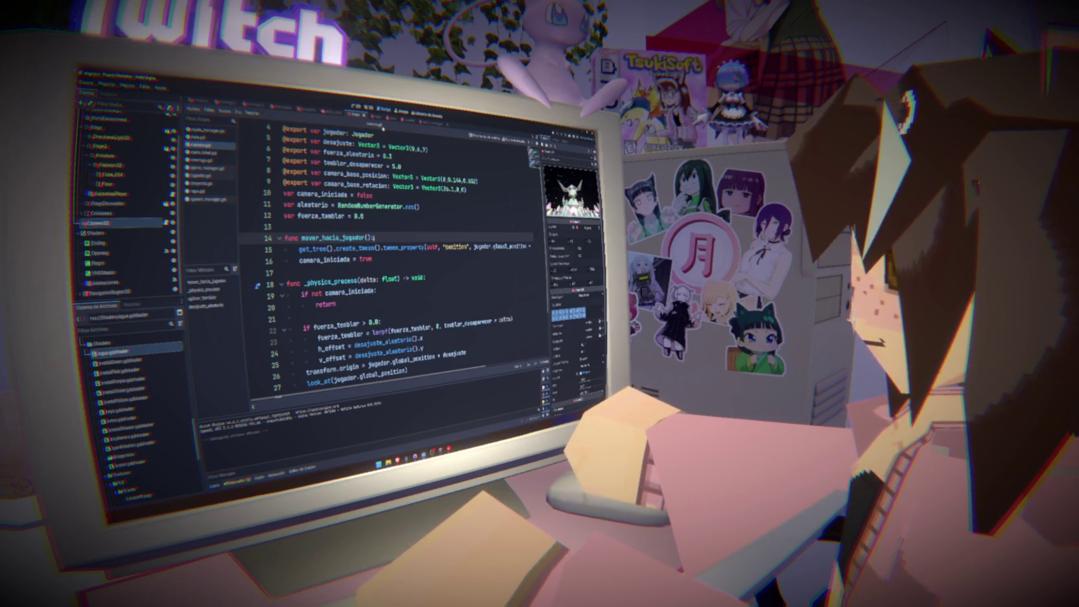
Move the look_at line to the top of _physics_process and save.
scroll(402, 260, down, 2)
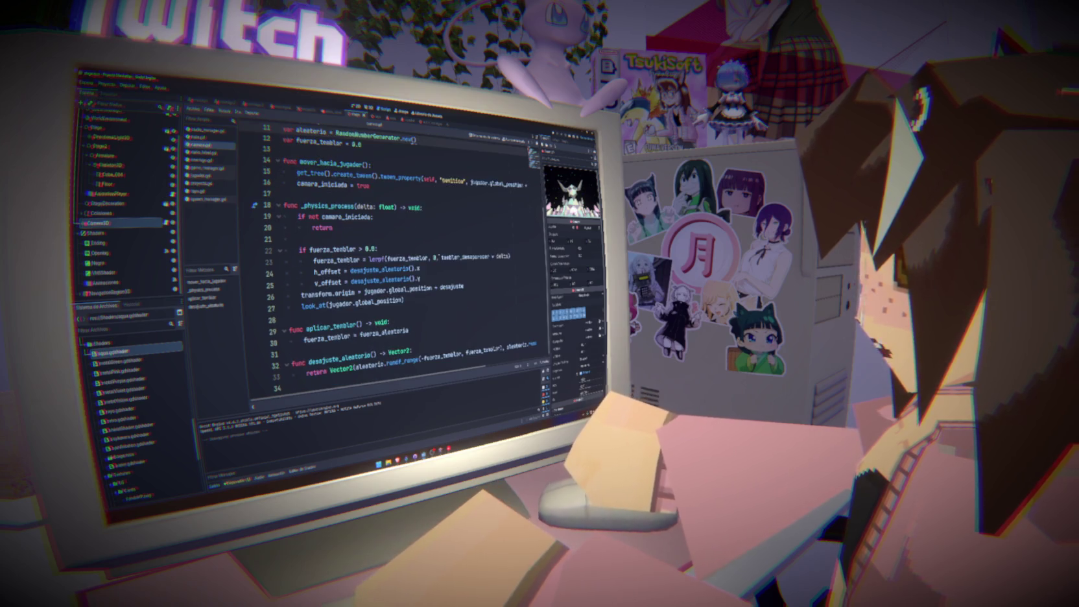
key(shift+Down)
key(BackSpace)
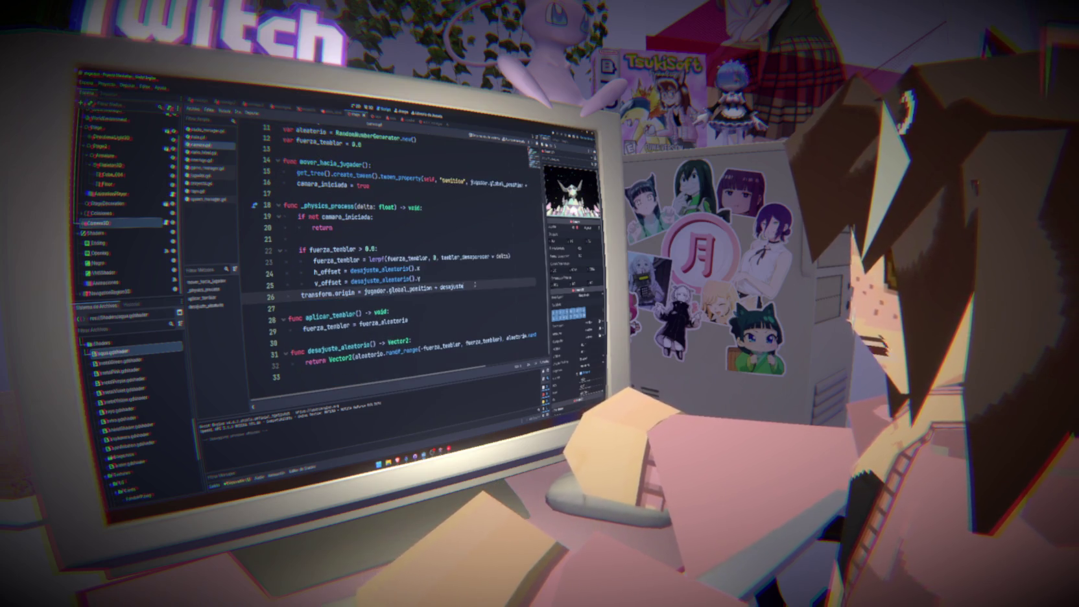
click(425, 207)
key(Return)
key(ctrl+v)
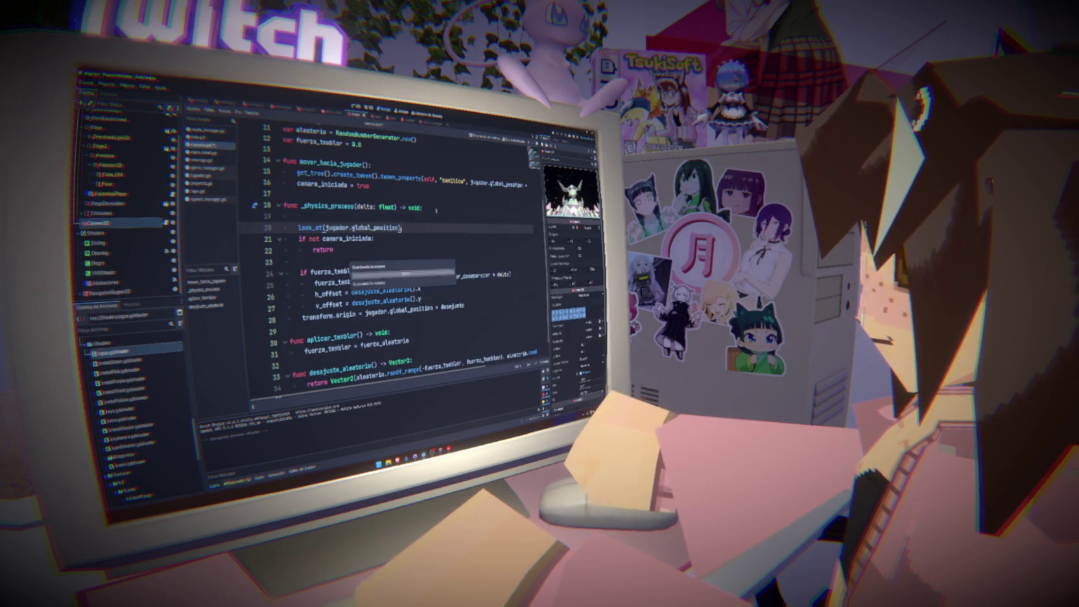
key(Home)
key(BackSpace)
key(End)
key(Return)
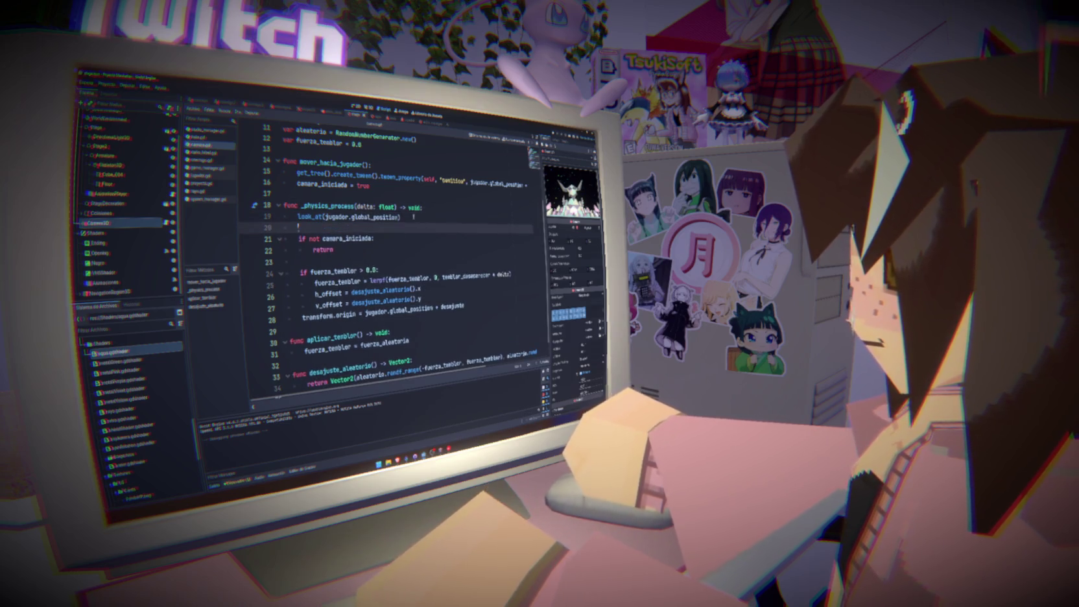
key(ctrl+s)
Change the look_at target on line 19 to jugador.obtener_desajuste_camara().
click(351, 217)
text(get_)
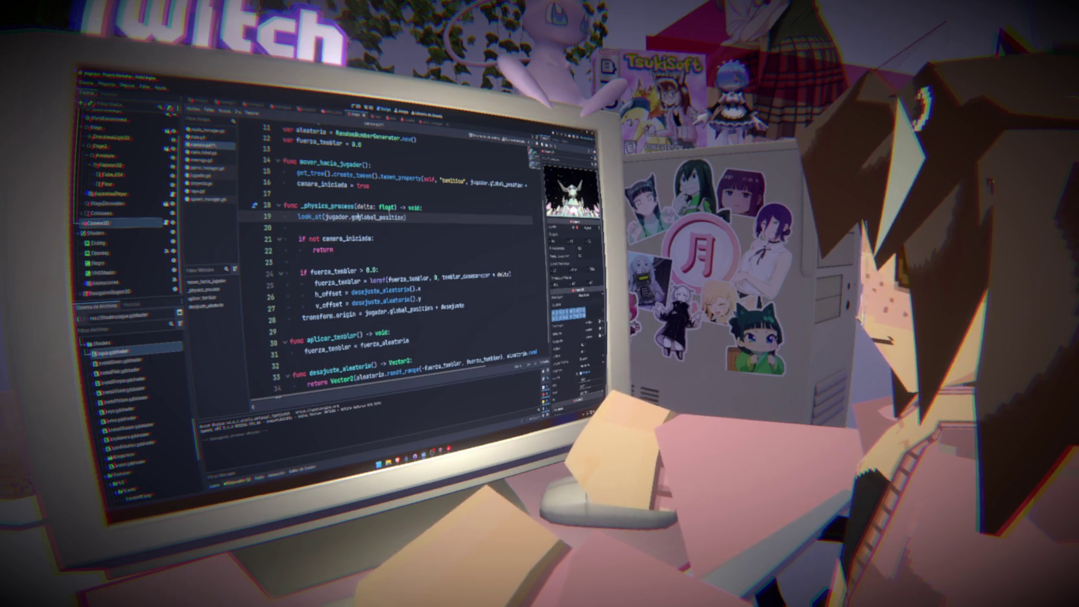
text(mar)
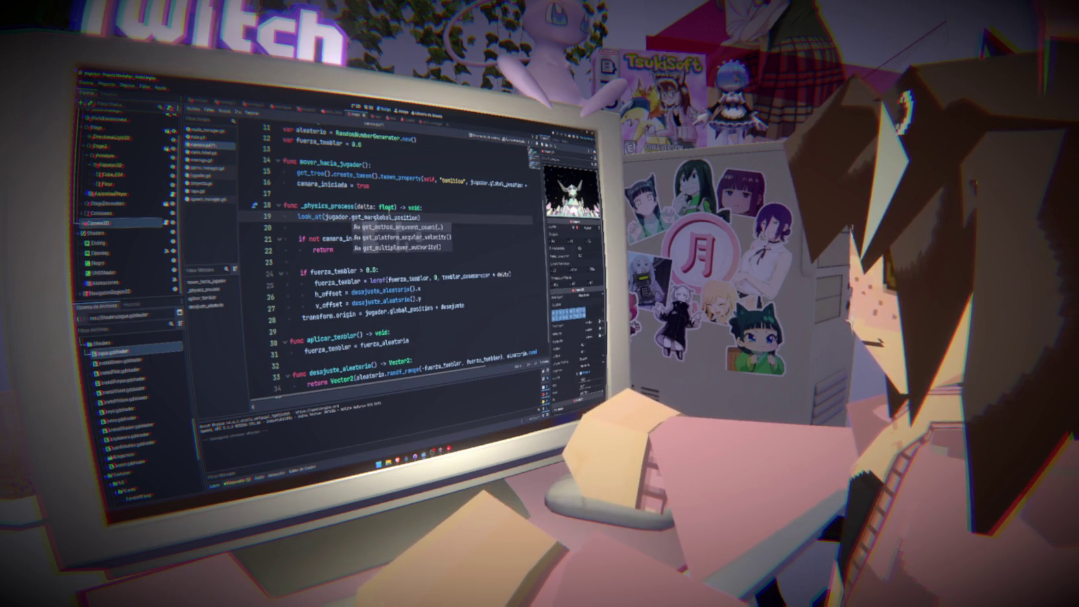
key(BackSpace)
key(BackSpace)
key(BackSpace)
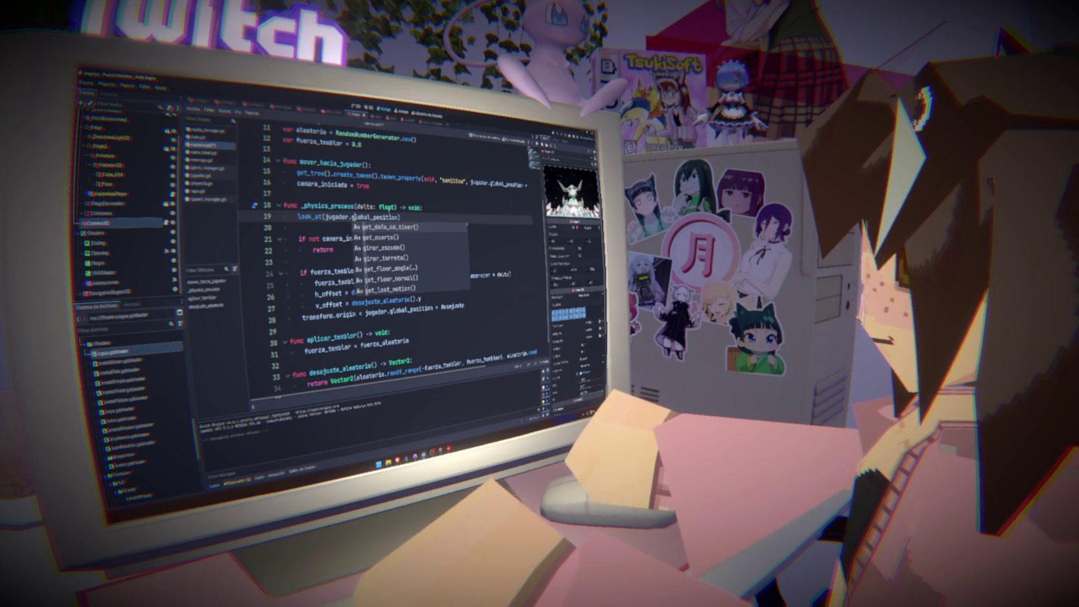
key(BackSpace)
key(BackSpace)
key(BackSpace)
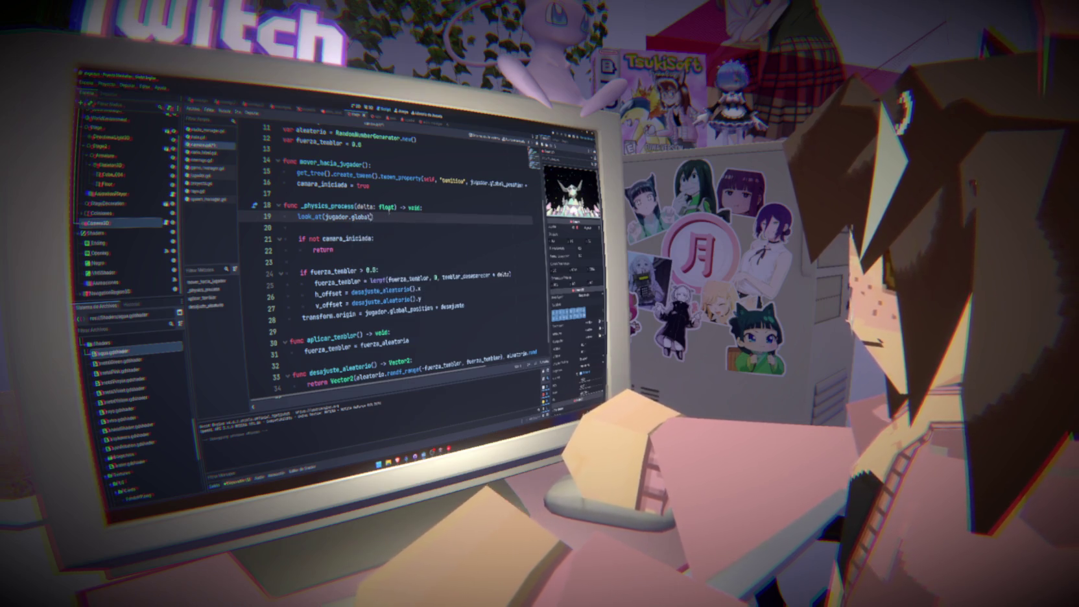
text(obtener_m)
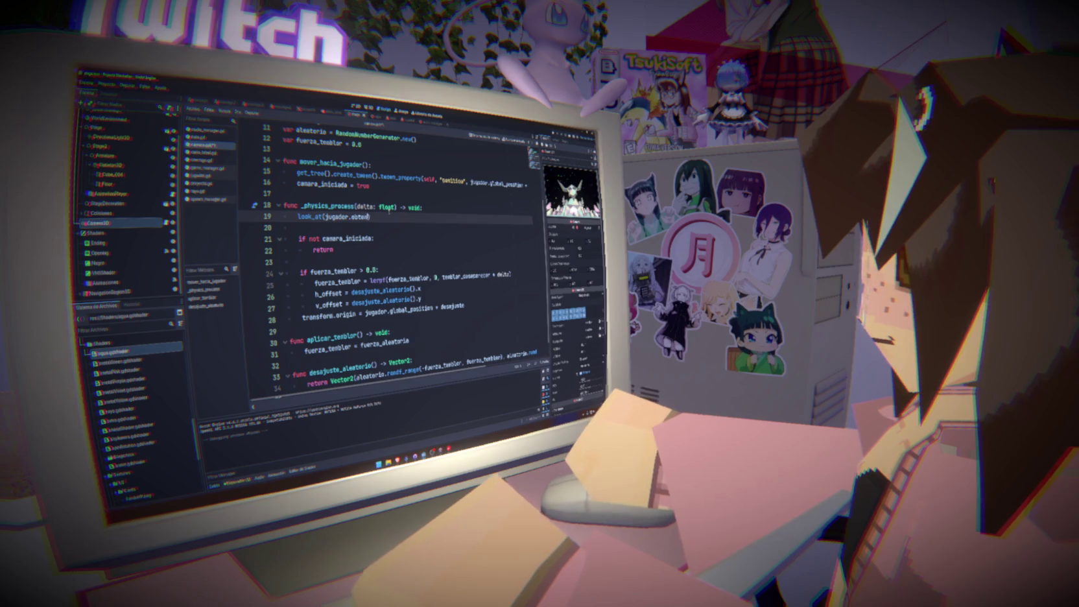
key(BackSpace)
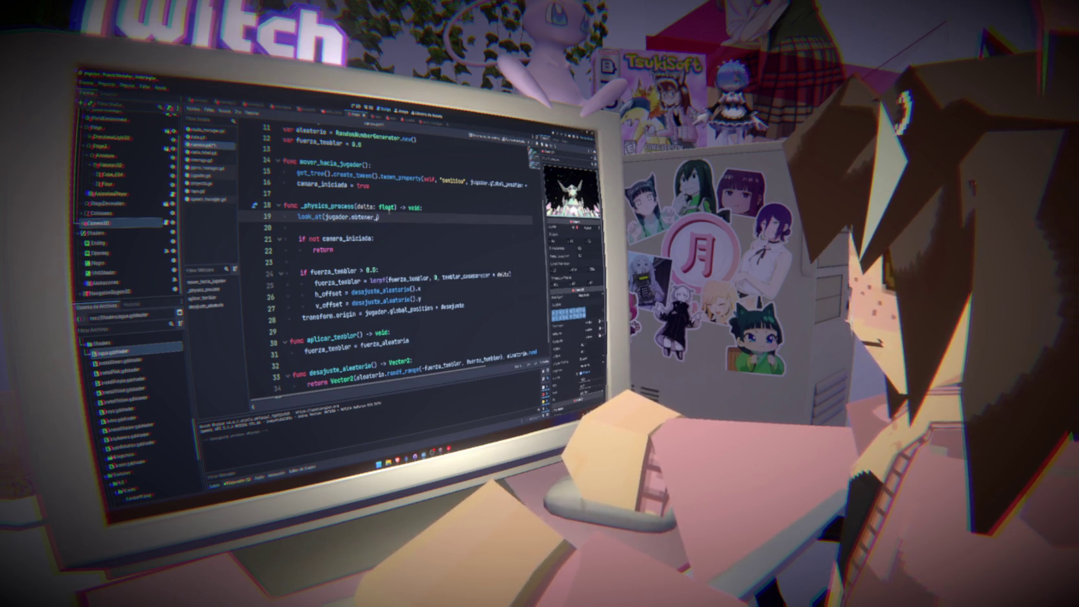
text(camara)
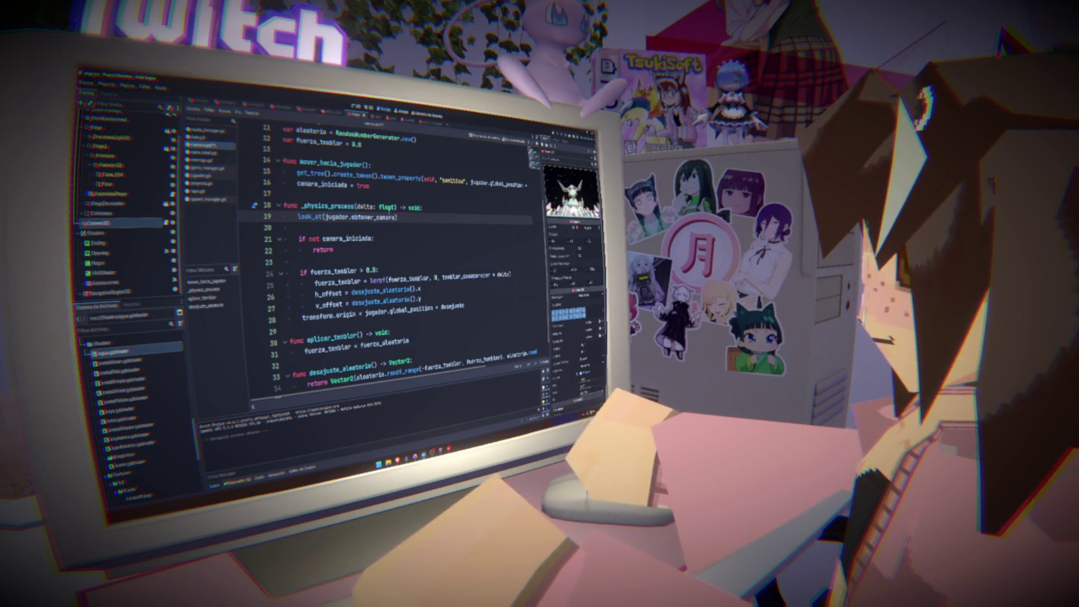
text(_offset)
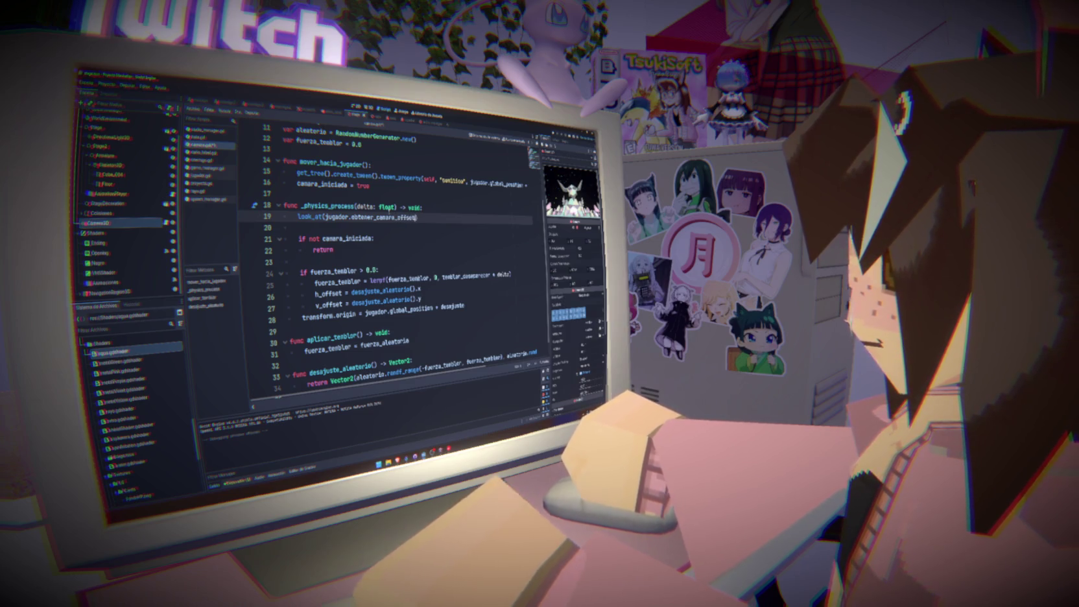
key(BackSpace)
key(BackSpace)
key(BackSpace)
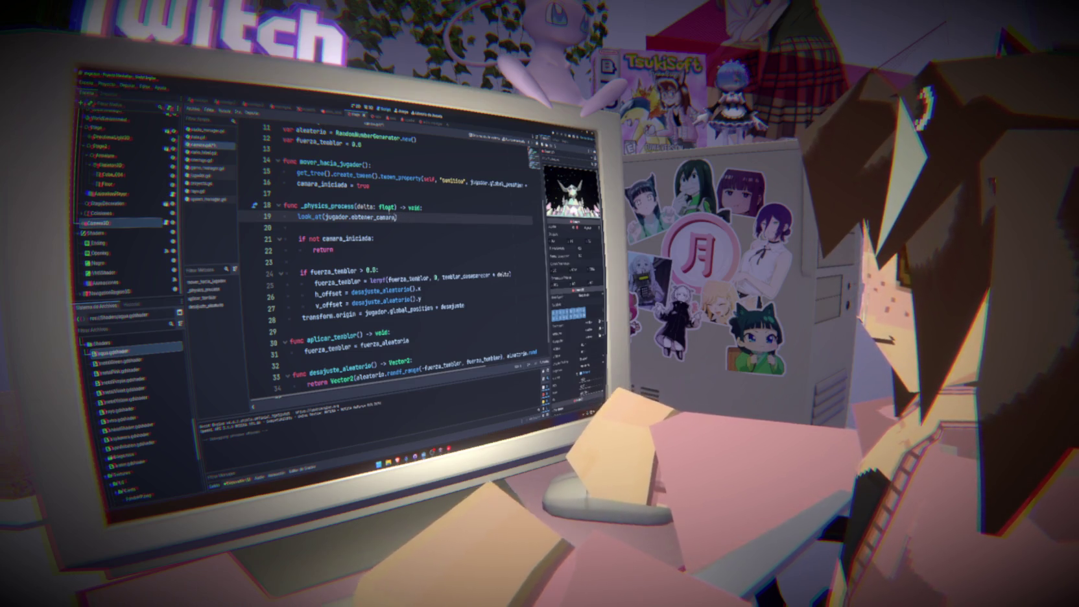
click(375, 218)
text(desajus)
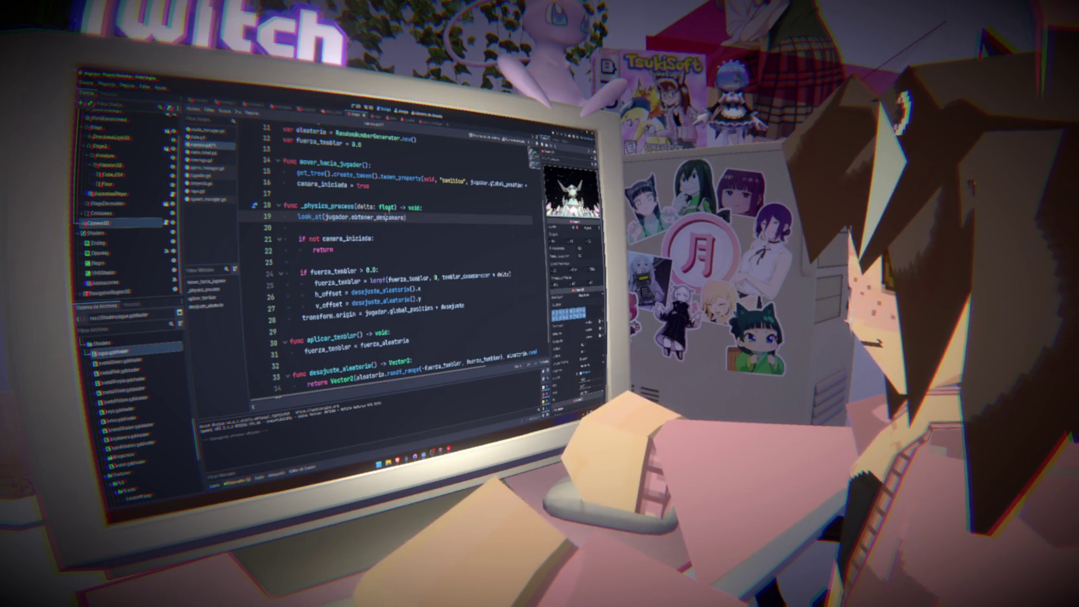
text(te_)
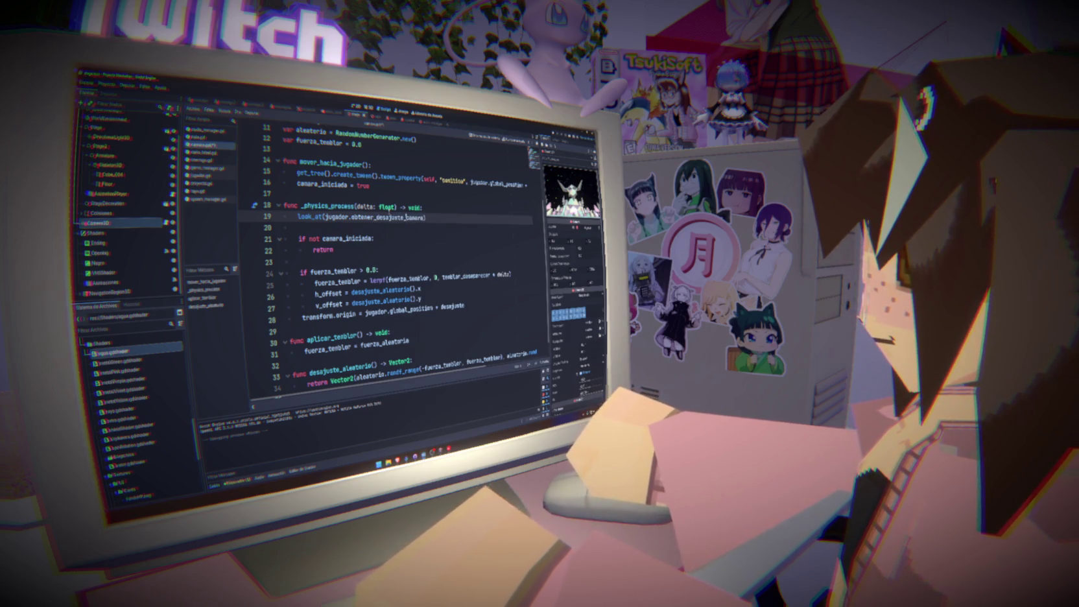
click(298, 227)
key(ctrl+shift+End)
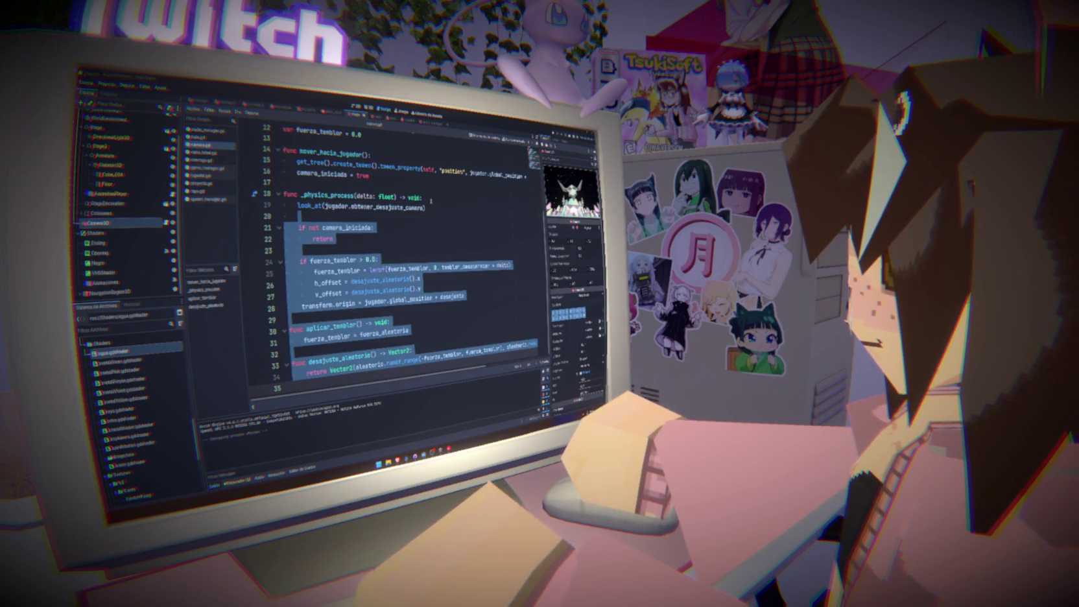
click(434, 206)
text(())
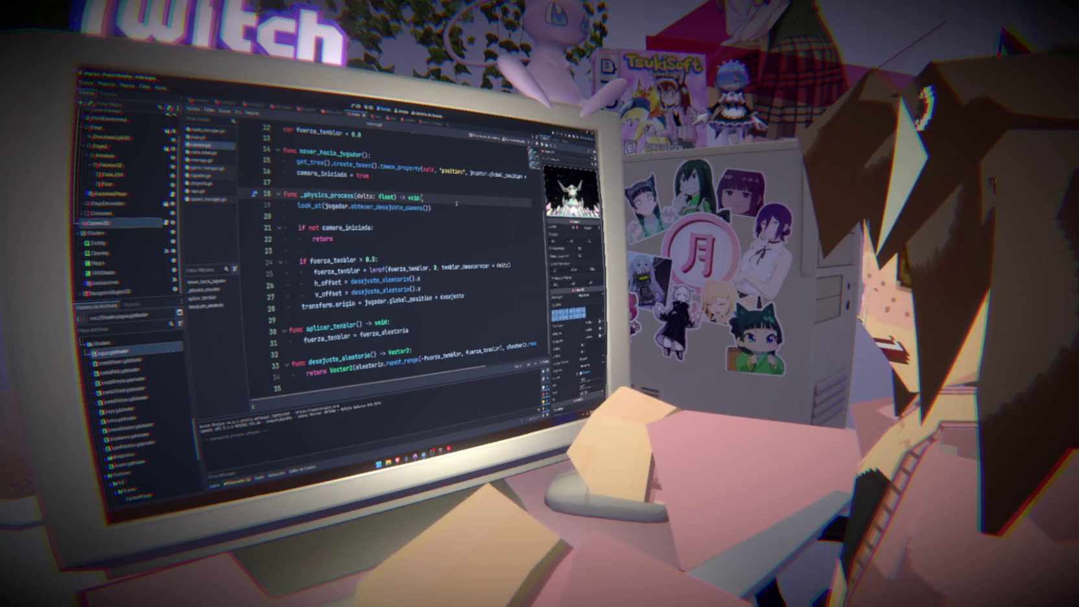
double_click(387, 207)
In the player scene, open Create New Node and search for 'marker'.
click(367, 116)
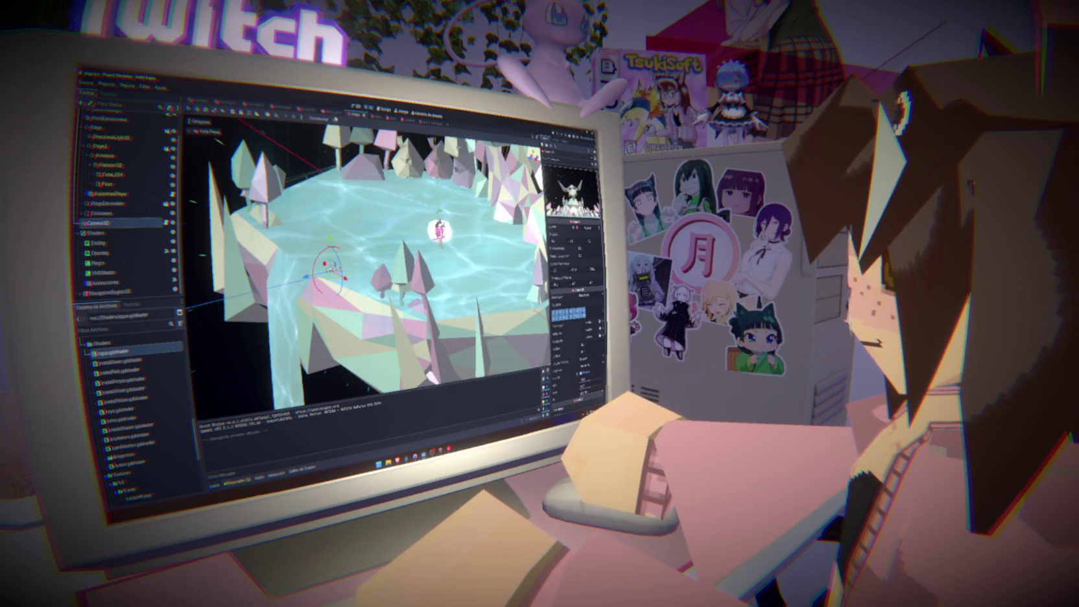
click(407, 120)
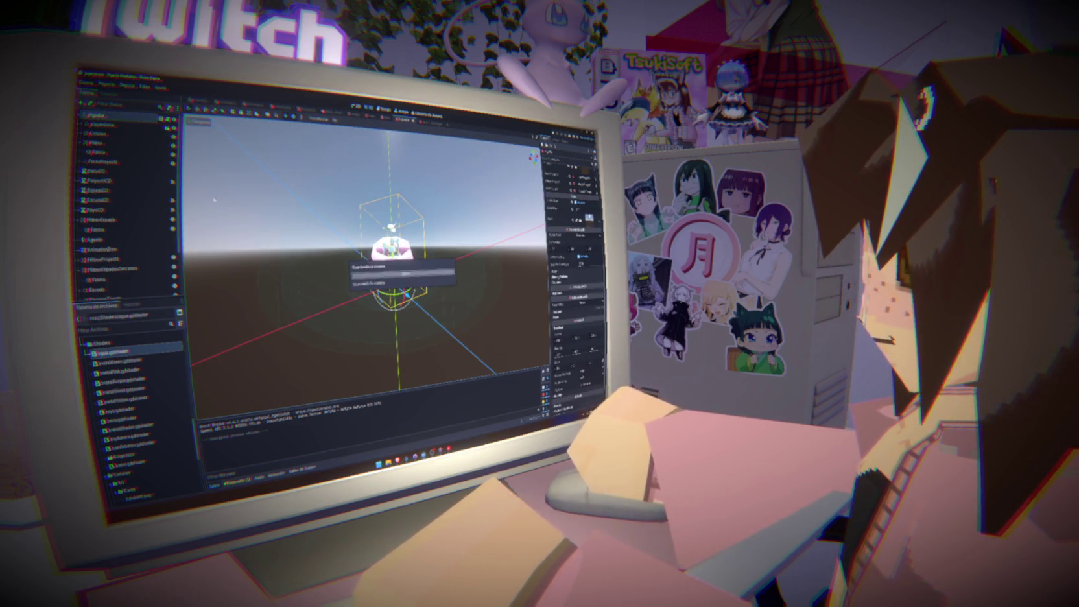
key(ctrl+a)
text(marker)
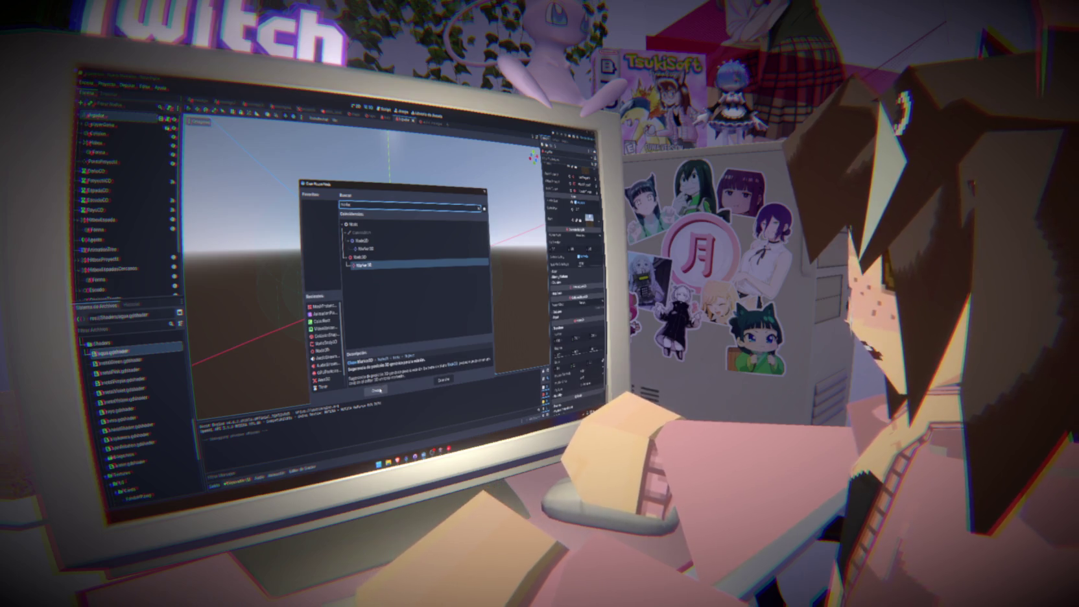
Add a Marker3D node to the player scene and rename it as the camera-offset marker.
click(377, 390)
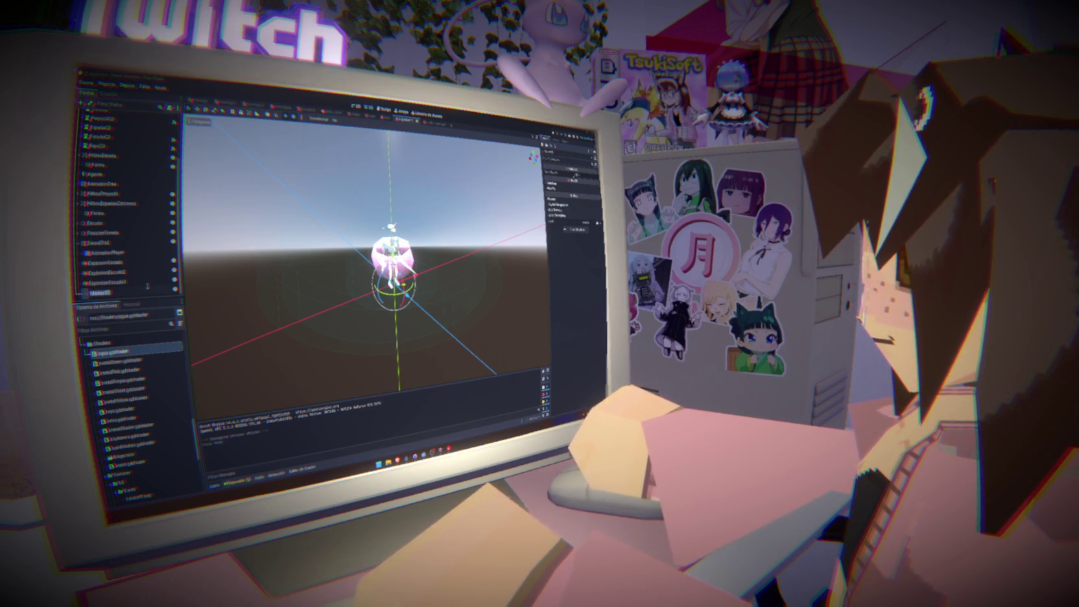
text(DesapareCooldid)
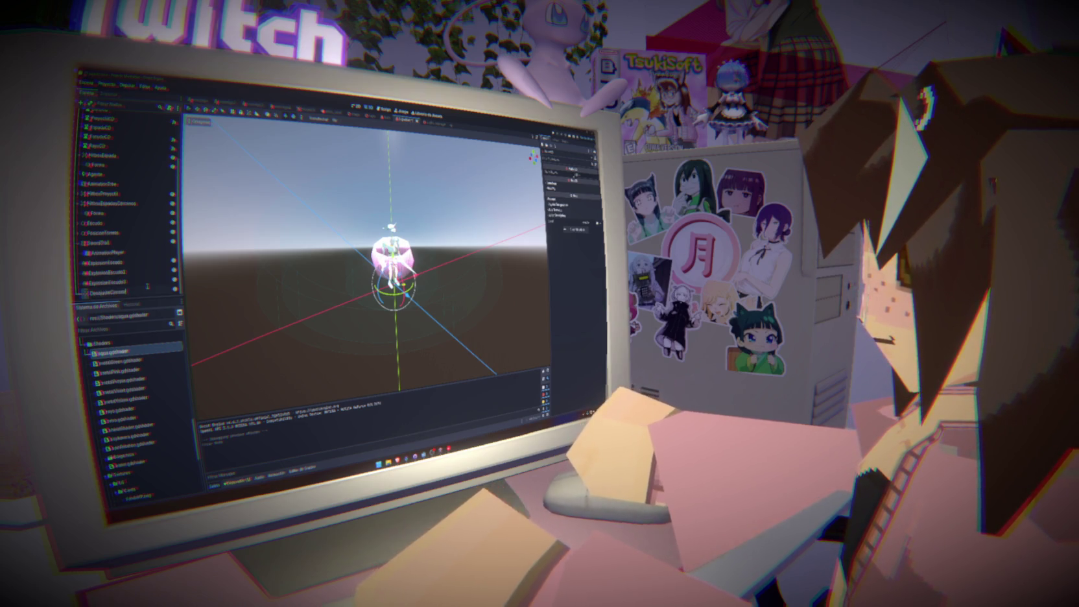
key(Return)
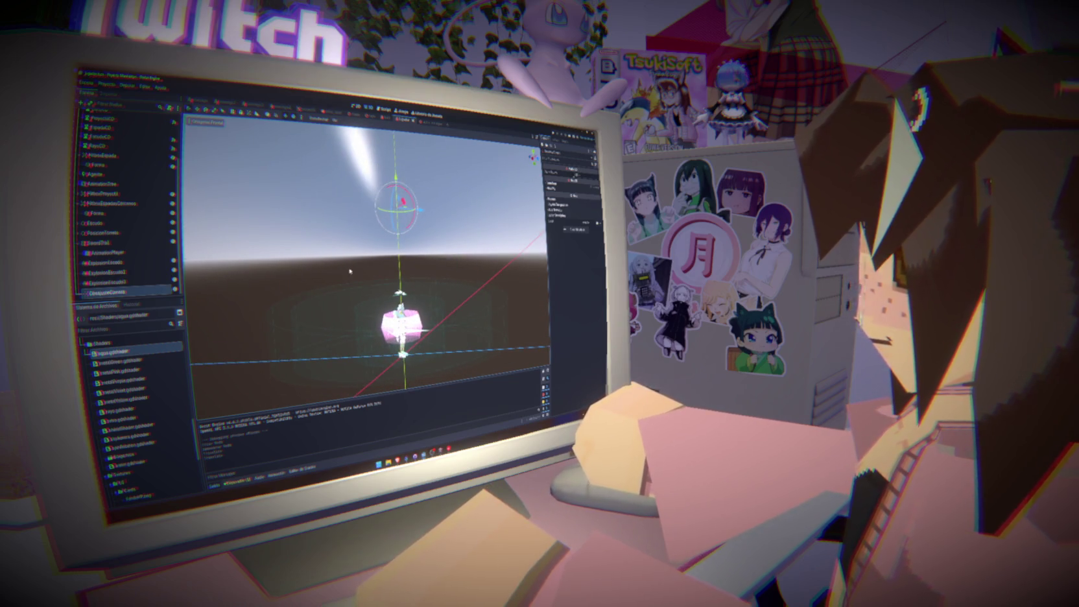
Inspect the marker above the character in the viewport, then open the player script jugador.gd.
mouse_move(349, 253)
mouse_down()
mouse_move(468, 248)
mouse_move(376, 257)
mouse_up()
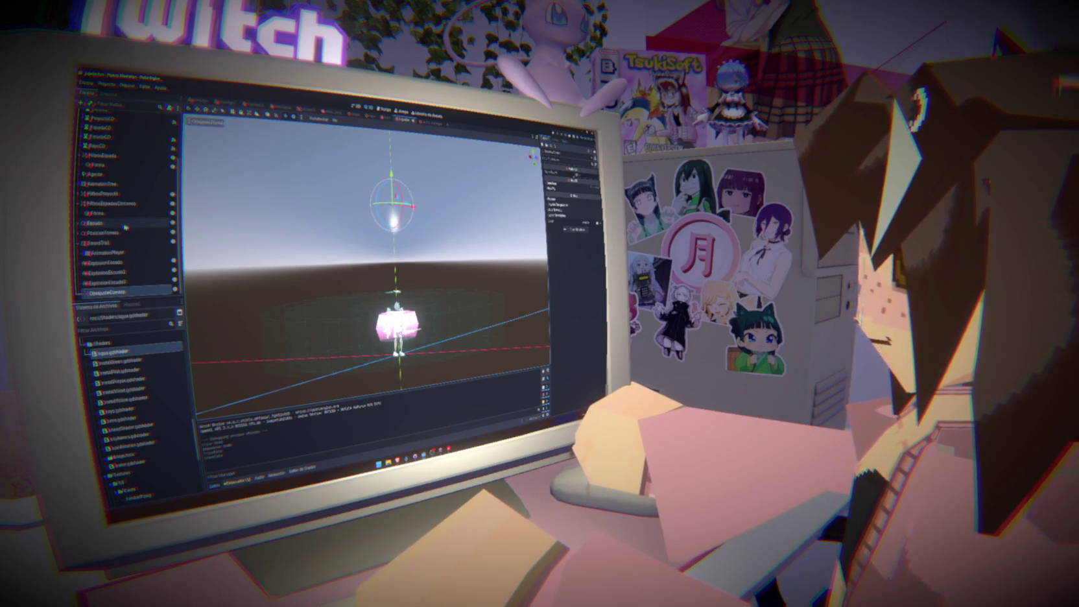
scroll(98, 199, up, 3)
click(97, 115)
click(161, 115)
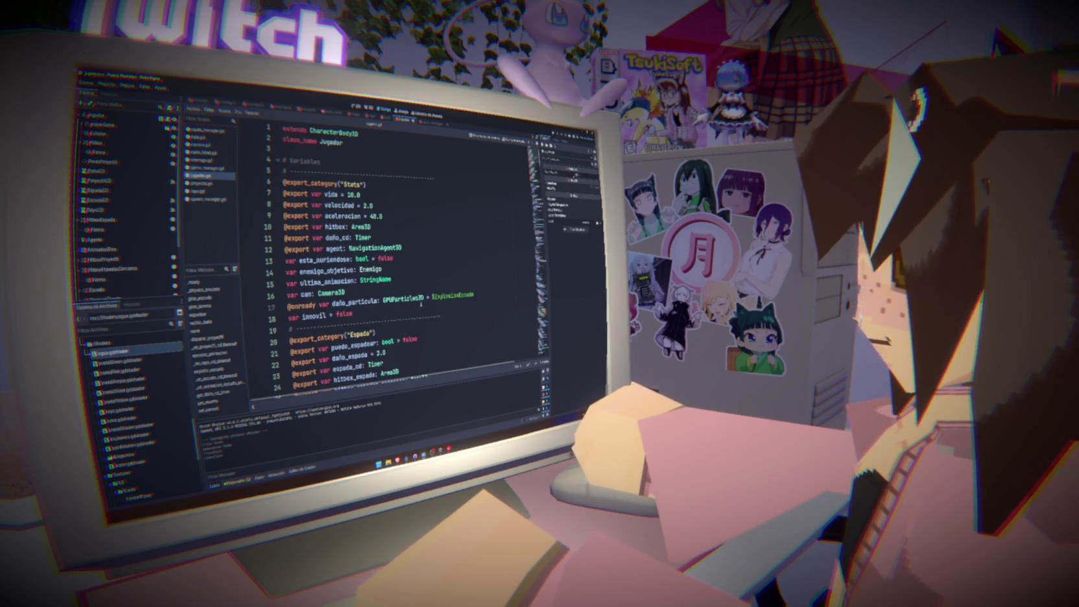
click(422, 310)
key(Return)
scroll(122, 225, down, 5)
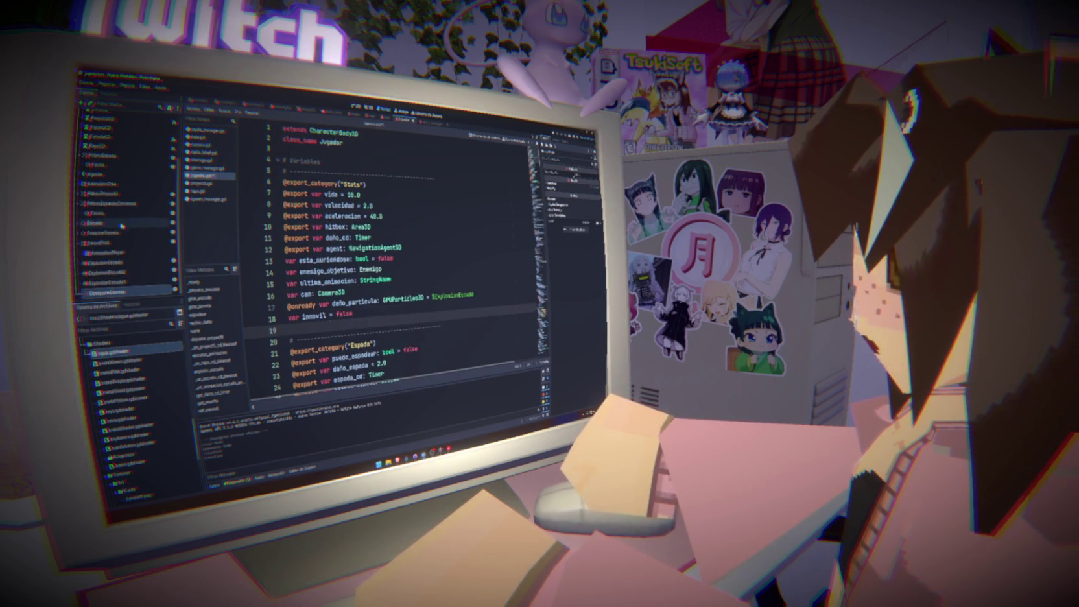
drag(114, 293, 331, 332)
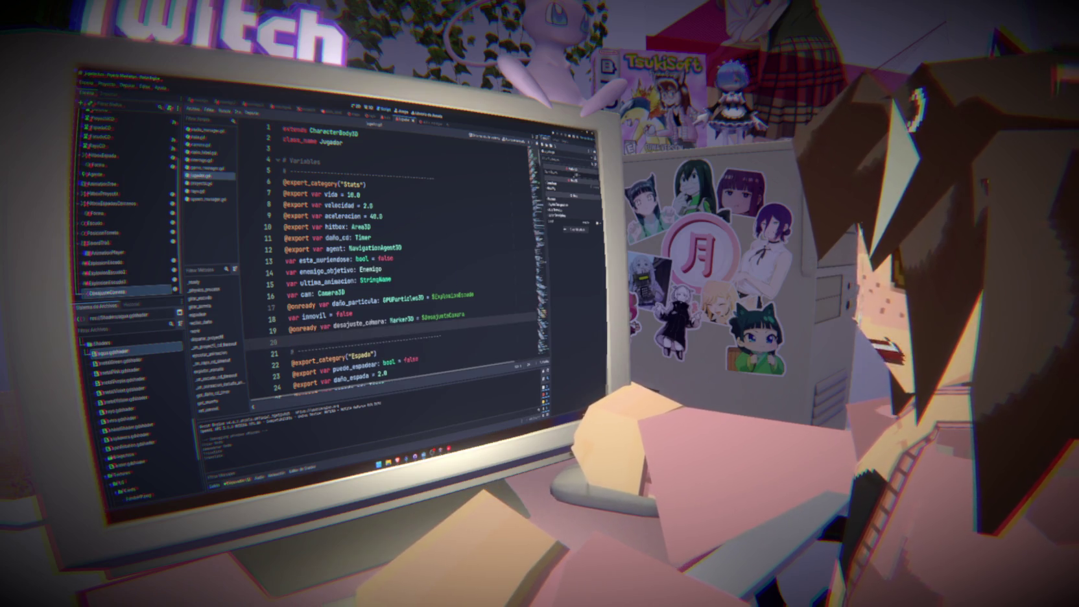
Declare func get_desajuste_camara() -> Vector3: below the inmovil setter.
scroll(389, 259, down, 20)
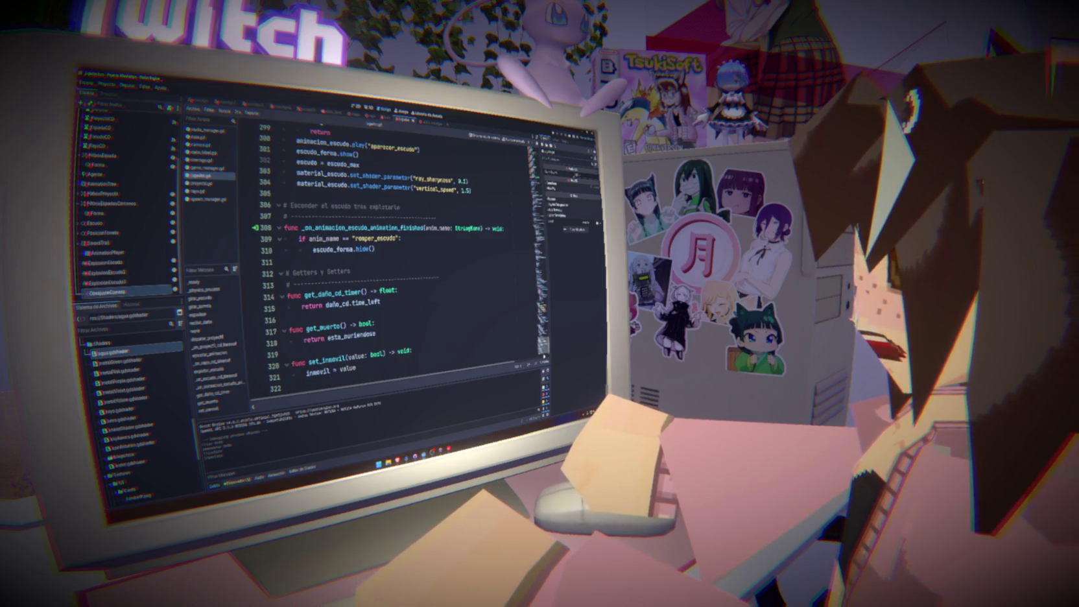
click(413, 361)
key(Return)
key(Return)
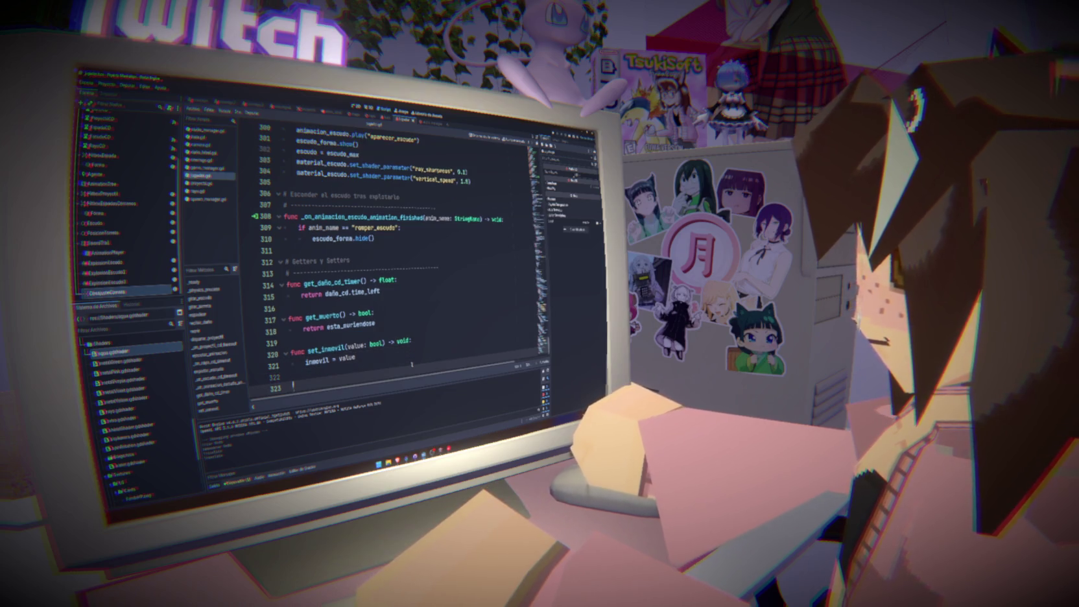
text(func obtener_desajuste_camara()
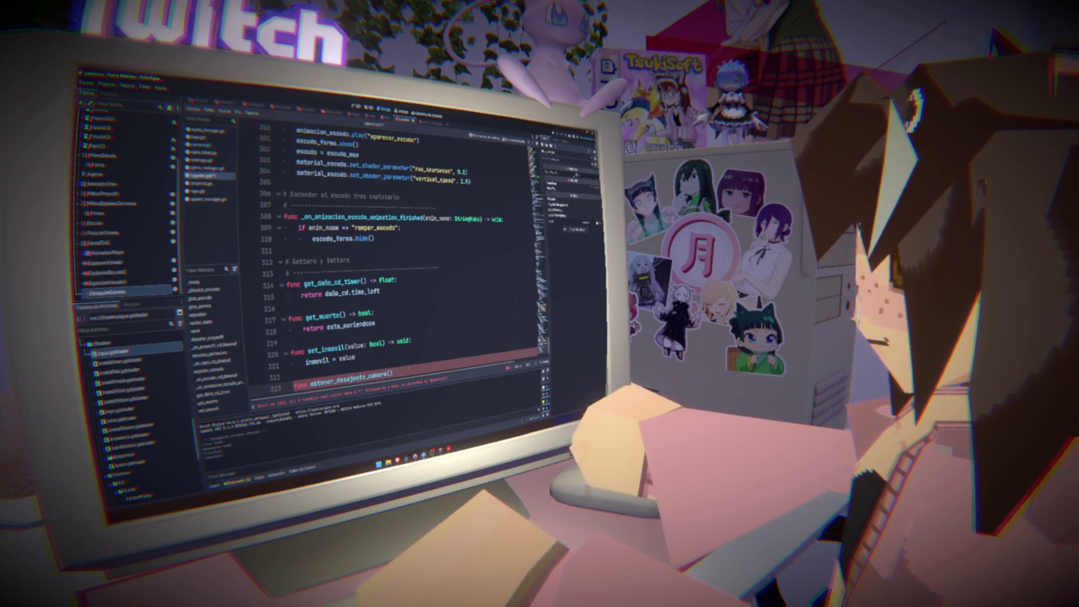
double_click(326, 383)
text(get)
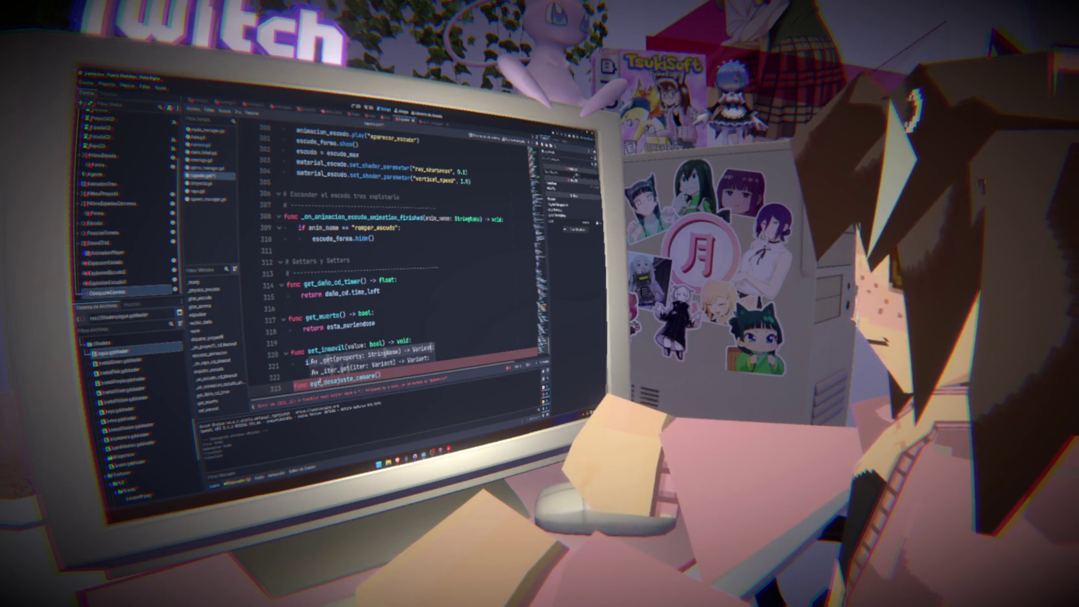
click(398, 374)
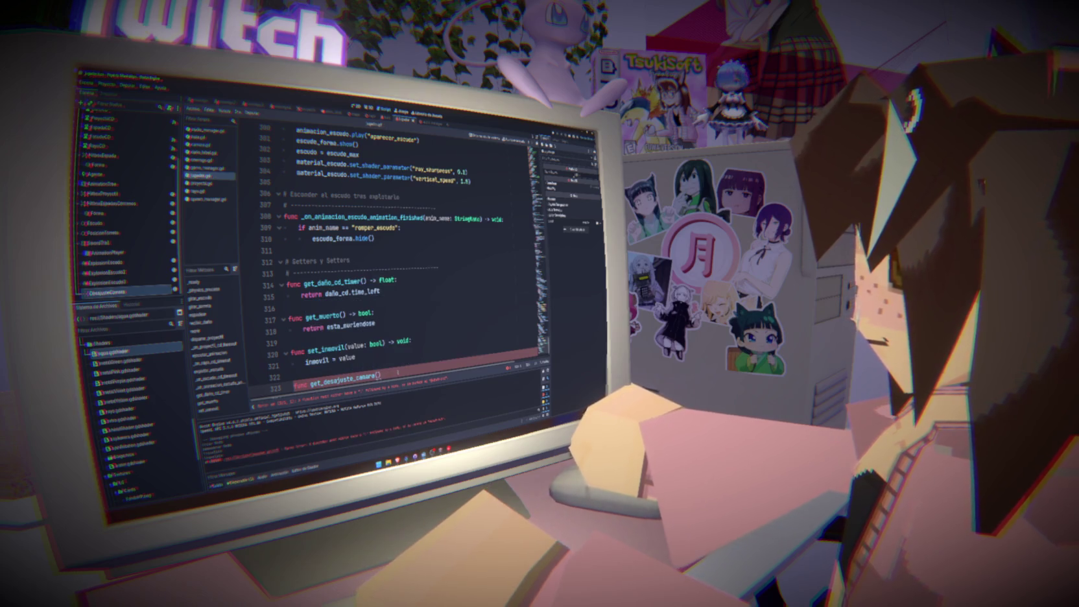
text(-> V)
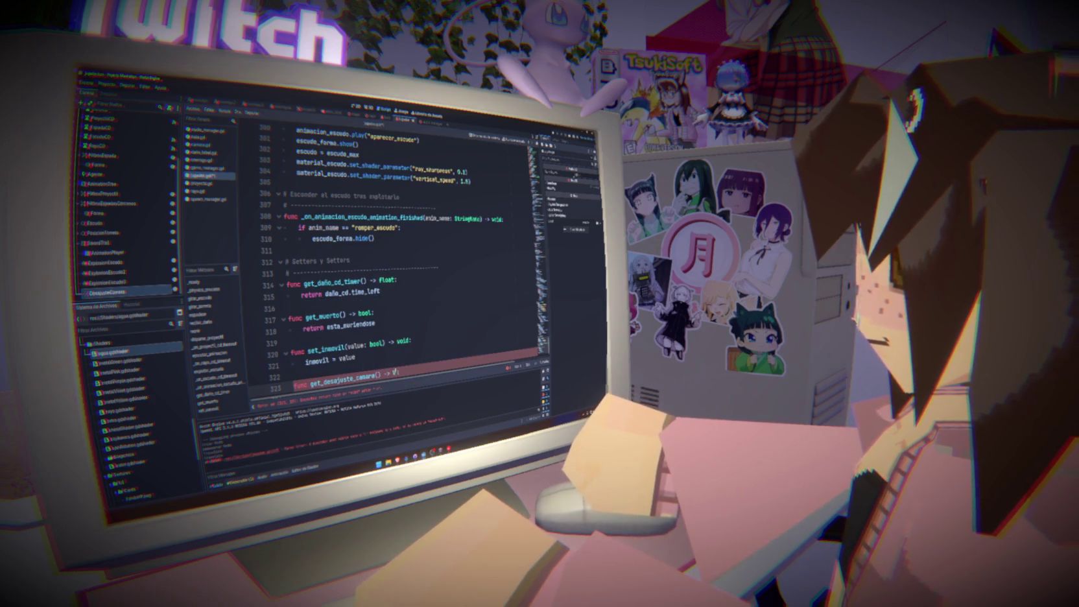
text(ector3:)
key(Return)
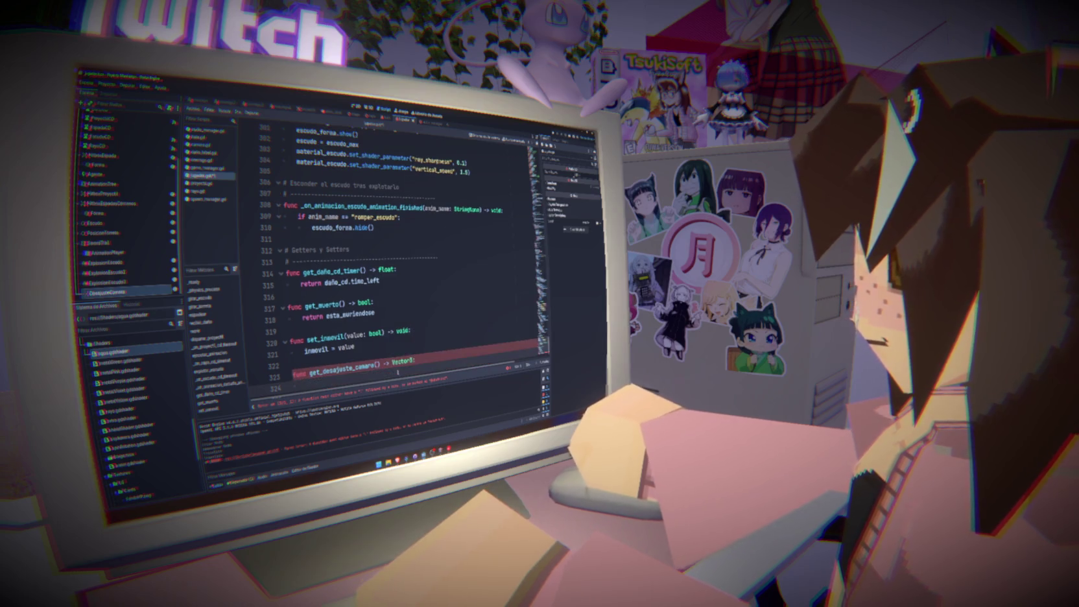
Return desajuste_camara.global_position from it, save, and use get_desajuste_camara() in the camera's look_at.
text(return desa)
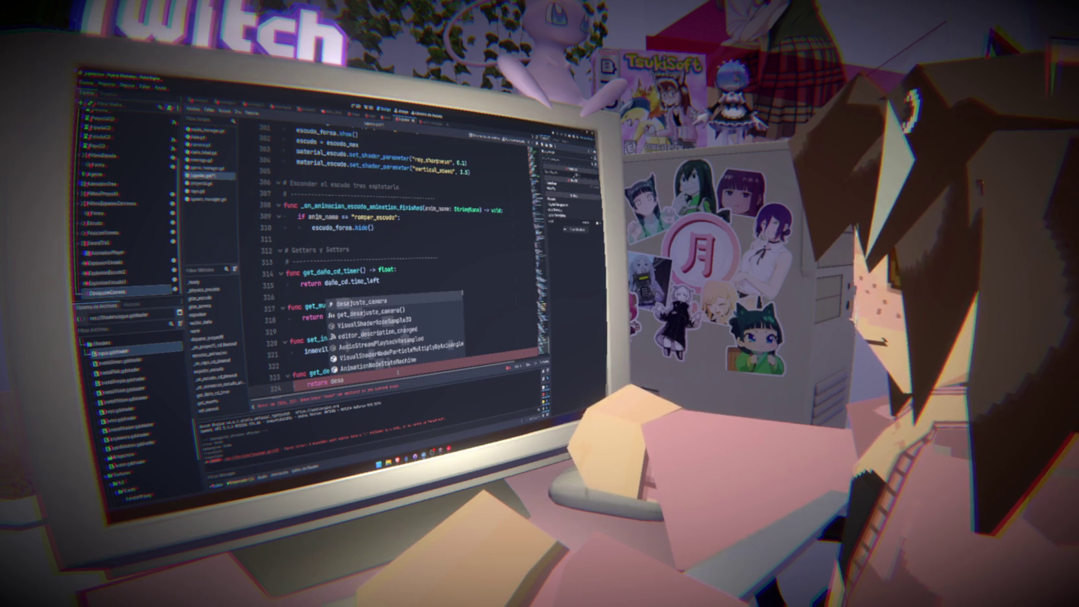
key(Return)
text(.posi)
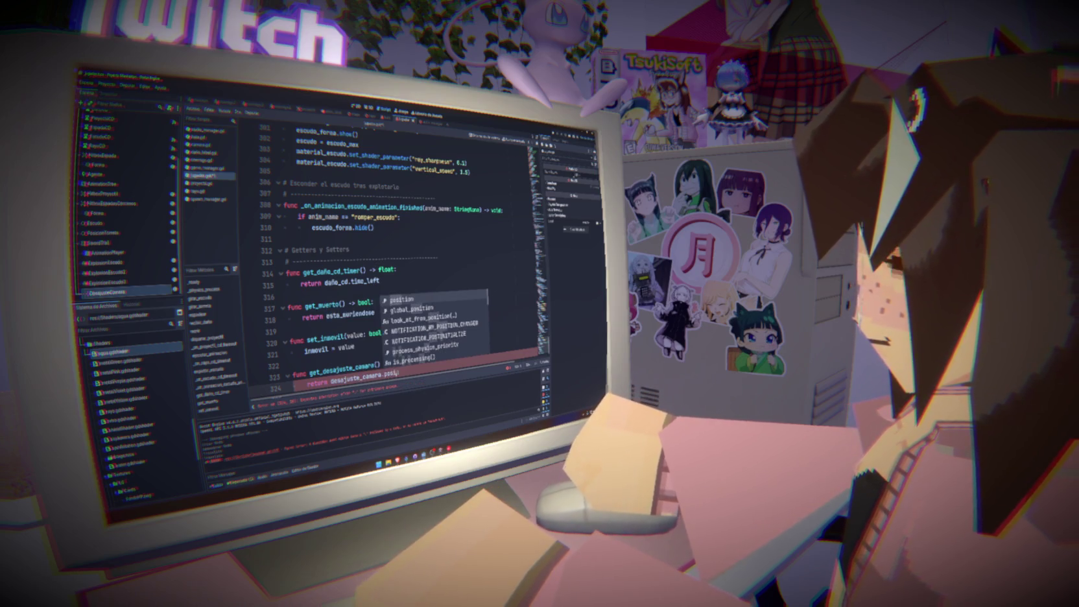
key(Down)
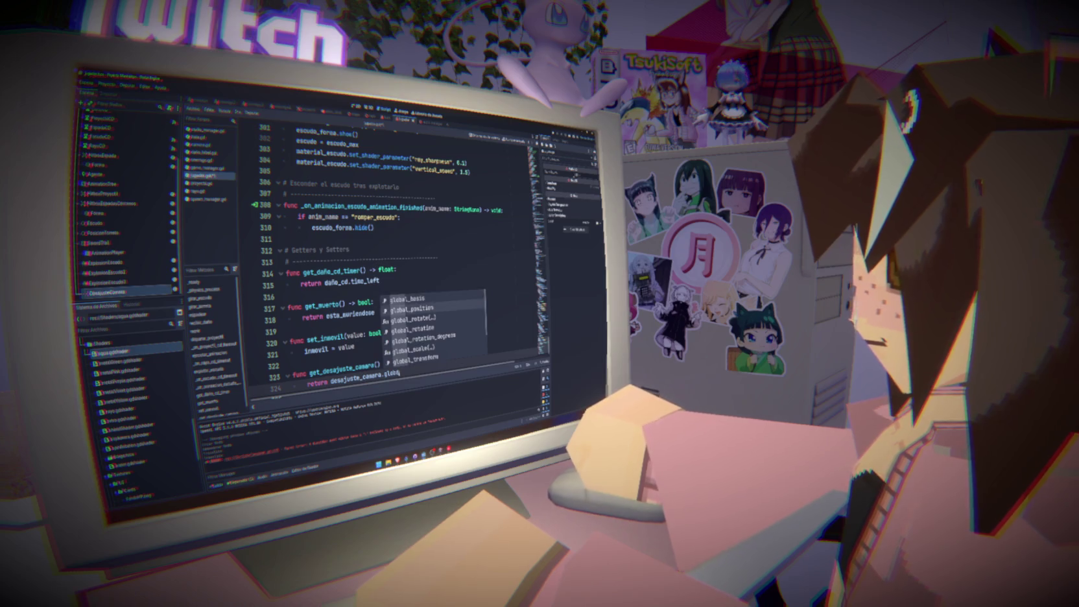
key(Return)
key(ctrl+s)
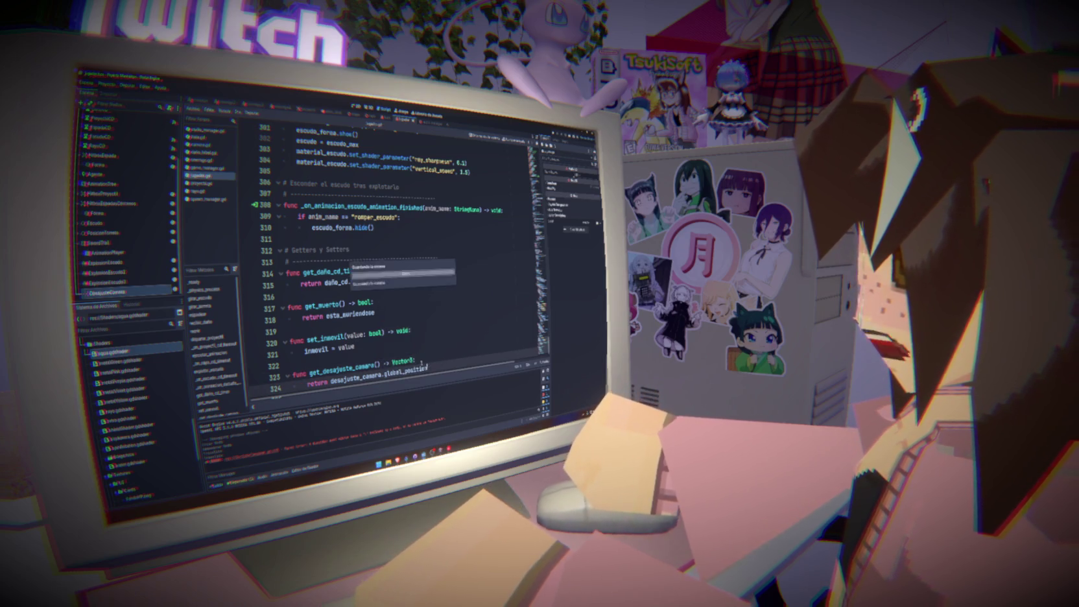
click(207, 149)
key(ctrl+v)
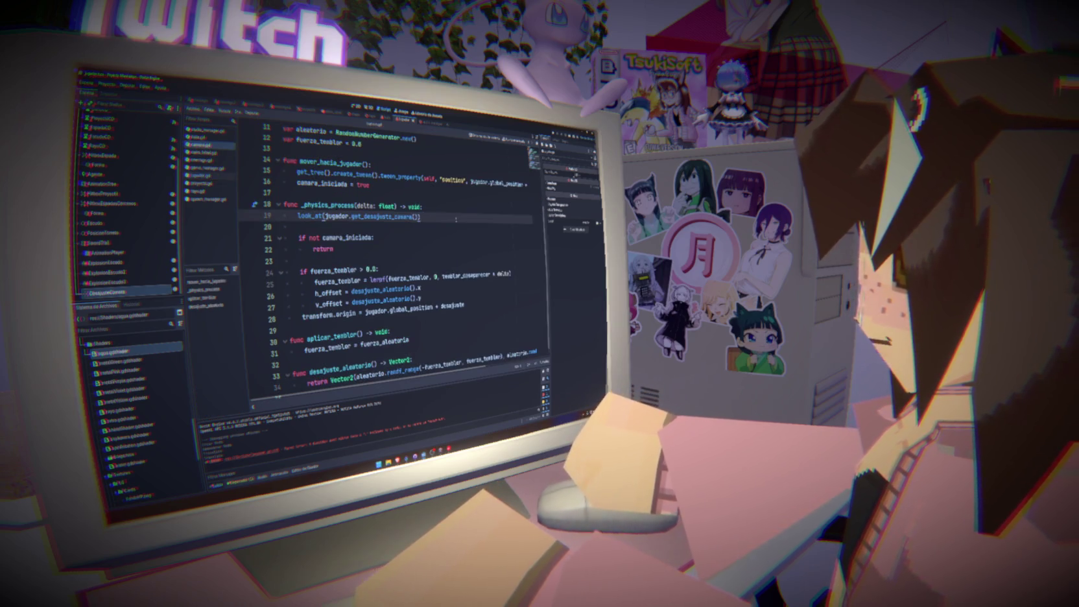
Run the game with F5 to test the camera looking at the offset marker.
key(F5)
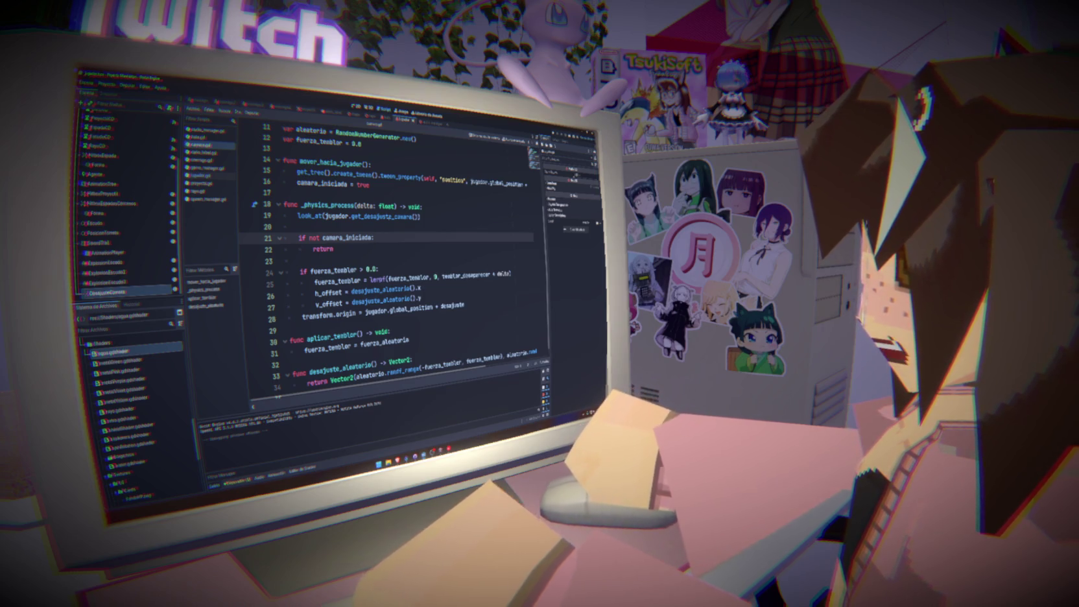
double_click(383, 216)
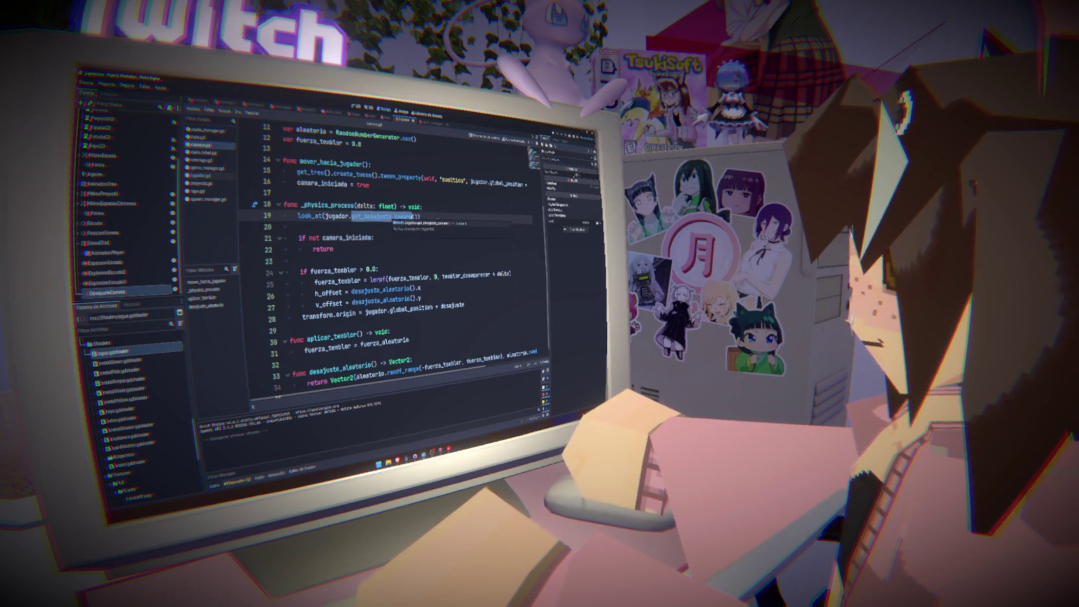
scroll(389, 259, up, 3)
Add a jugador.devolver_desajuste_camara() call at the start of mover_hacia_jugador and jump to the player script.
click(390, 260)
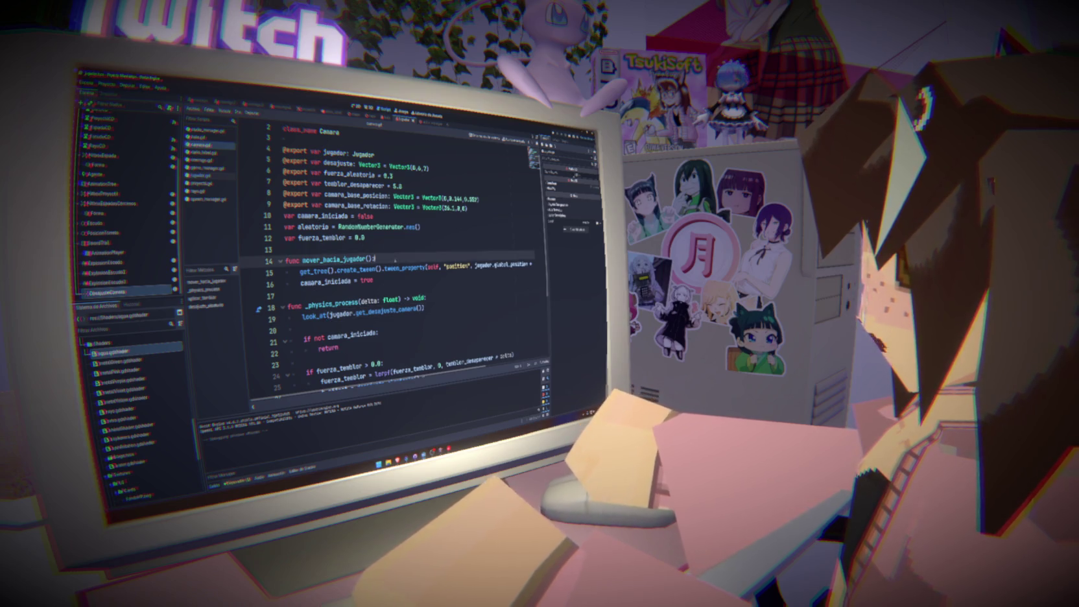
key(Return)
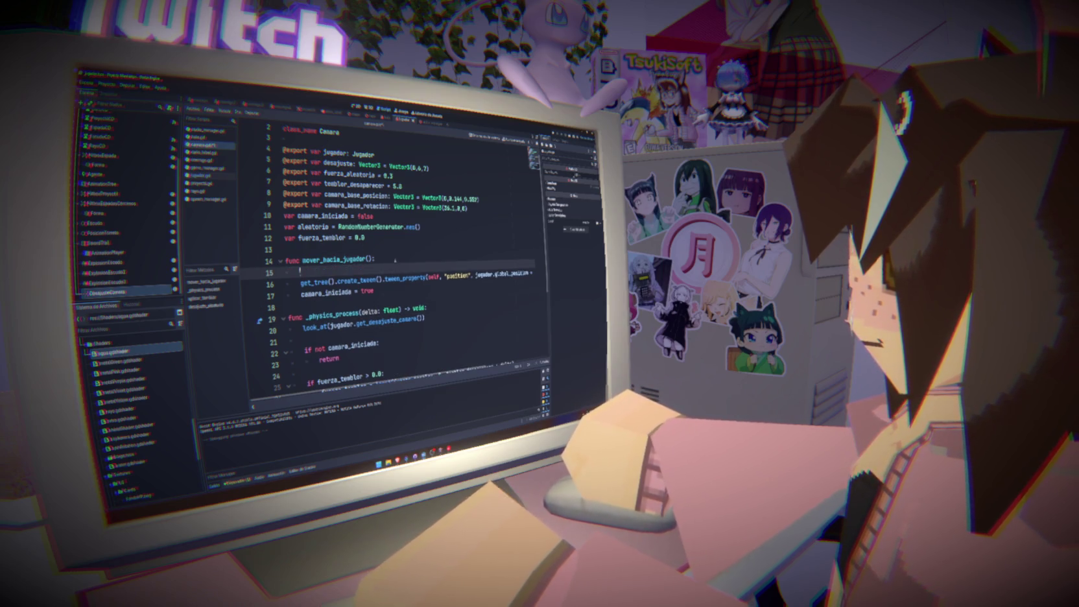
text(jugador.)
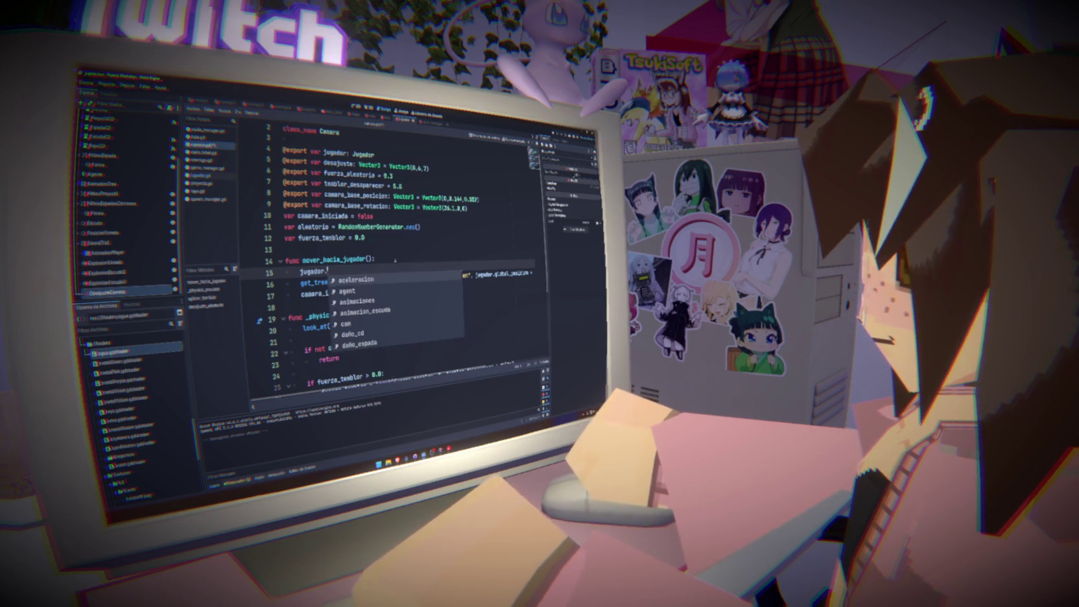
text(dev)
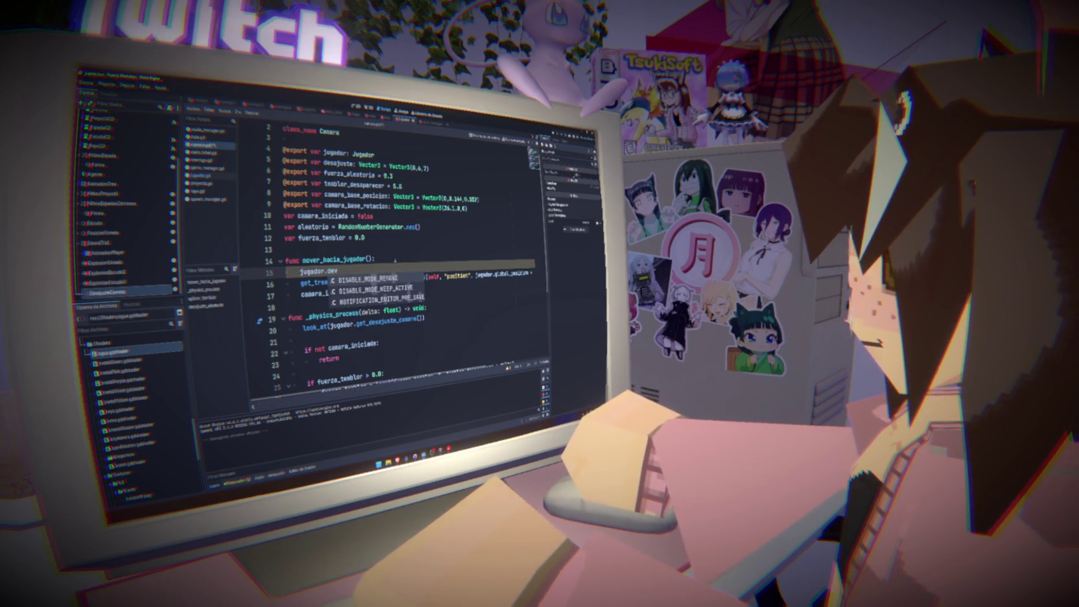
text(olver_desajuste)
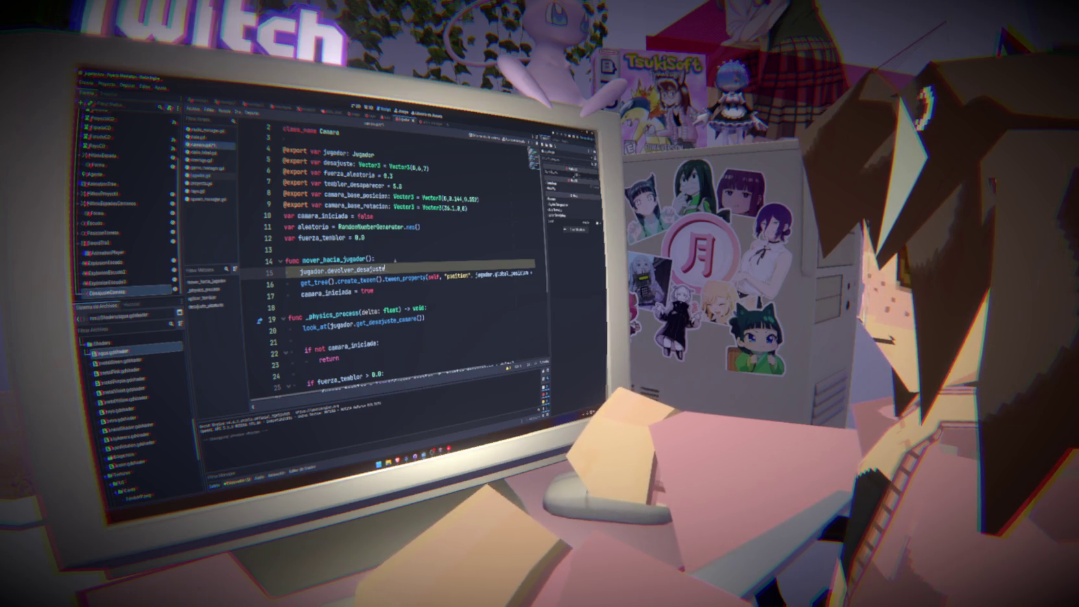
text(()
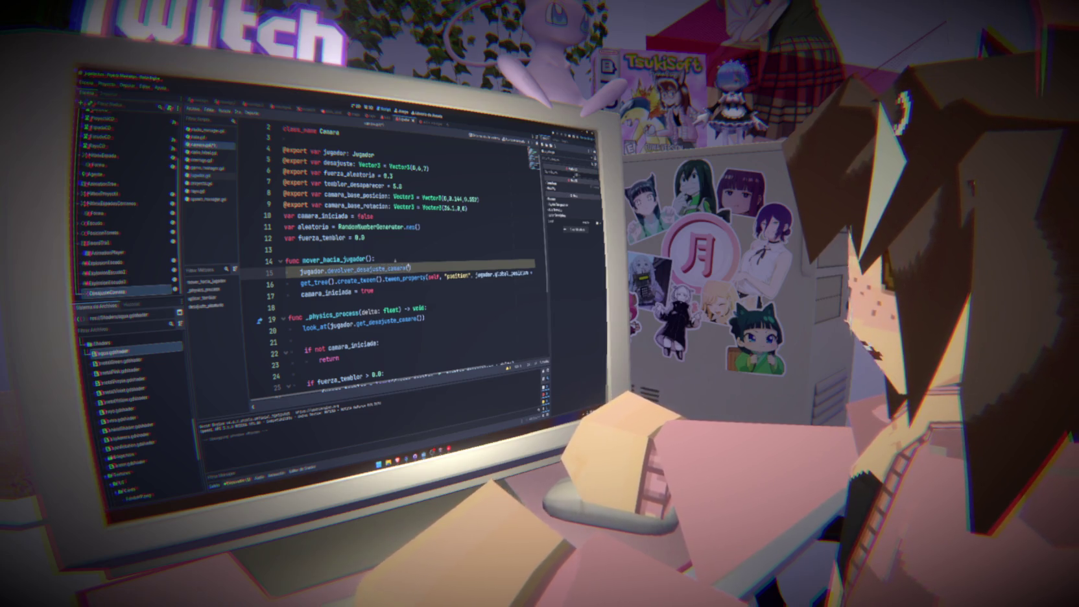
double_click(392, 267)
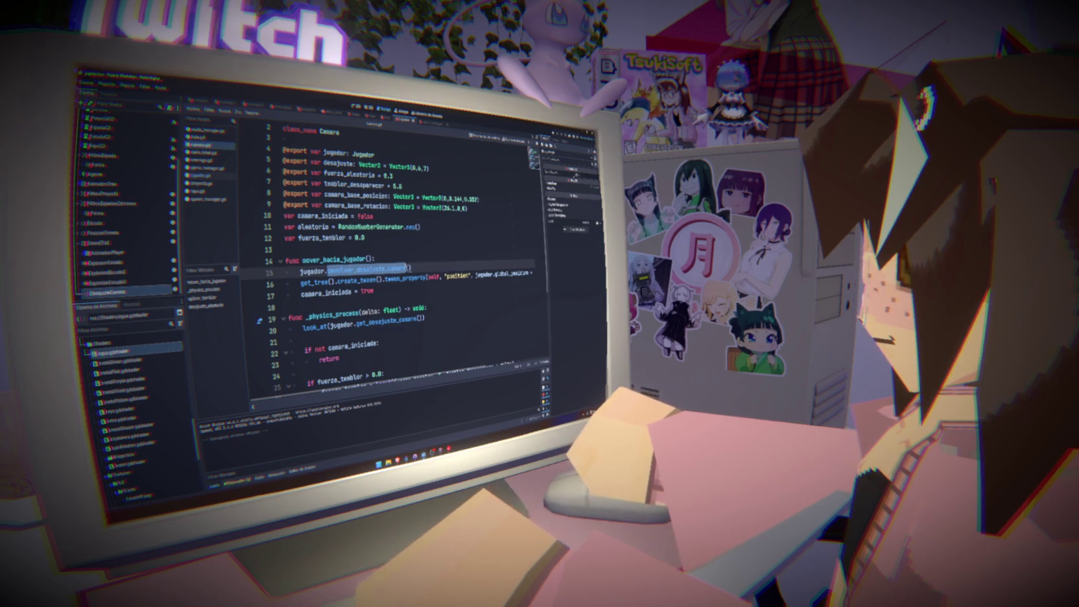
click(199, 175)
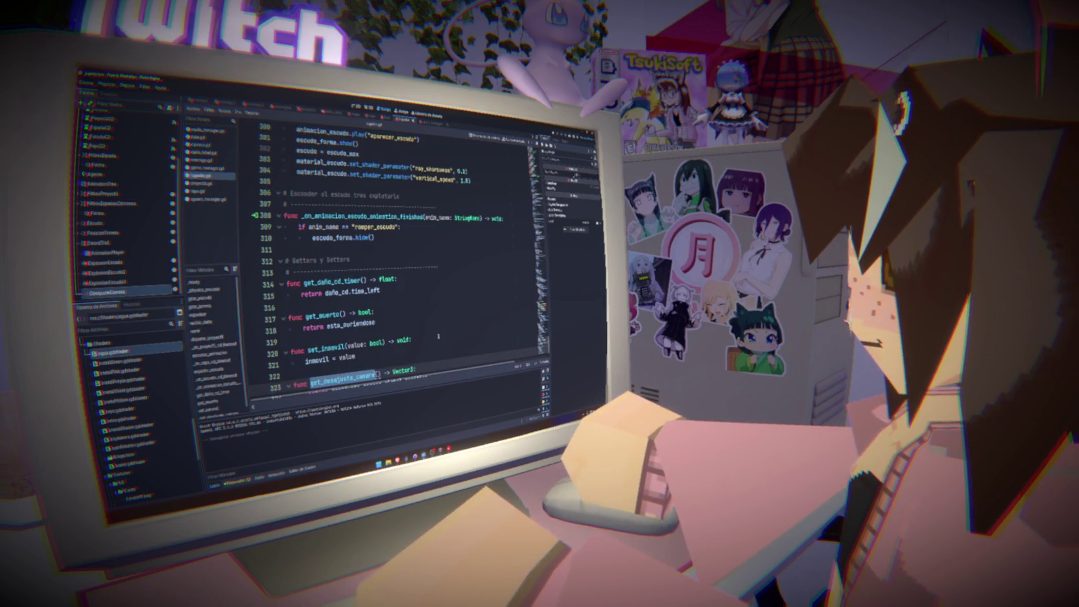
Add a new function devolver_desajuste_camara(): above the Getters y Setters section.
scroll(438, 336, up, 1)
click(322, 285)
key(Return)
key(Return)
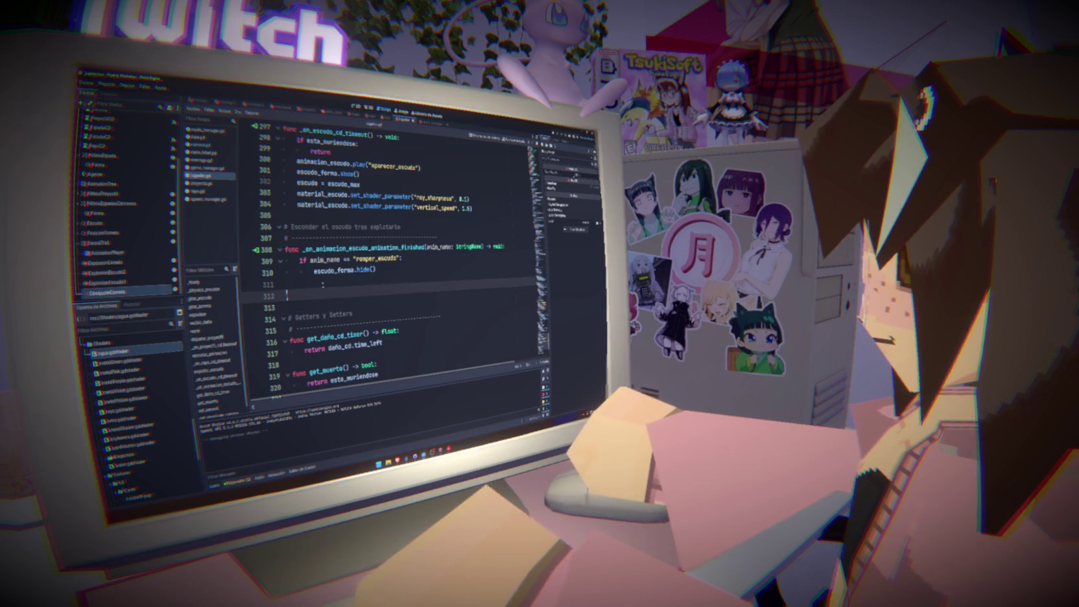
text(fuc devolver_desajuste_camara())
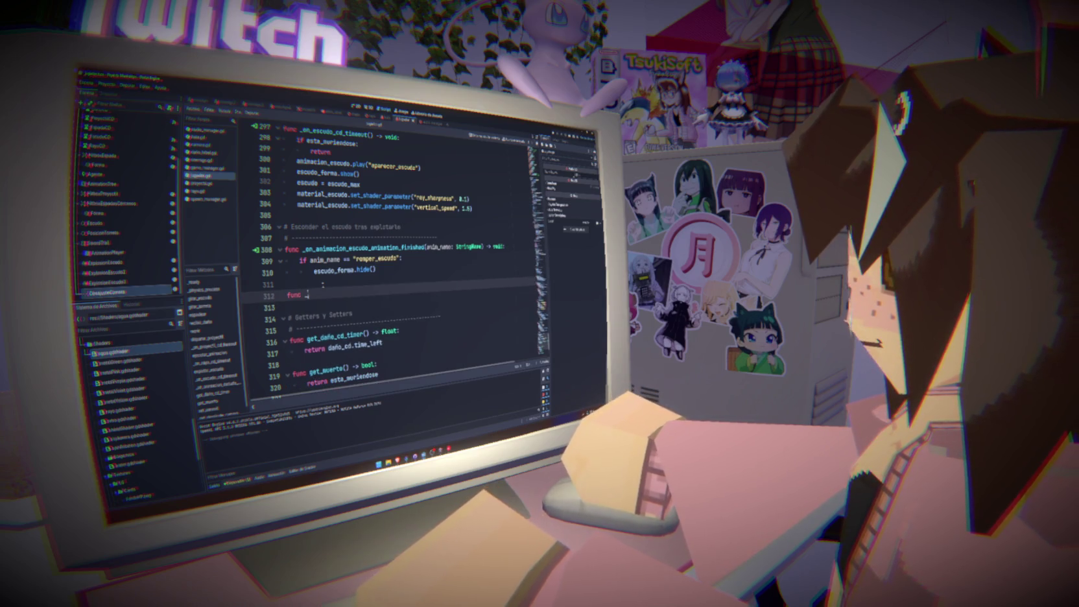
text(:)
key(Return)
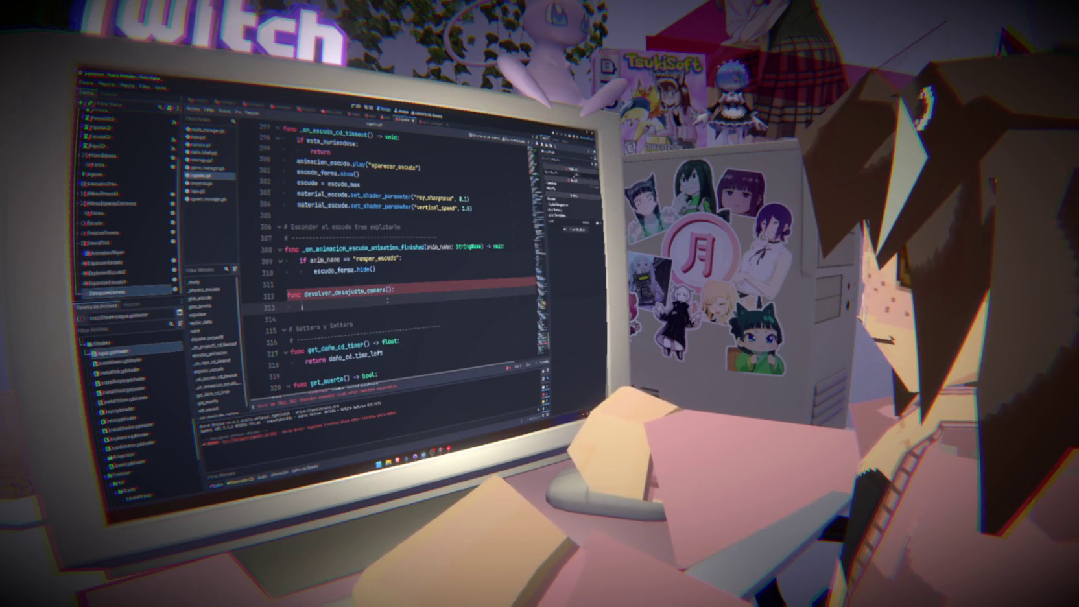
Start its body with get_tree().create_tween().
text(get_tr)
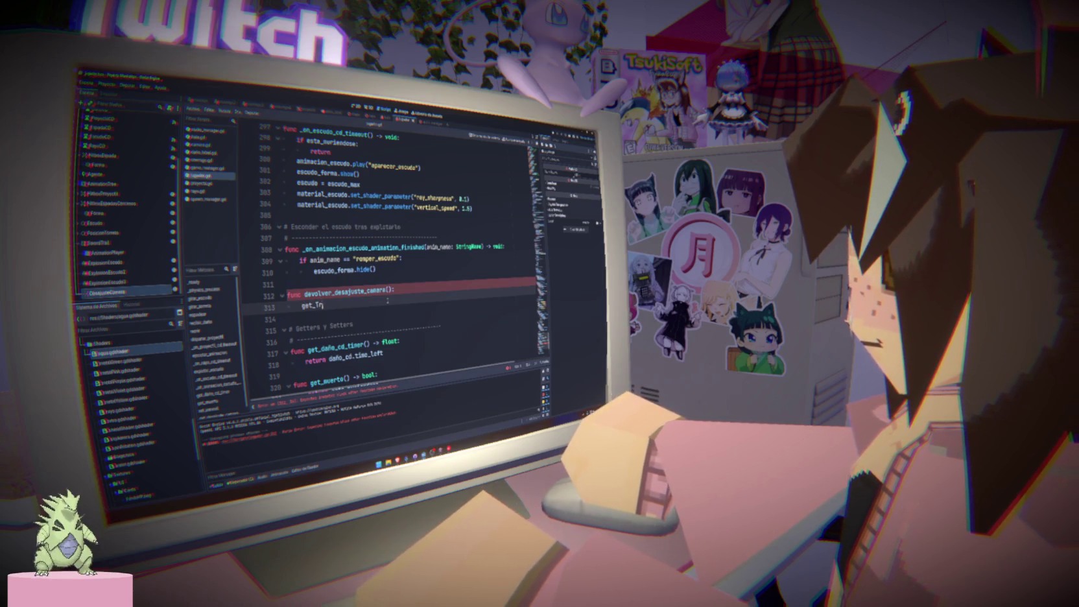
key(Return)
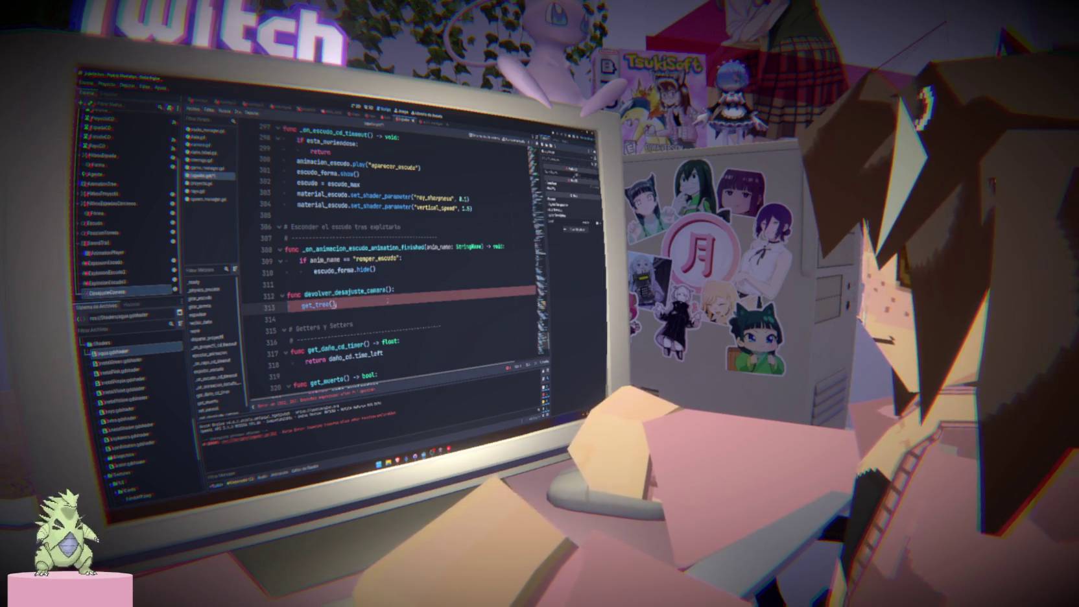
text(.)
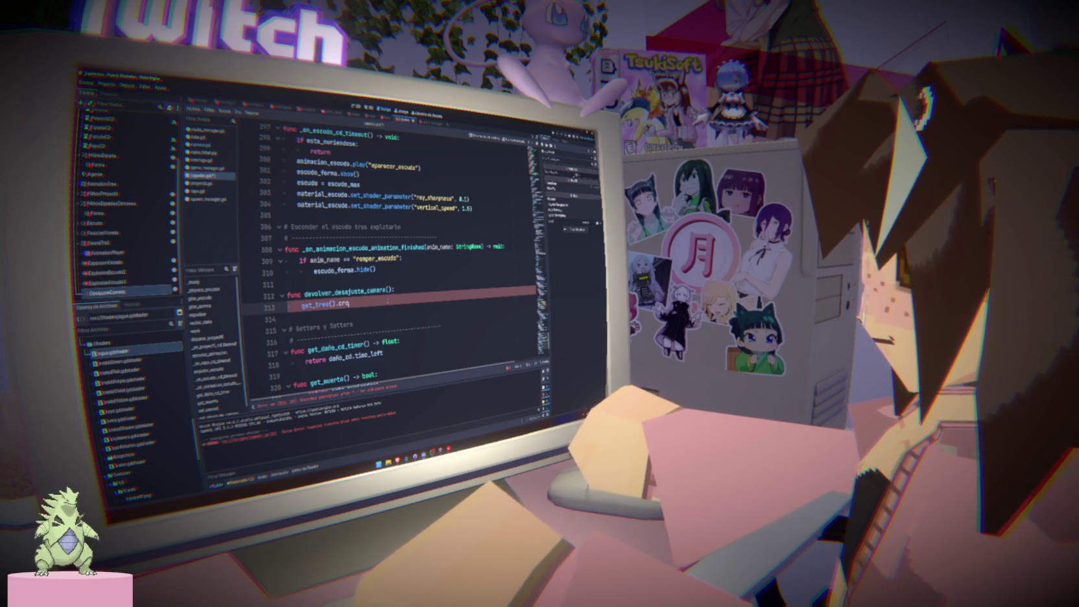
text(cre)
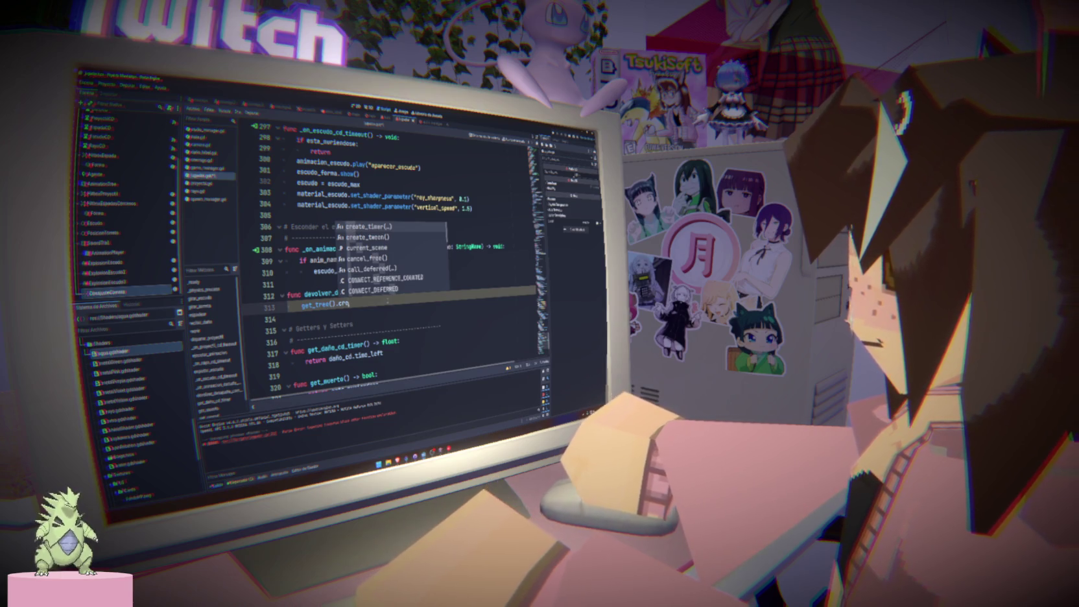
key(Down)
key(Return)
Chain tween_property(desajuste_camara, "position", Vector3(1.0)) onto the tween.
text(.)
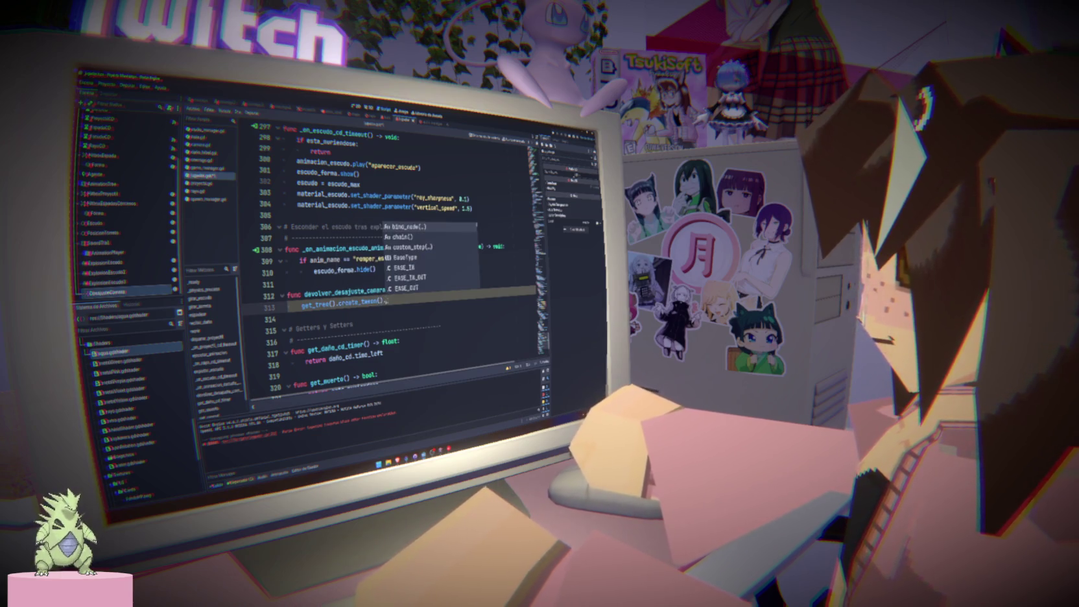
text(set_p)
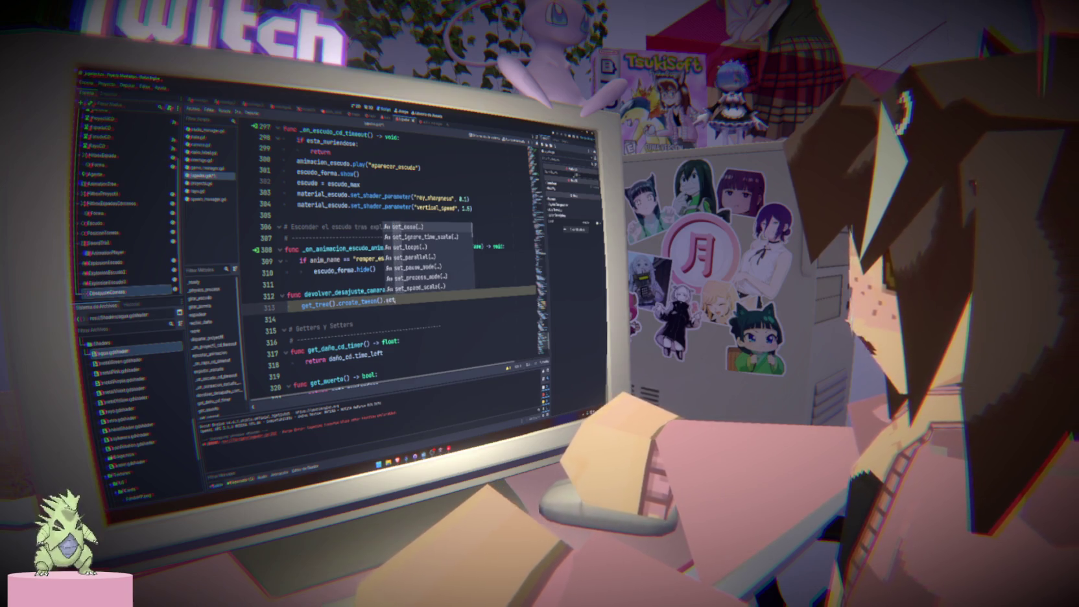
key(BackSpace)
key(BackSpace)
key(BackSpace)
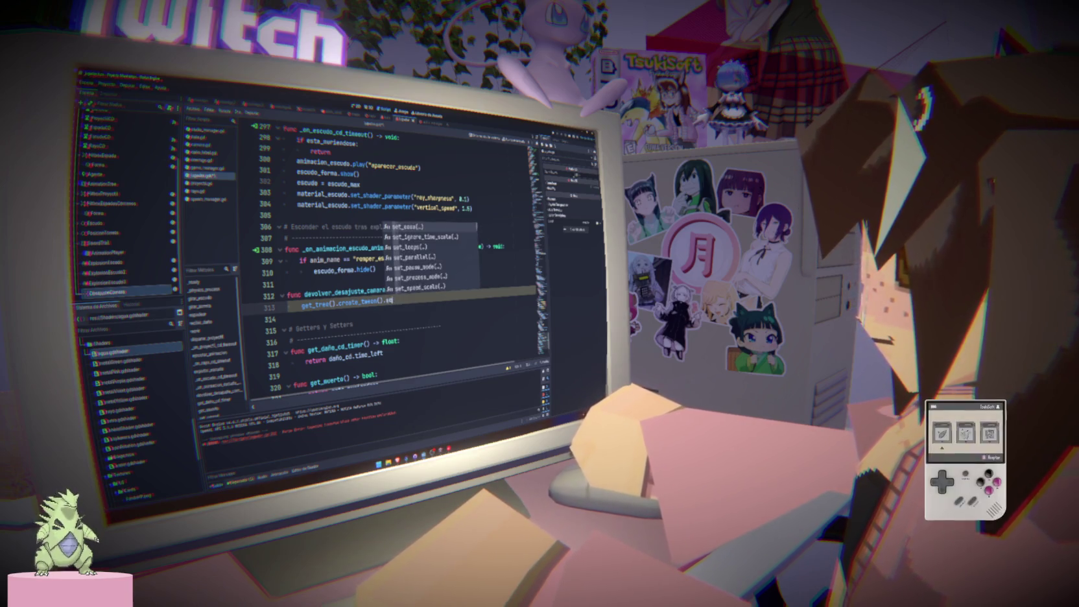
text(proper)
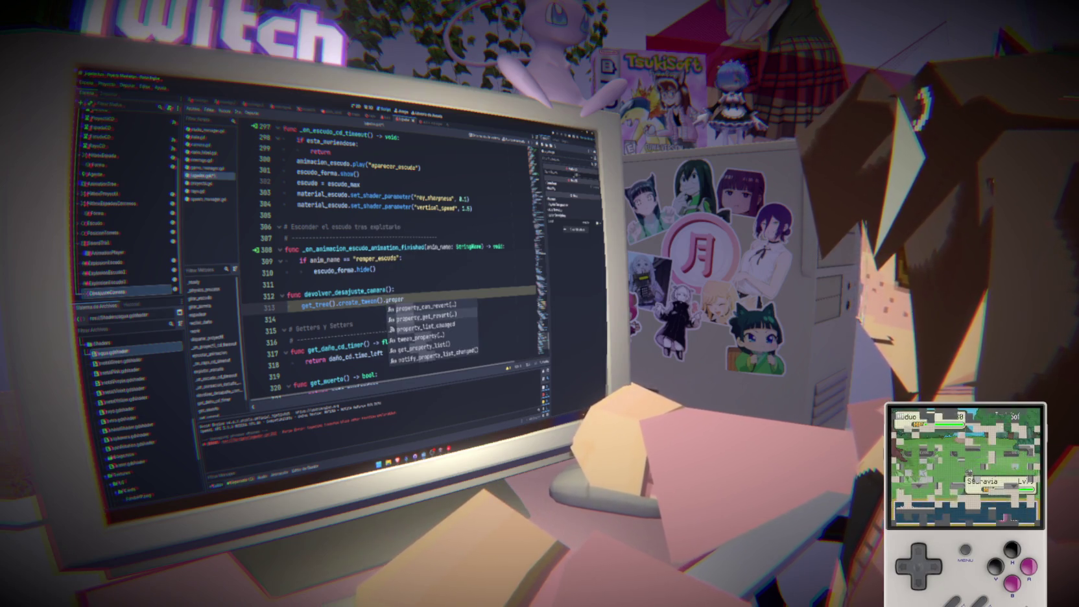
key(Down)
key(Down)
key(Down)
key(Return)
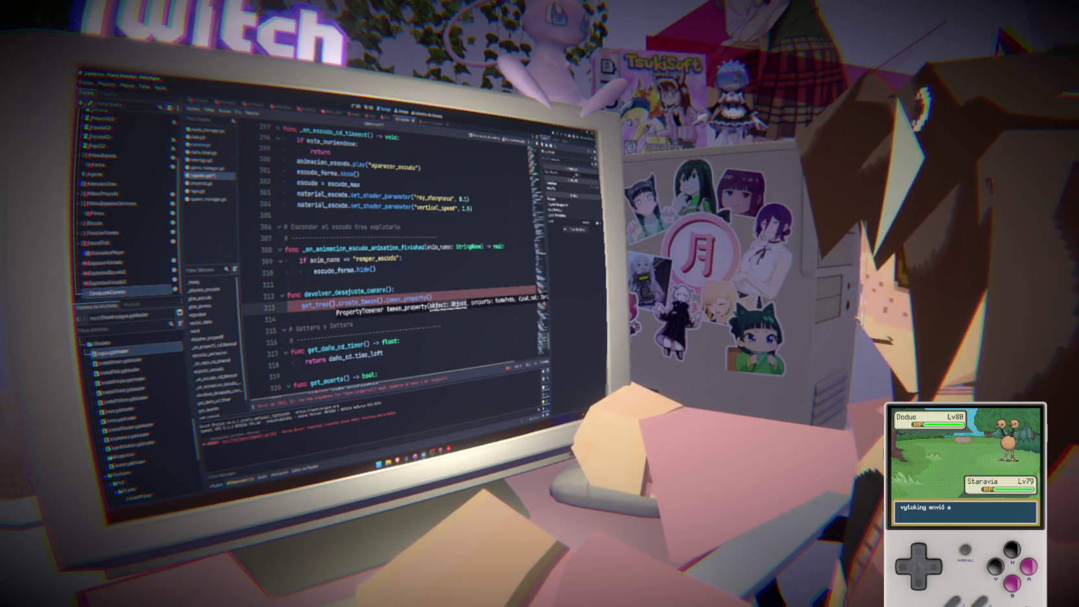
text(desa)
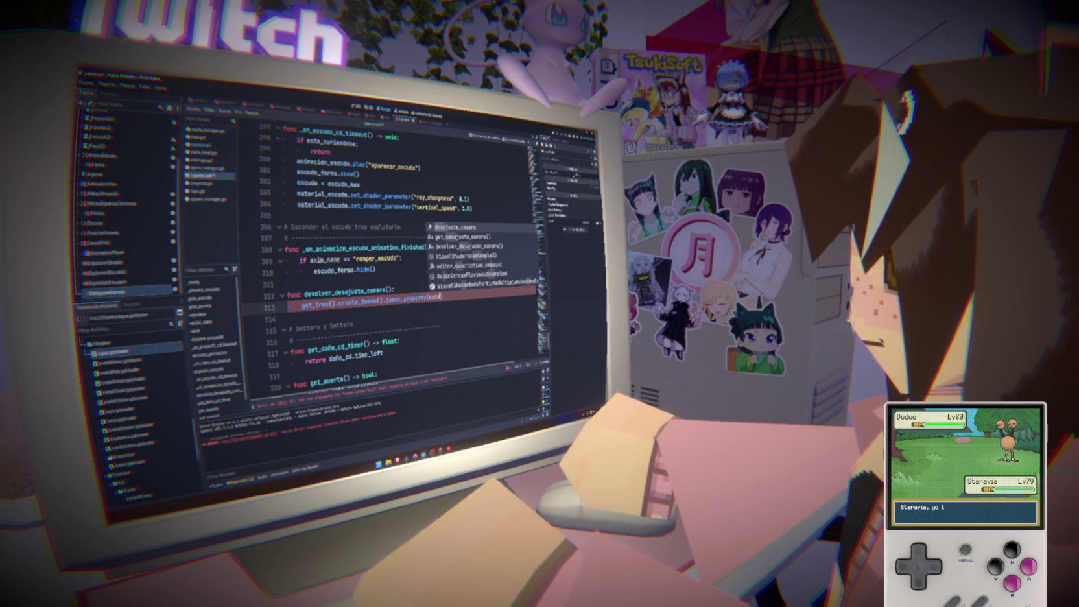
key(Return)
text(, )
text("posit)
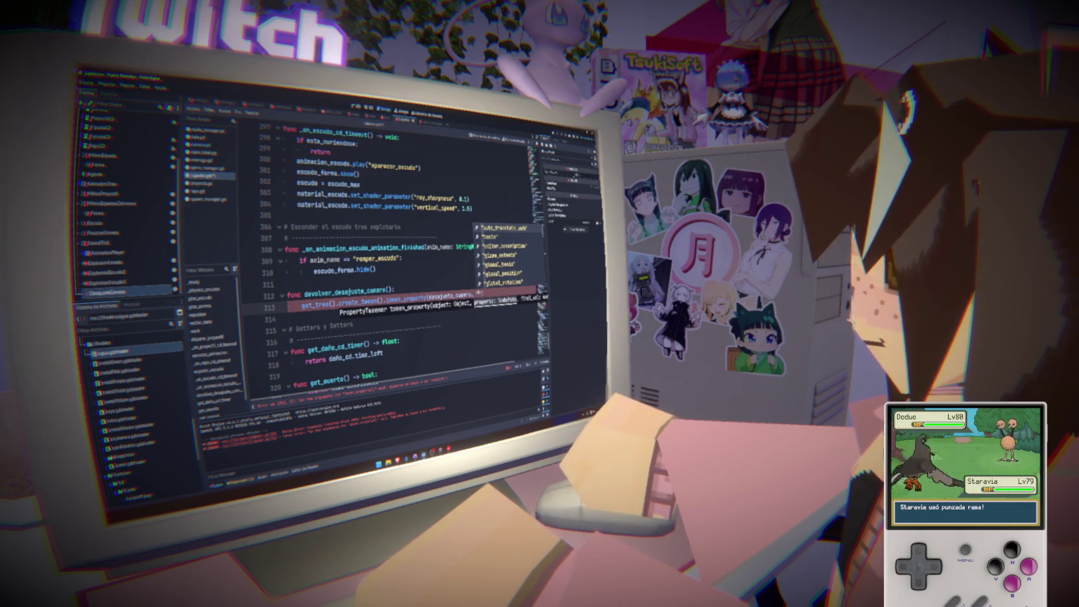
key(Return)
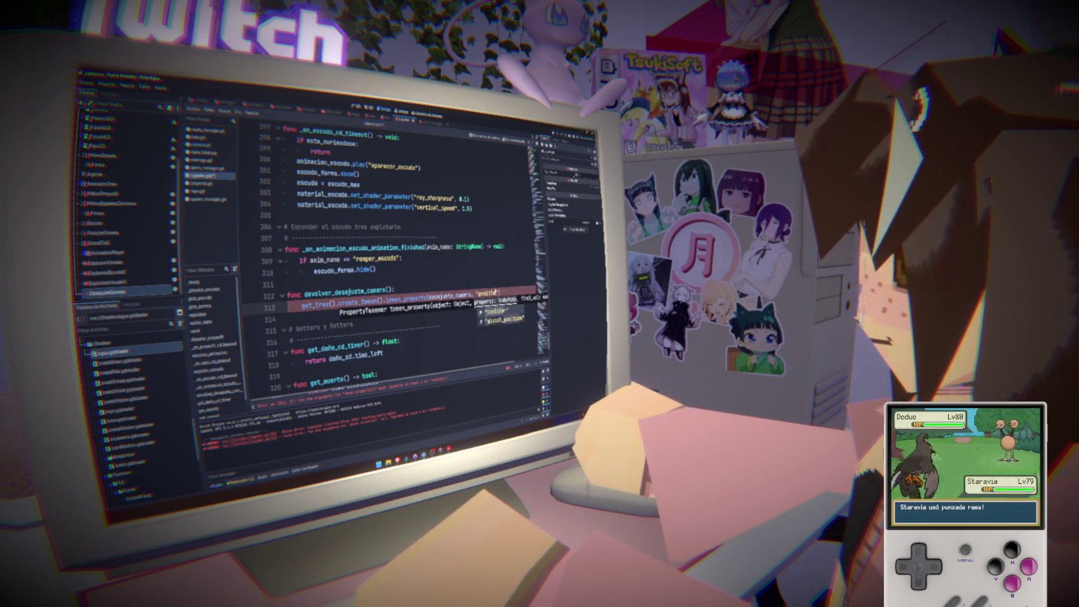
text(, )
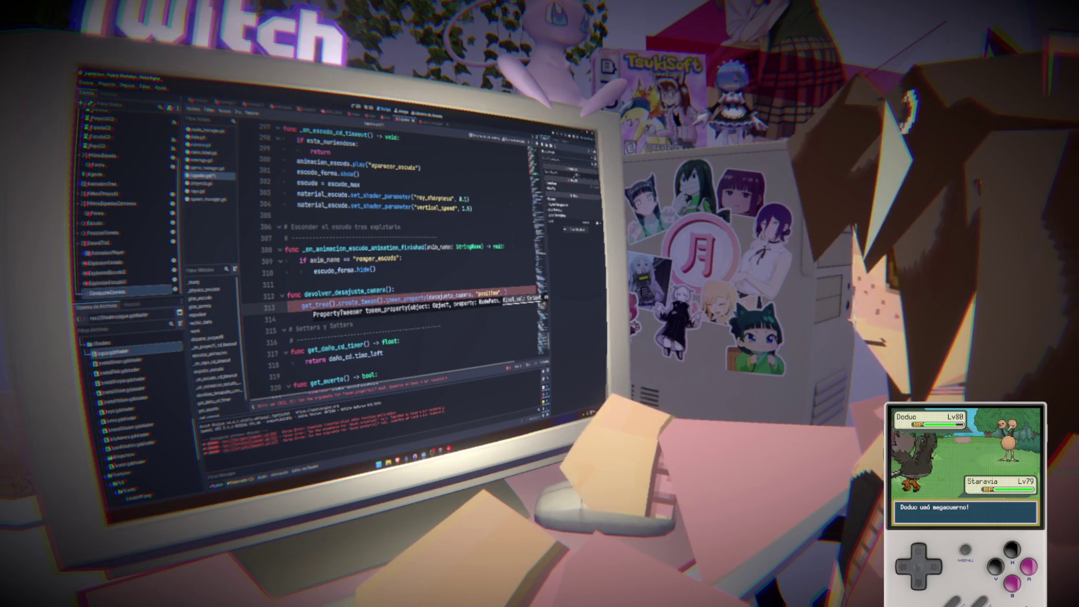
text(or3()
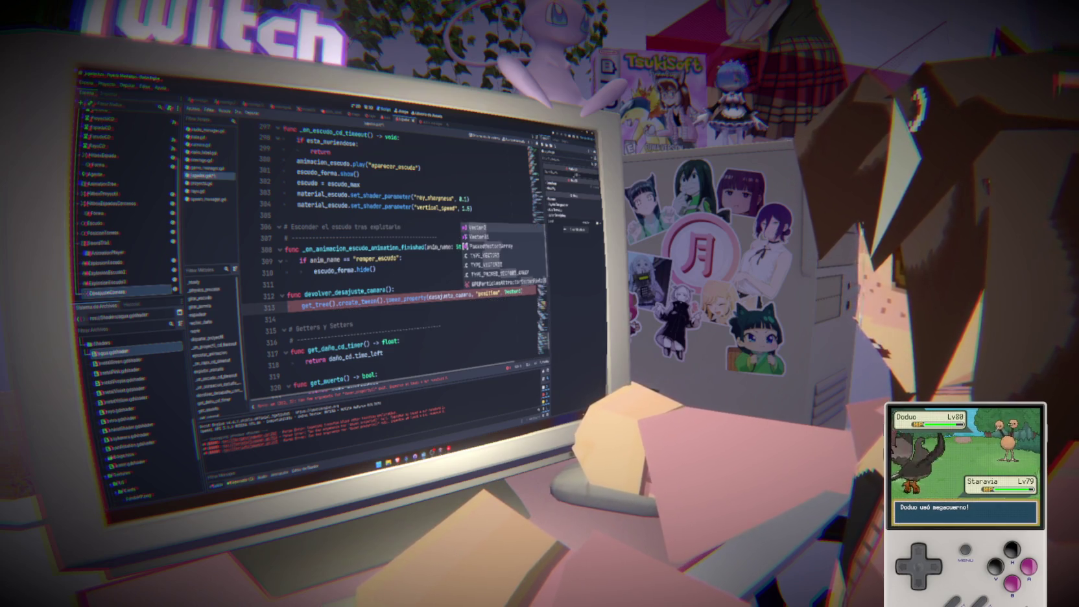
text(1.0)
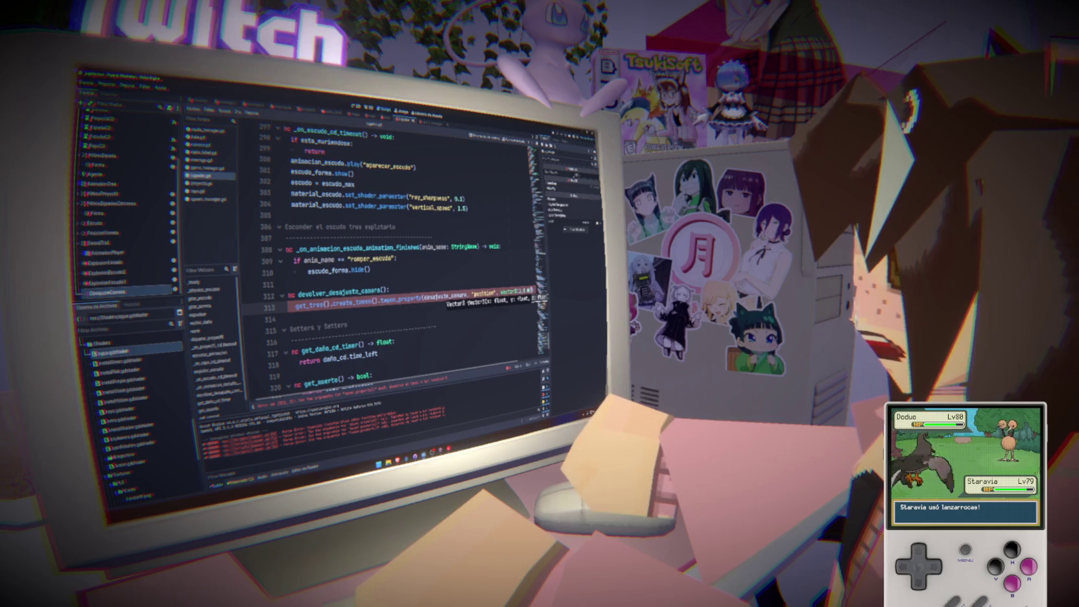
text())
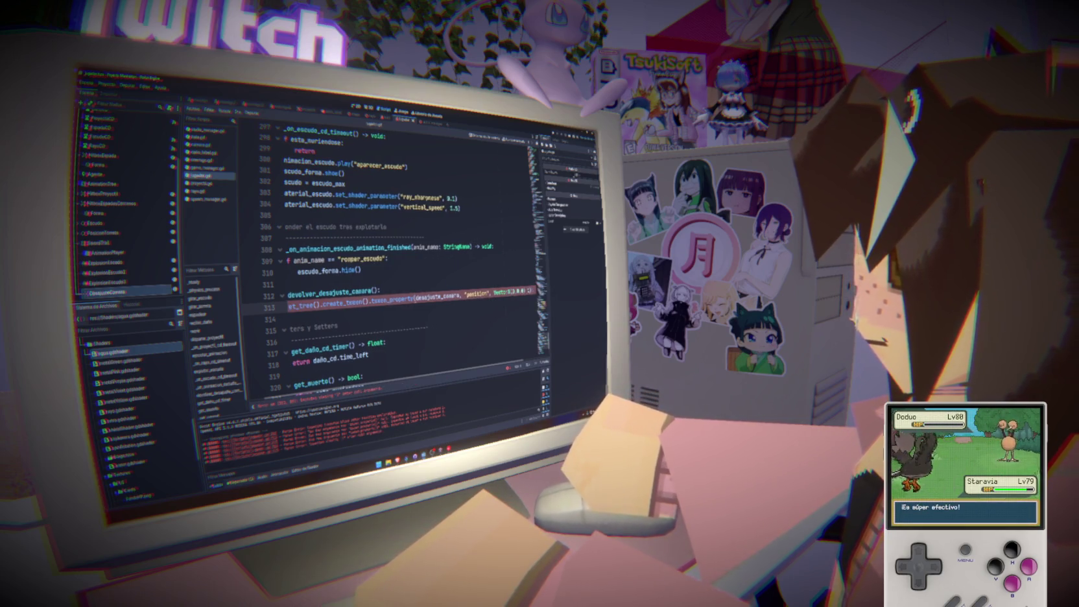
Give the tween a 1-second duration and a Tween.EASE_ constant in set_ease, then open camara.gd.
mouse_move(398, 304)
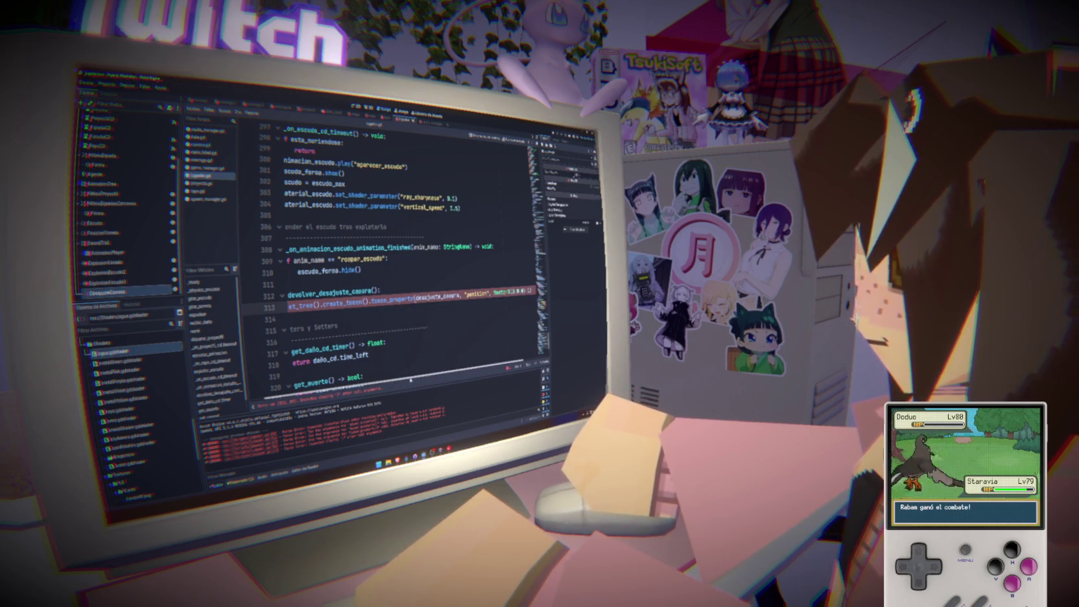
scroll(468, 370, right, 3)
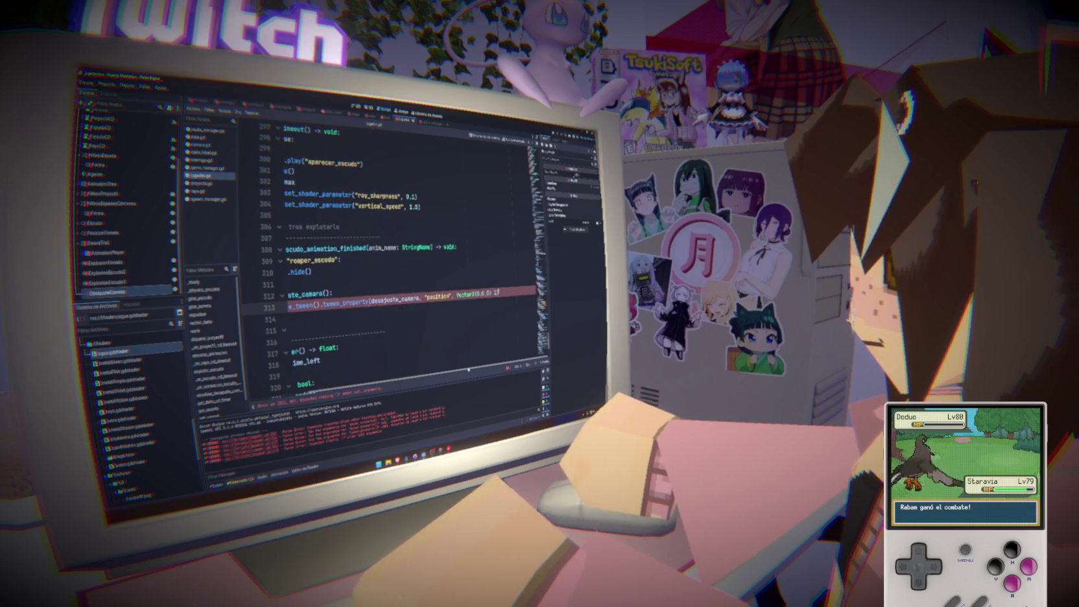
click(495, 303)
text(, 1))
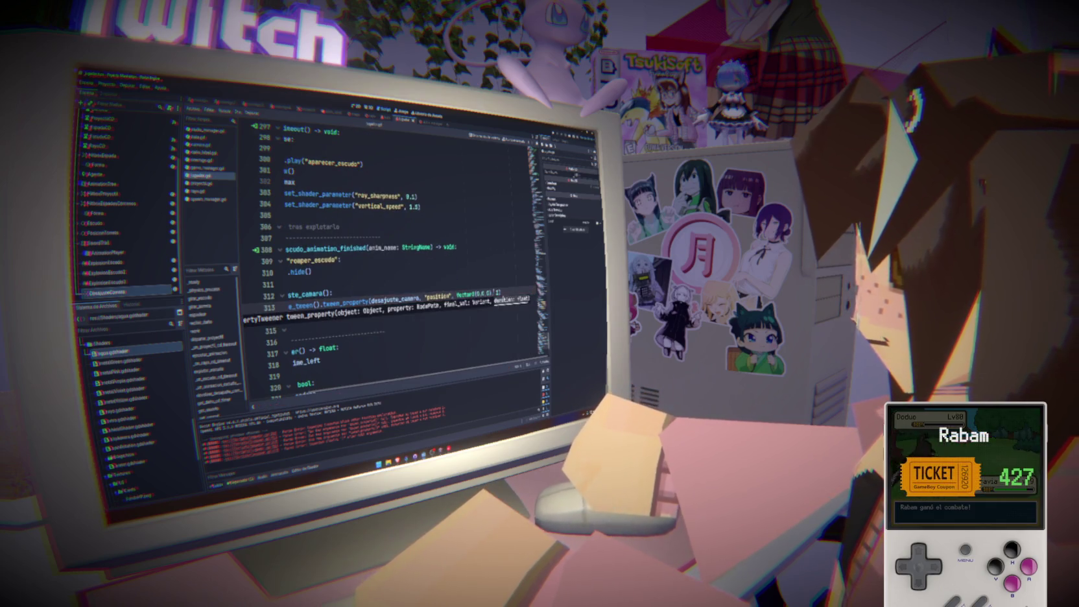
text(.set_ease()
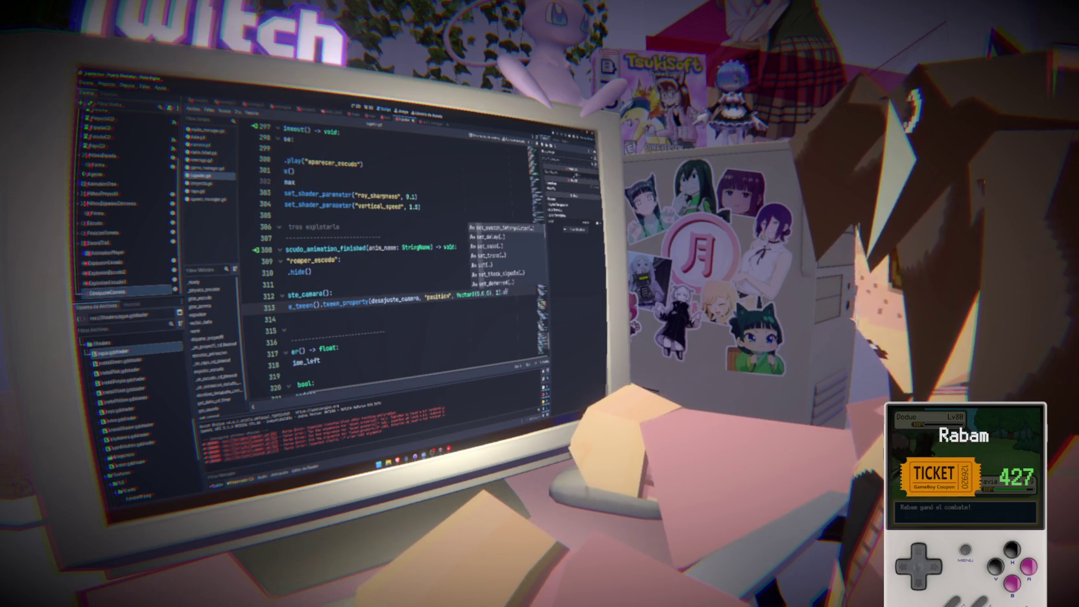
key(Down)
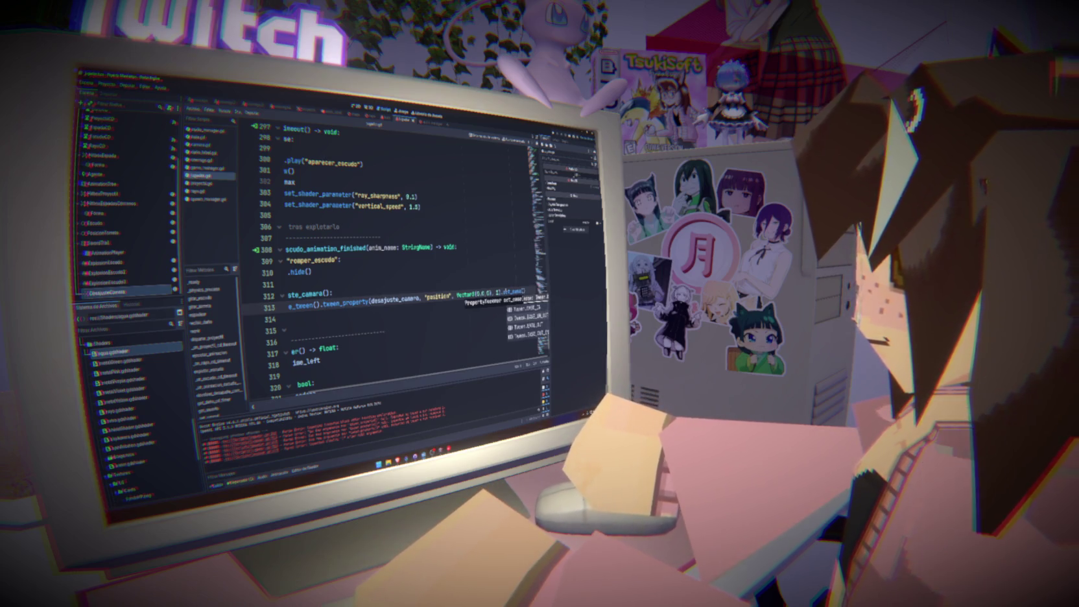
key(Return)
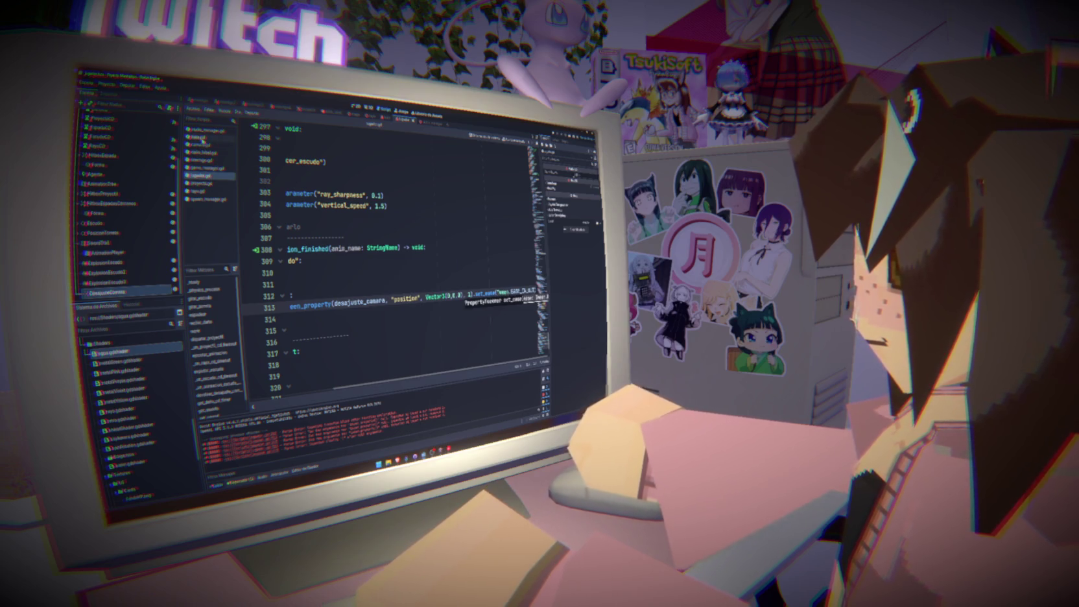
click(201, 145)
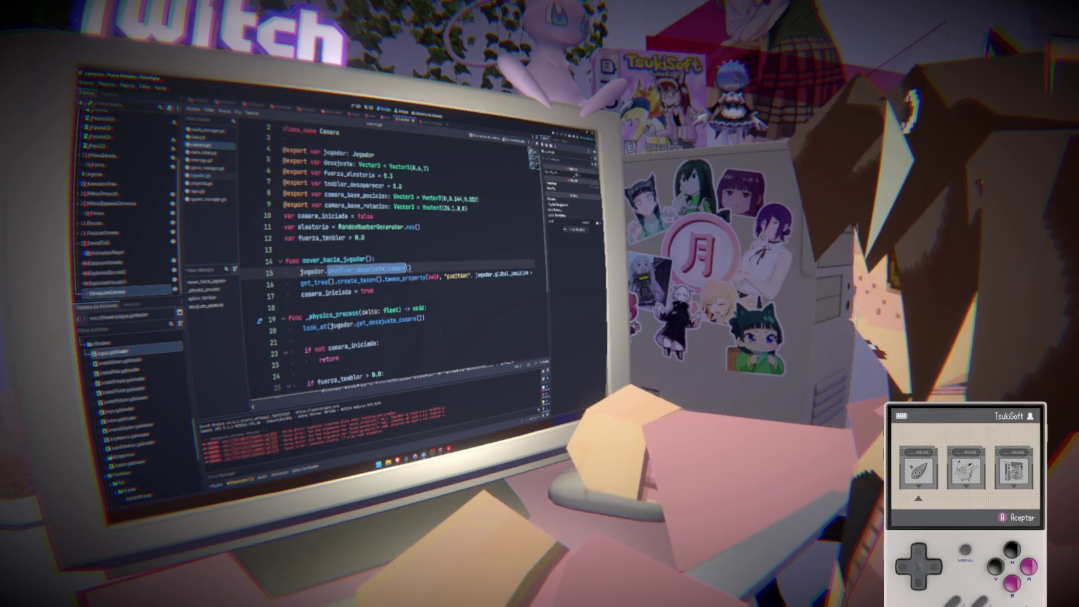
Look up tween_property in the Tween documentation, then return to camara.gd and save.
ctrl+click(421, 277)
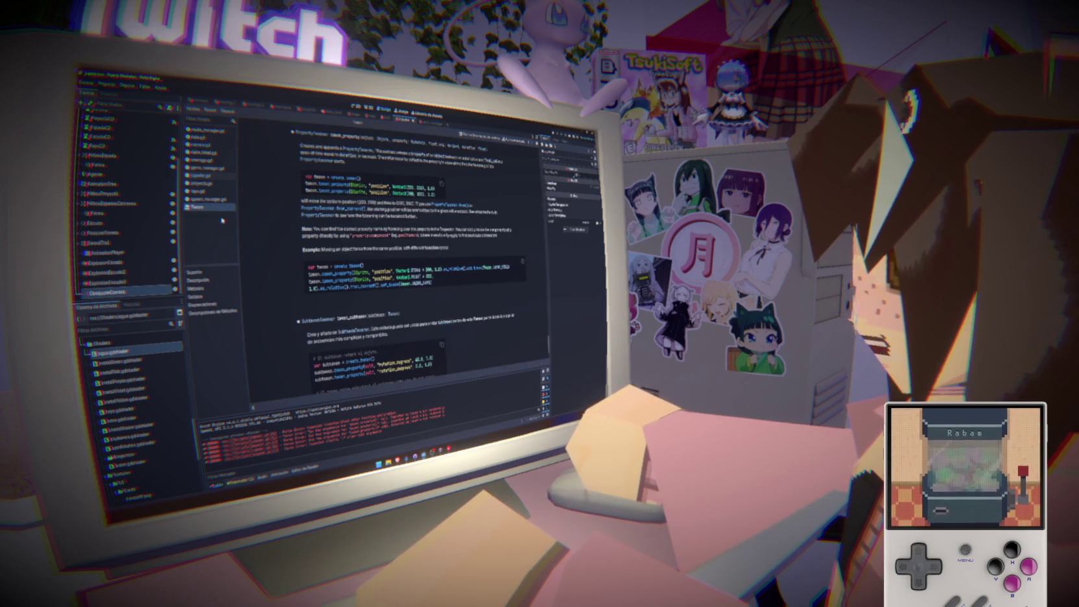
key(alt+Left)
key(ctrl+s)
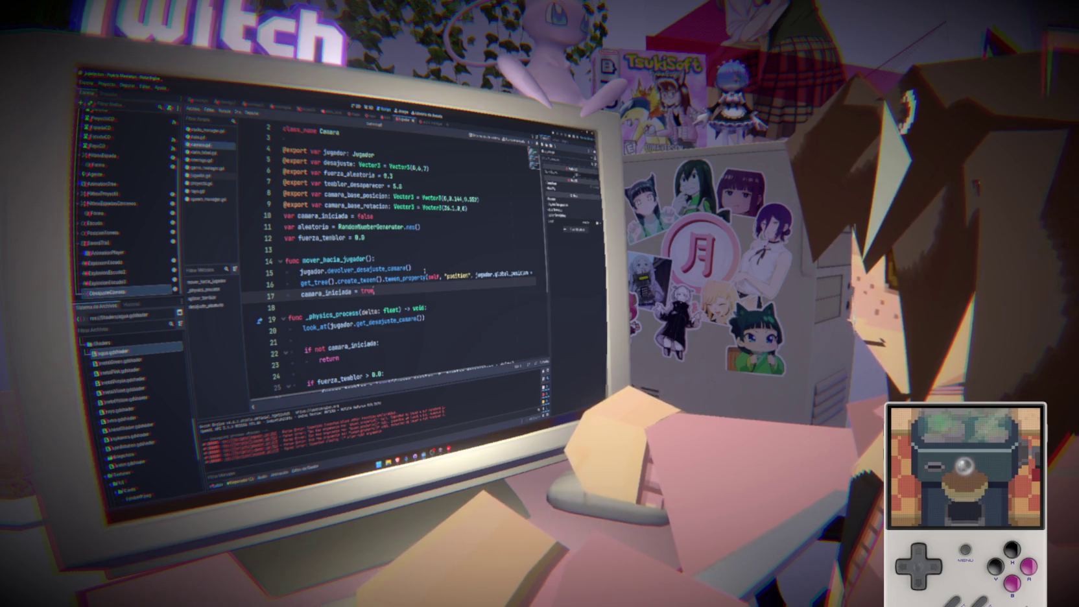
Save camara.gd again and launch the game with F5 to test the camera move.
click(374, 259)
key(ctrl+s)
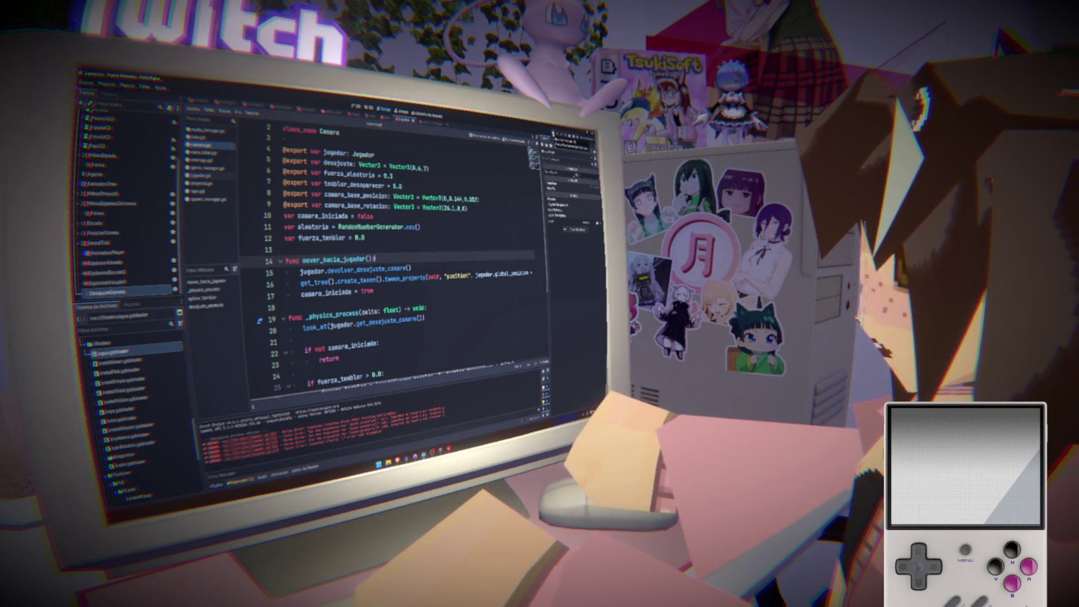
key(ctrl+s)
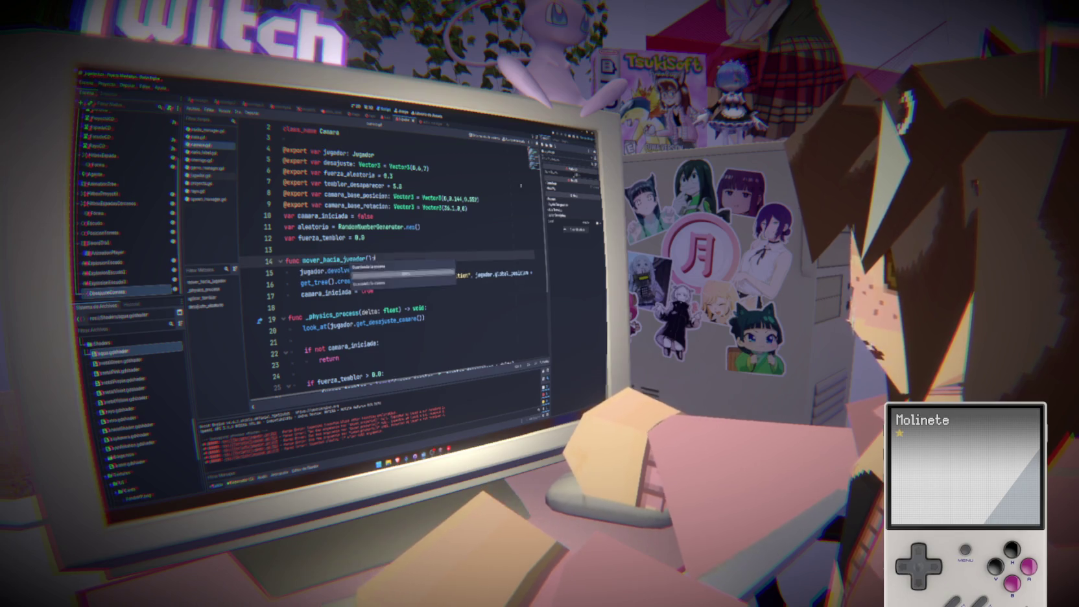
text(:)
key(F5)
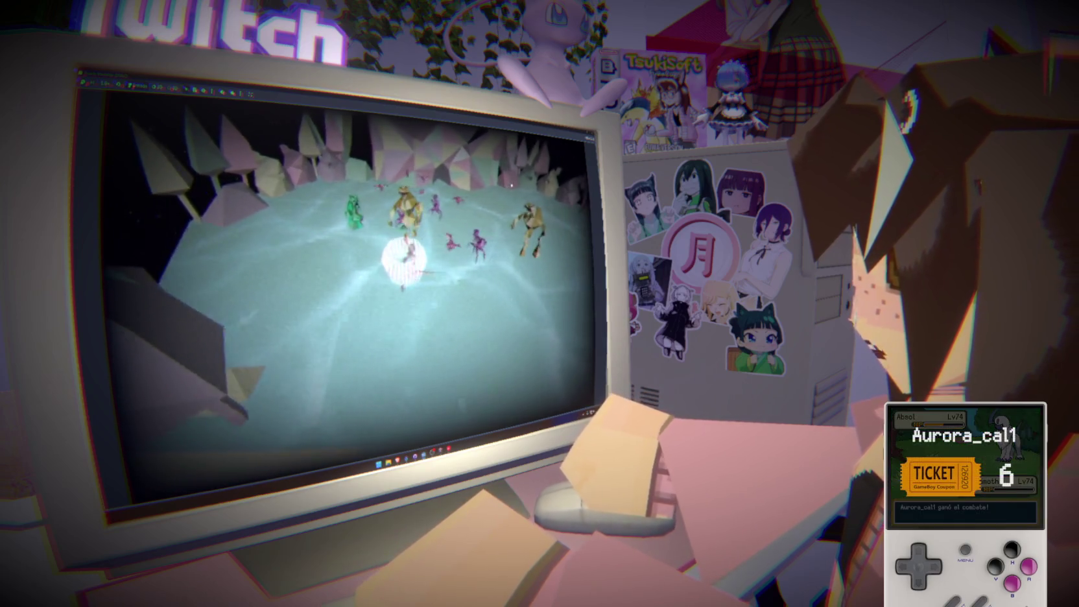
Stop the game and inspect the puede_spawnear flag's declaration and check in spawn_manager.gd.
key(F8)
click(471, 249)
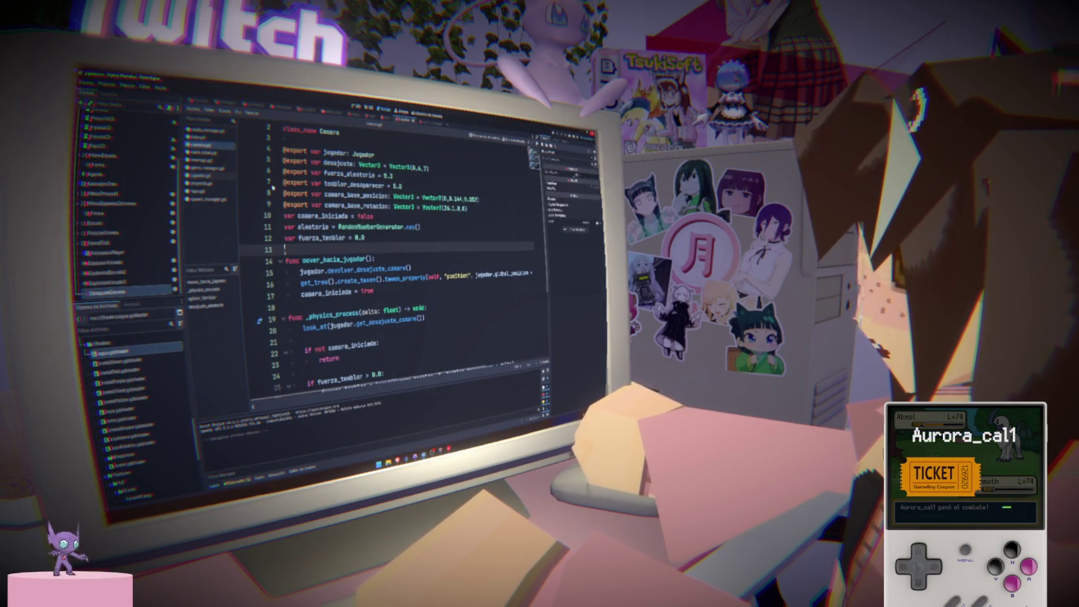
click(206, 199)
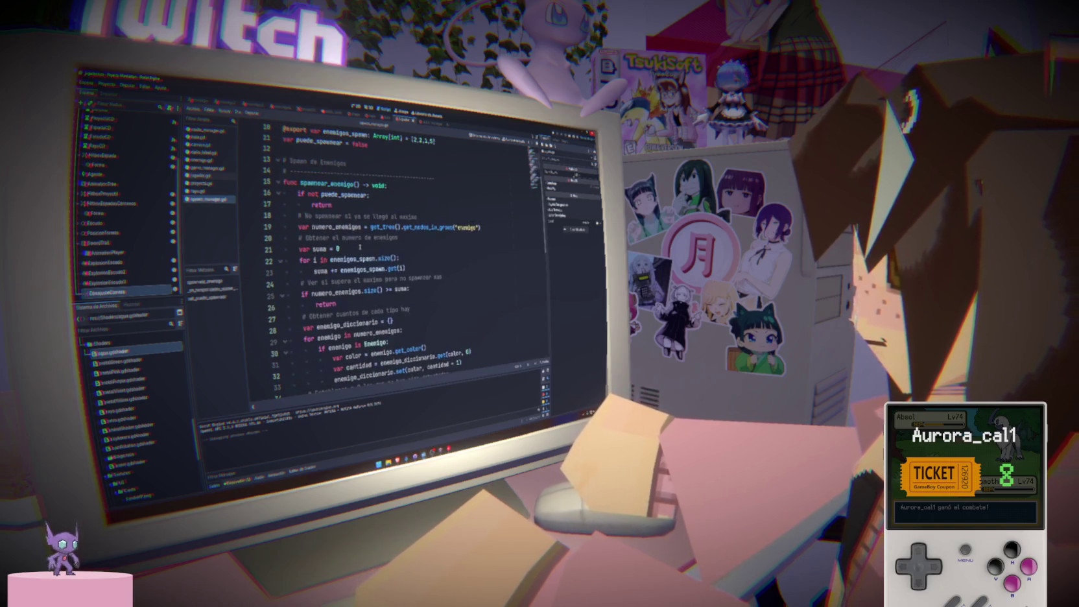
double_click(344, 194)
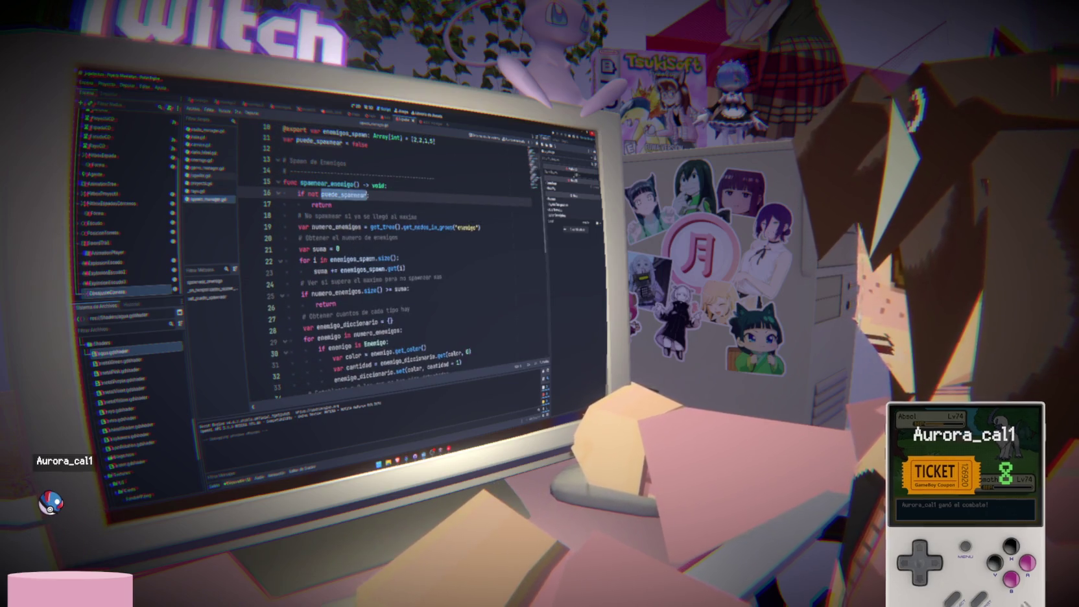
double_click(321, 141)
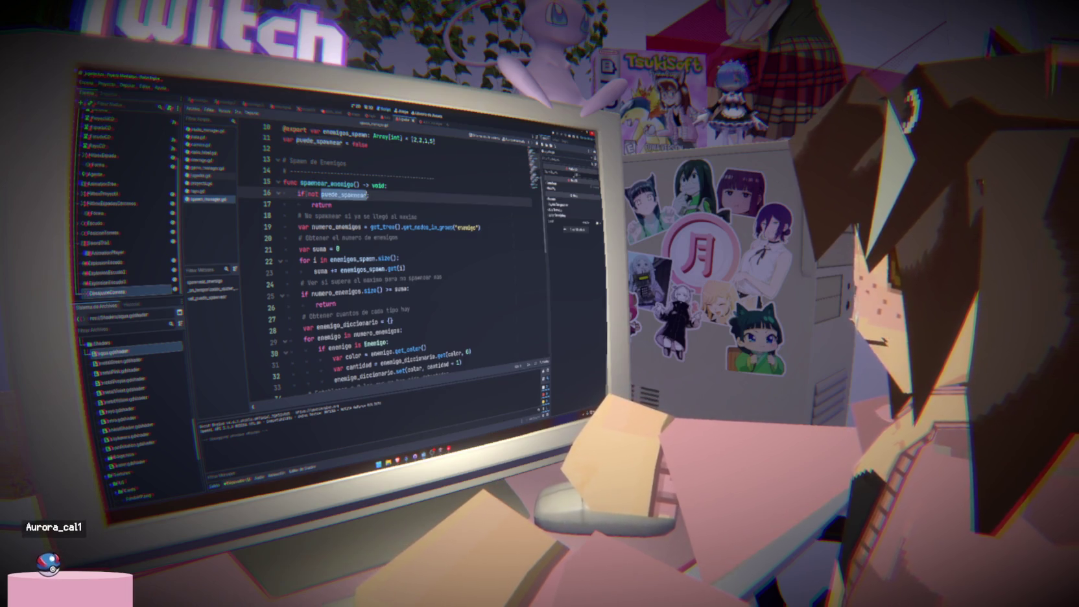
double_click(344, 195)
Find the set_puede_spawnear setter, then switch to the game_manager.gd script.
scroll(390, 260, down, 1)
scroll(380, 262, down, 10)
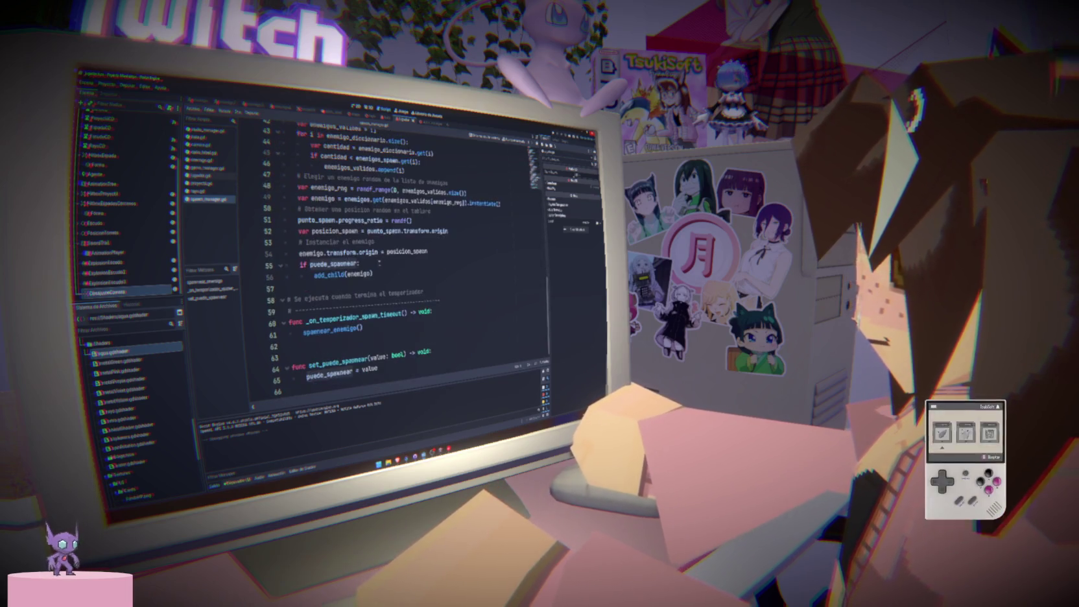
double_click(337, 362)
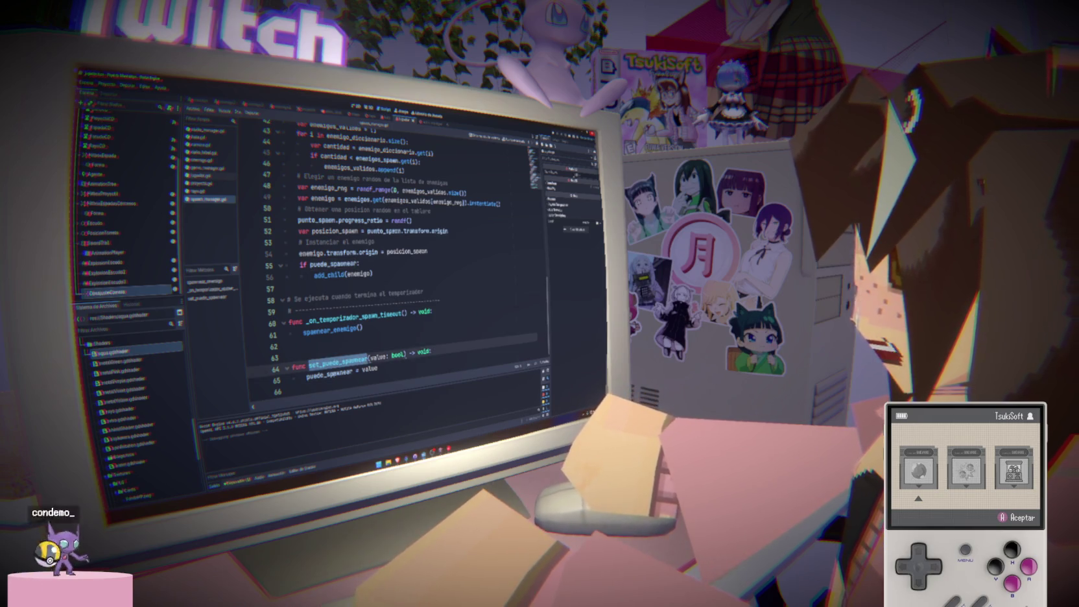
click(208, 167)
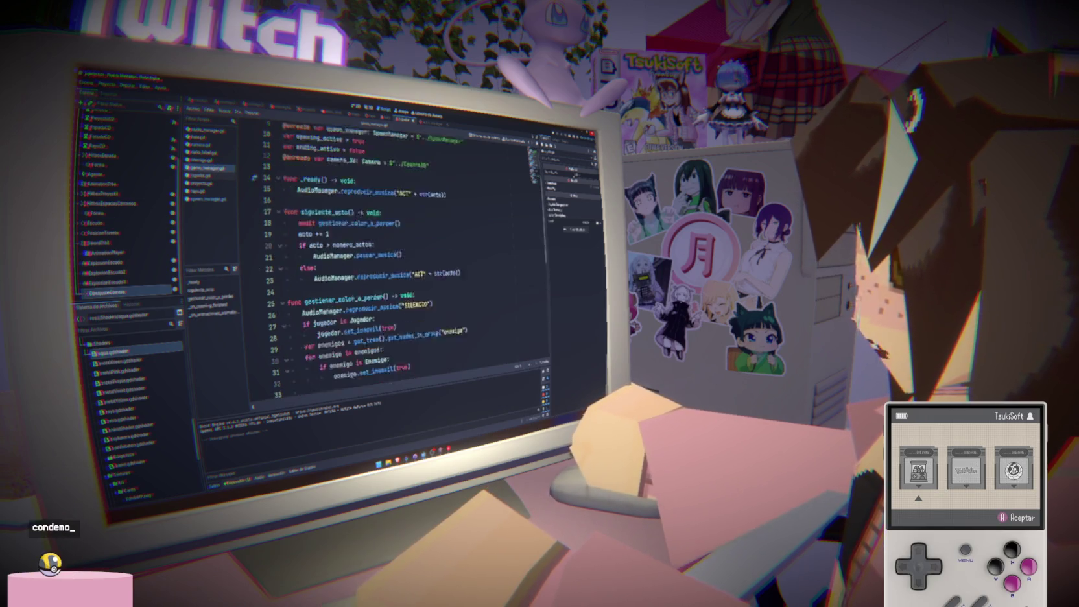
Select the existing spawn_manager.set_puede_spawnear(true) call for copying.
double_click(415, 332)
scroll(441, 340, up, 4)
scroll(441, 340, down, 4)
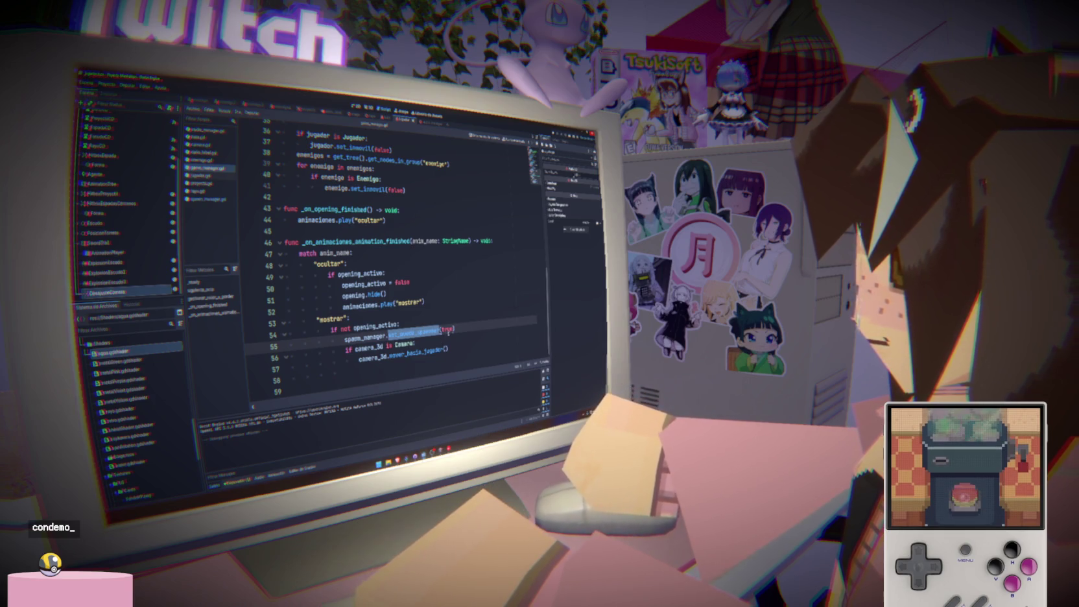
drag(472, 326, 366, 336)
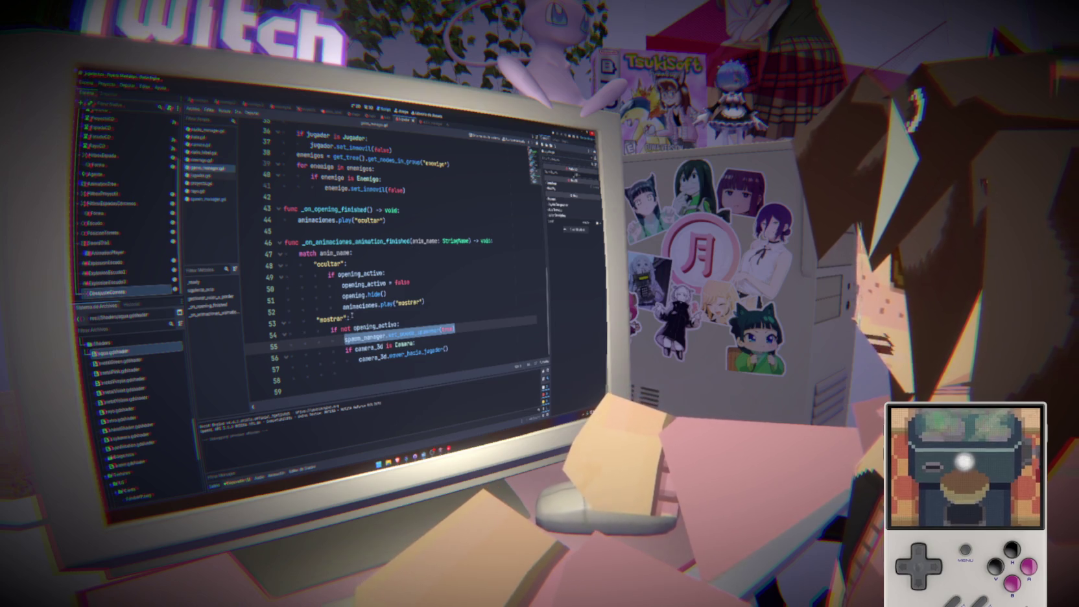
scroll(369, 263, up, 2)
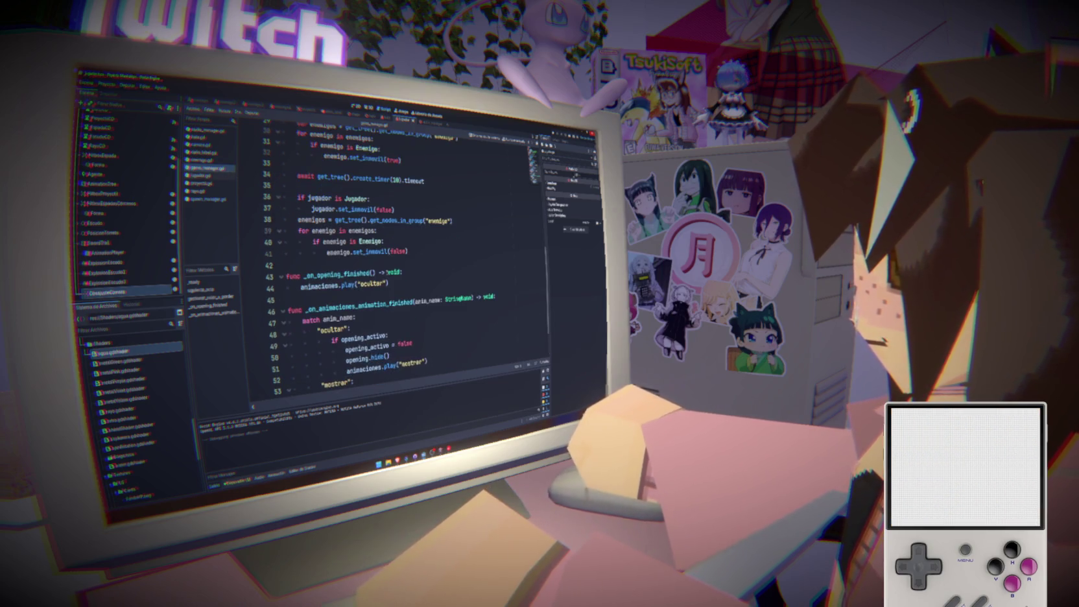
scroll(391, 267, up, 2)
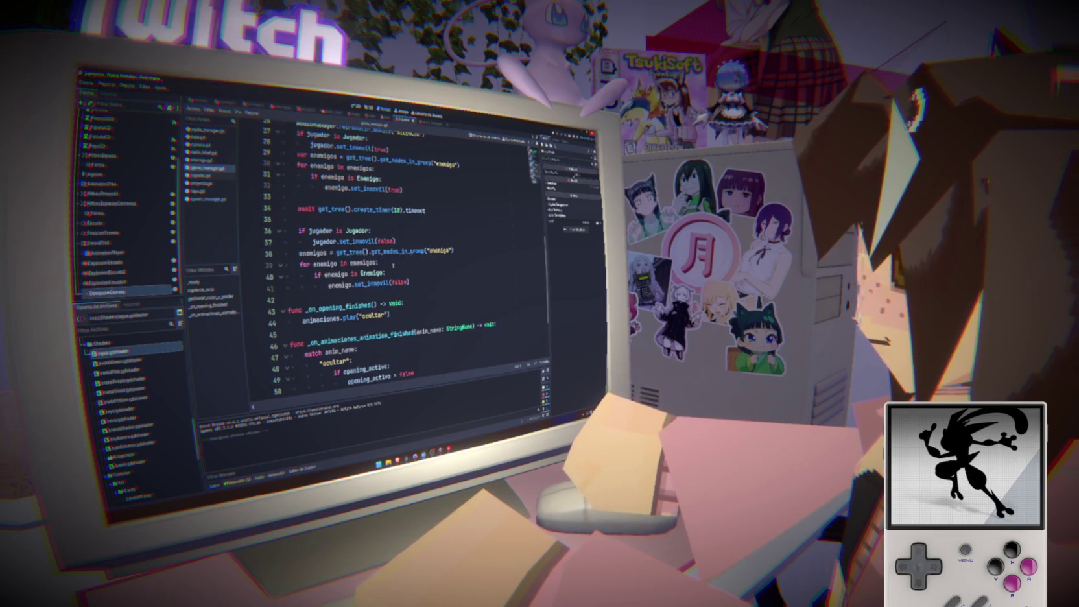
scroll(393, 265, up, 2)
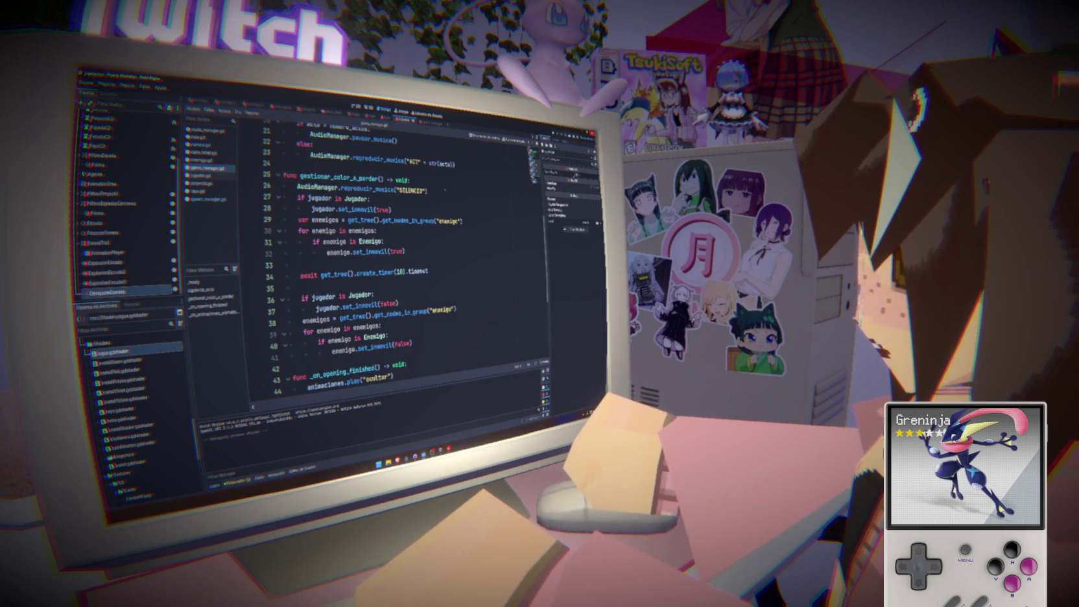
Insert spawn_manager.set_puede_spawnear(false) as line 27, at the start of gestionar_color_a_perder().
click(454, 191)
key(Return)
text(spawn_manager.set_puede_spawnear(true))
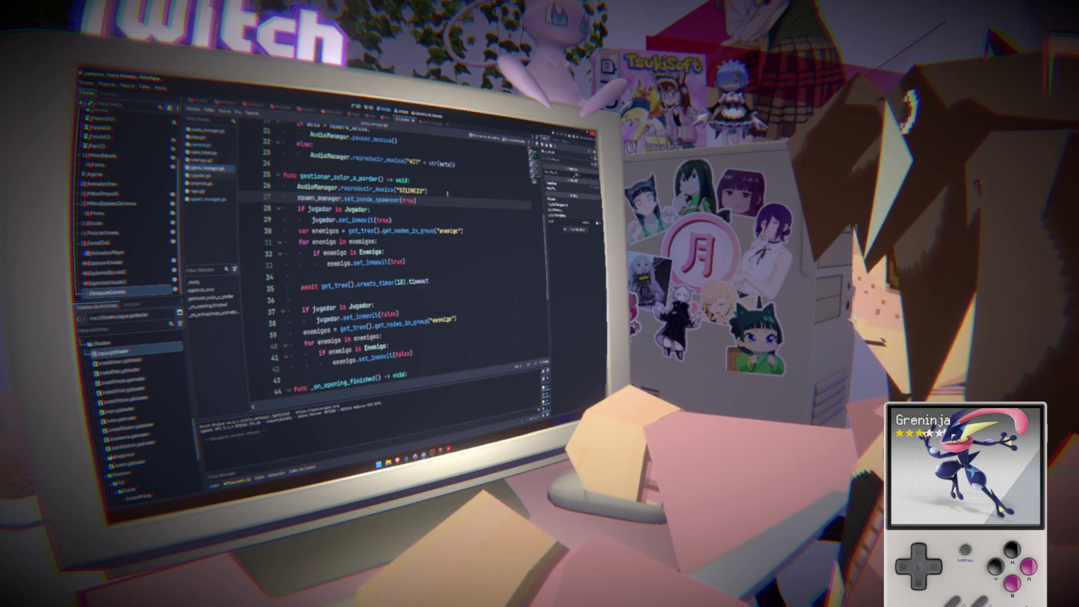
text(als)
key(Return)
key(shift+Home)
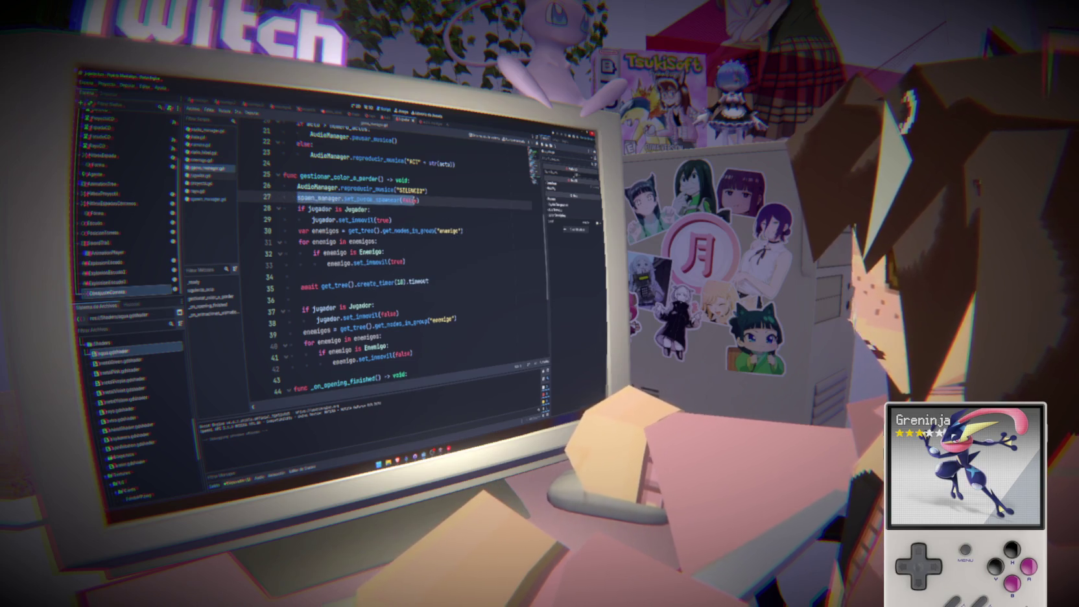
Add set_puede_spawnear(true) as line 43 after the 10-second wait, then run the game.
scroll(385, 258, down, 4)
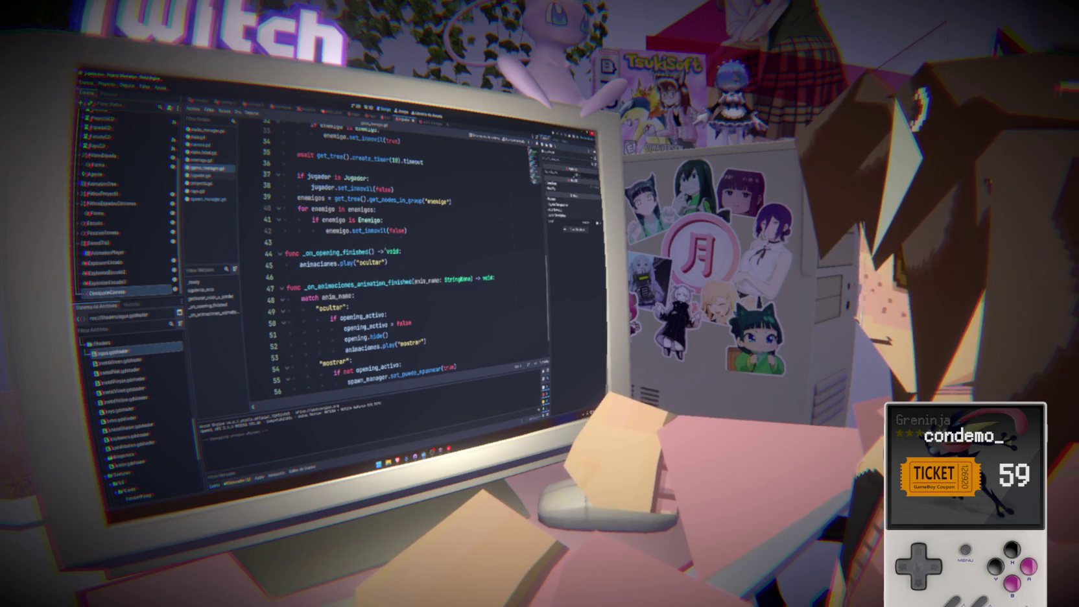
click(407, 231)
key(Return)
text(spawn_manager.set_puede_spawnear(false))
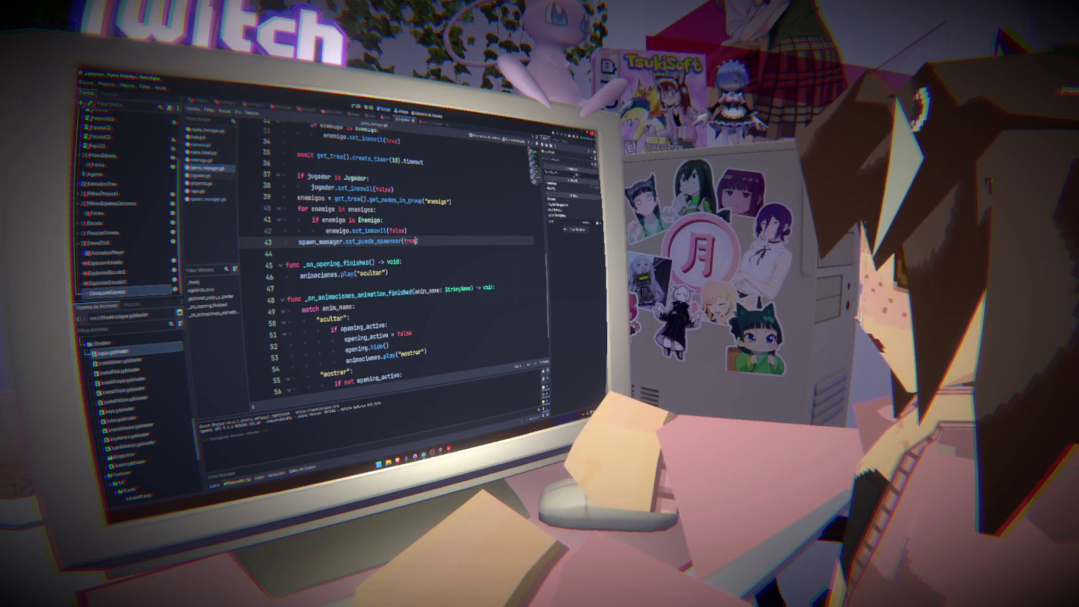
key(Up)
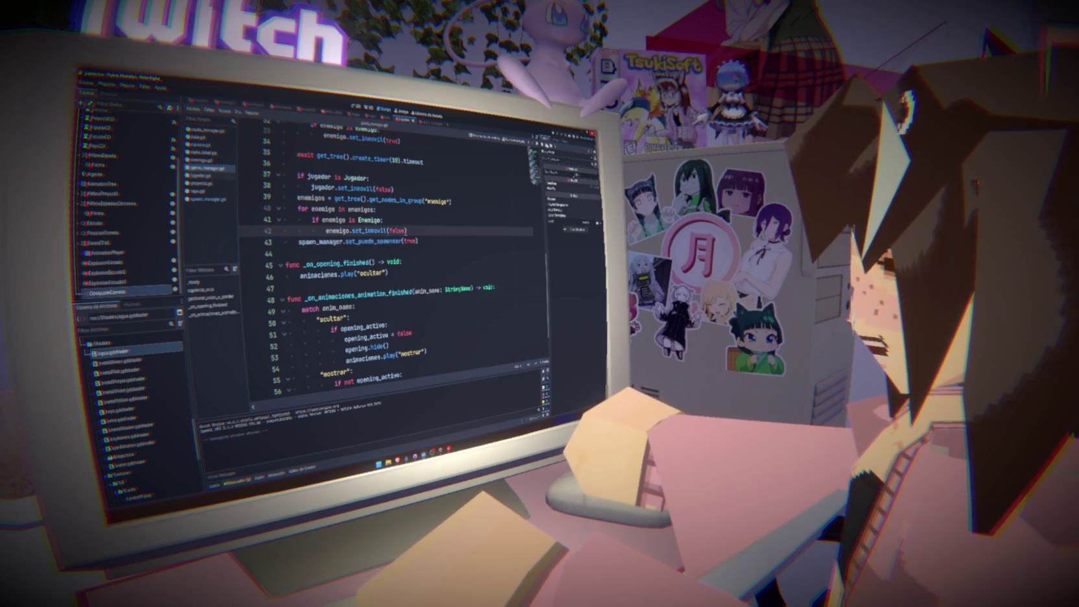
key(F5)
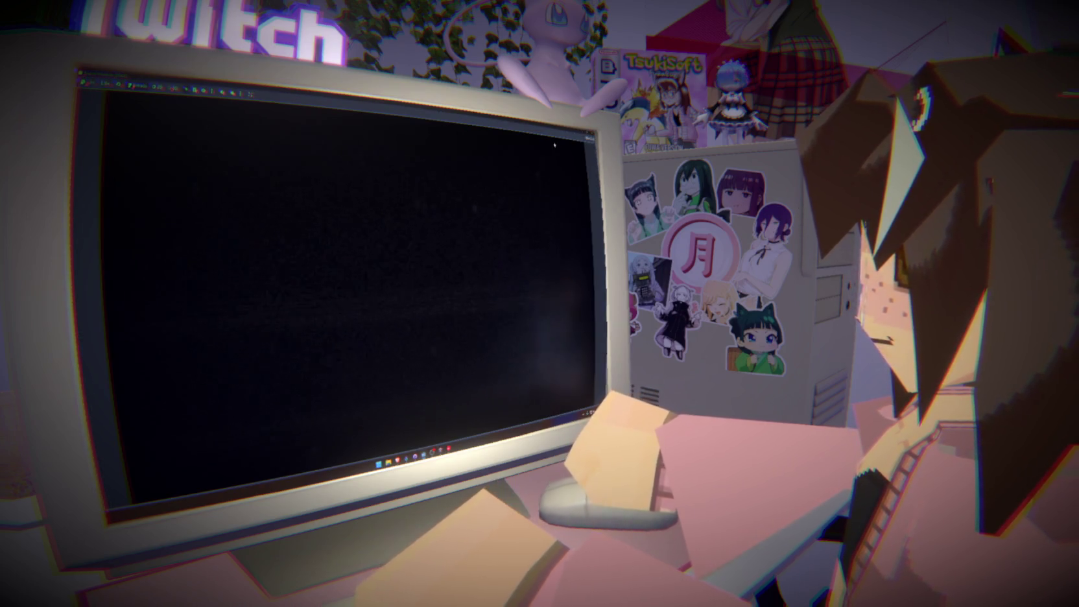
Stop the running game and relaunch it with F5 to test spawning during the intro.
key(F8)
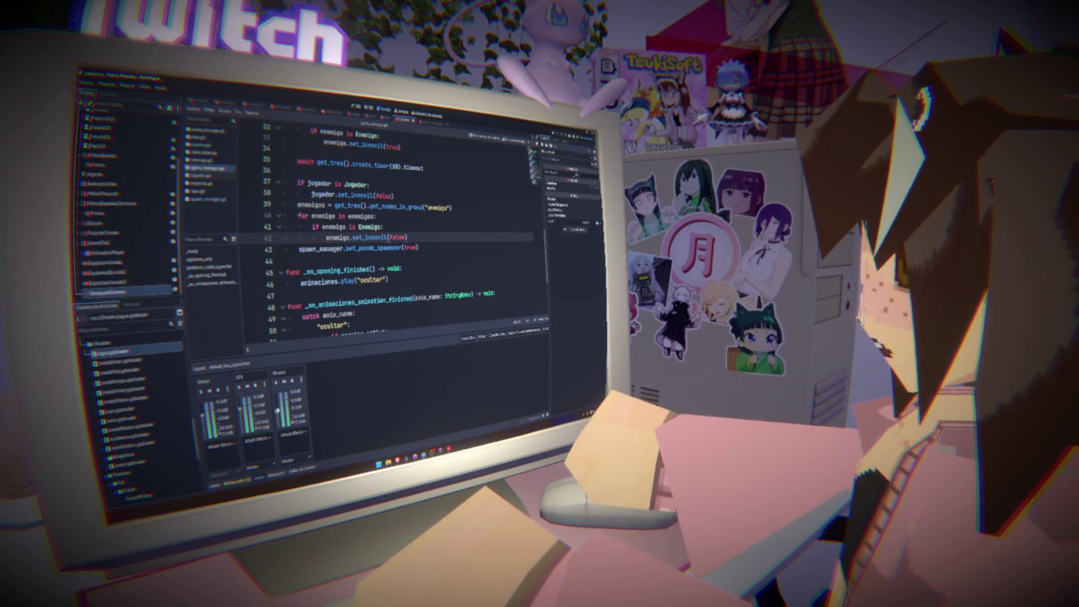
key(super+g)
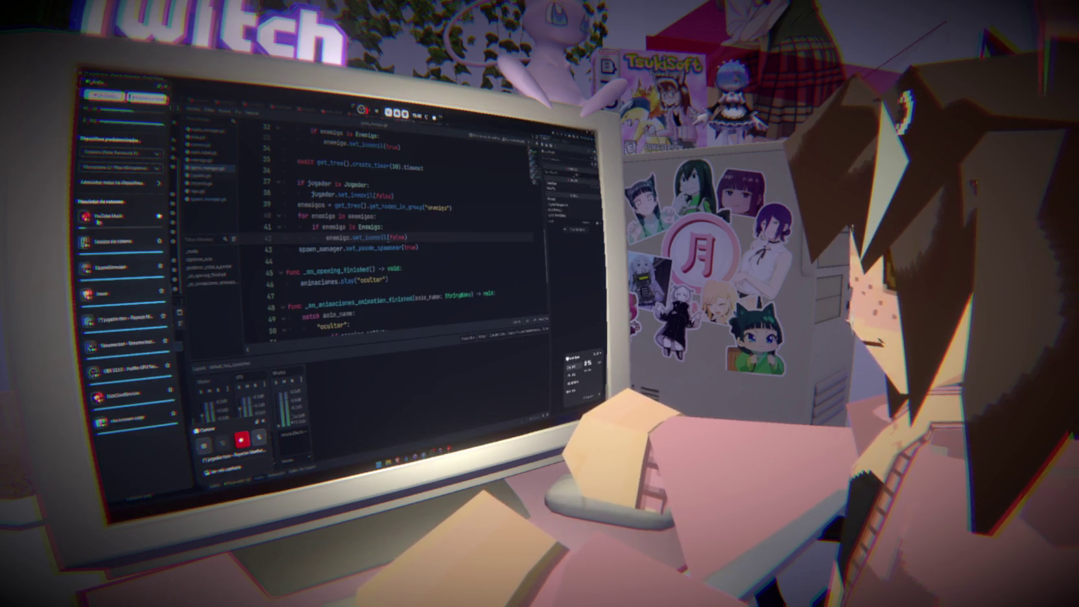
key(Escape)
key(F5)
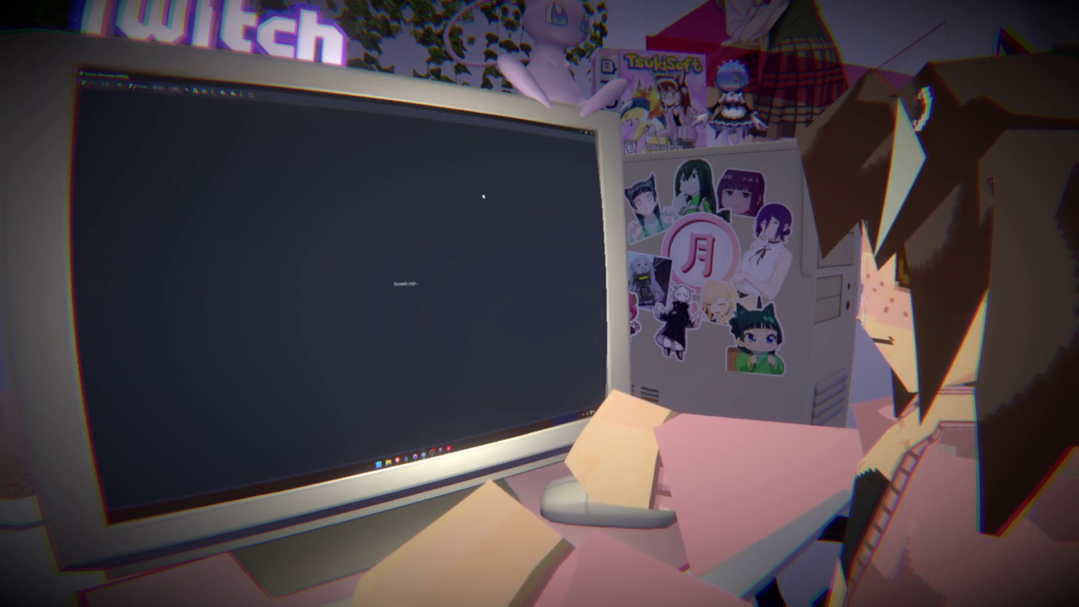